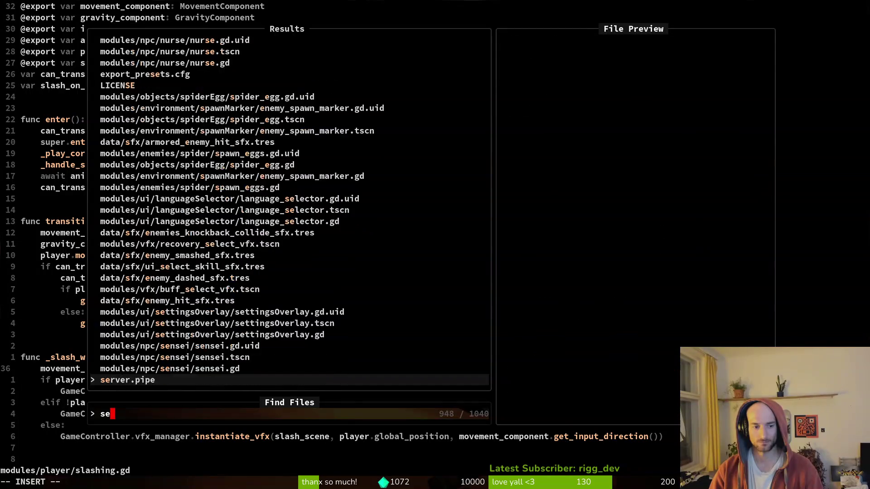
# - Live-grep the project for 'auto_slash' and open its declaration in game.controller.gd
pyautogui.press('Escape')
pyautogui.write('auto_slash')
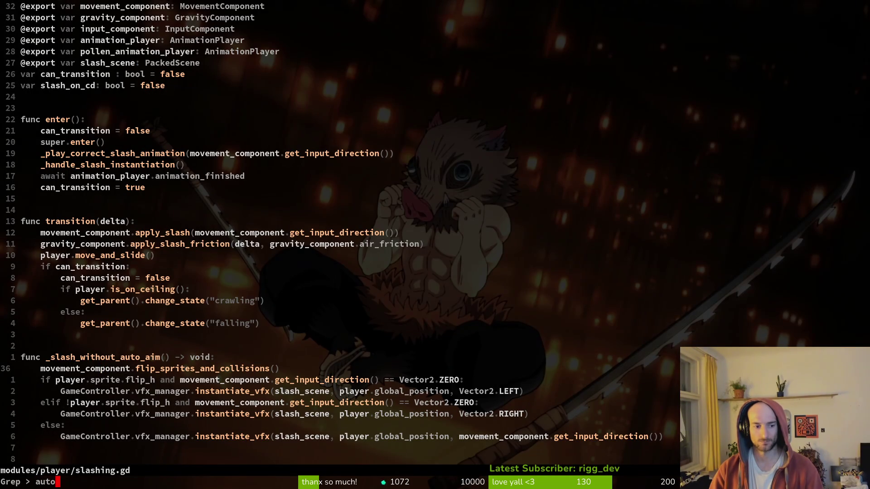
pyautogui.press('Return')
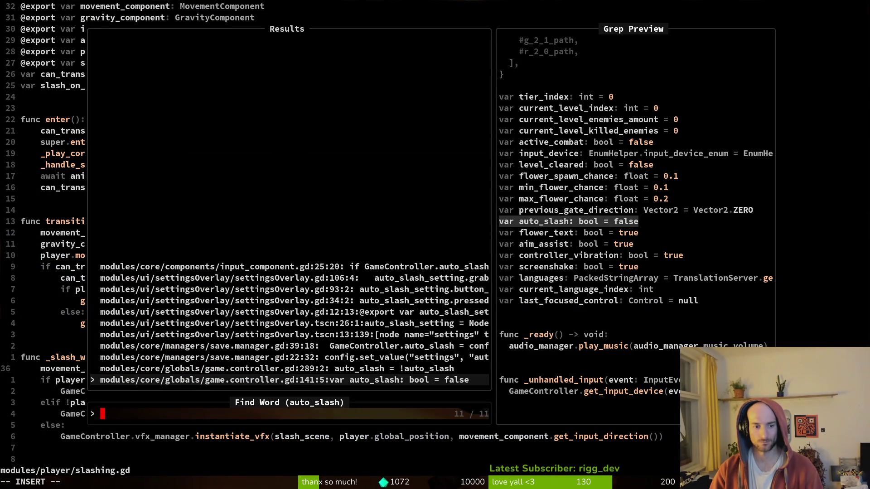
pyautogui.press('Return')
# - Reopen the auto_slash results and jump to the input_component.gd match at line 25
pyautogui.press('space')
pyautogui.press('f')
pyautogui.press('r')
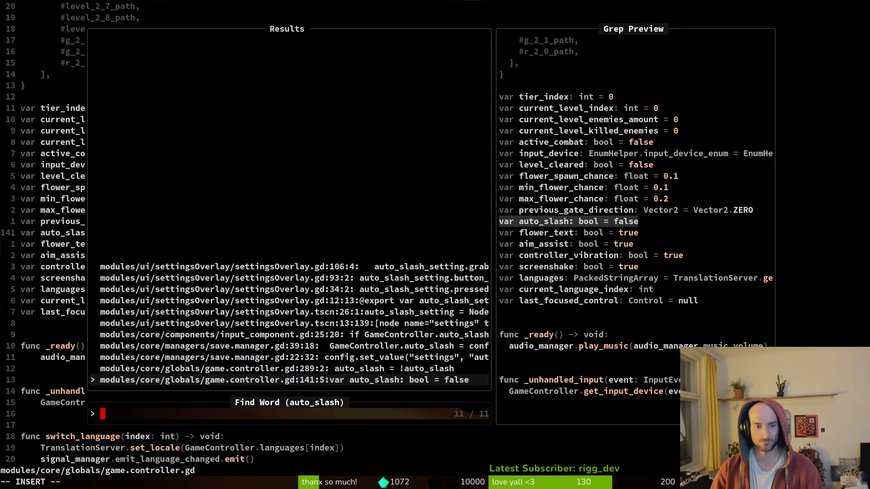
pyautogui.press('Up')
pyautogui.press('Up')
pyautogui.press('Up')
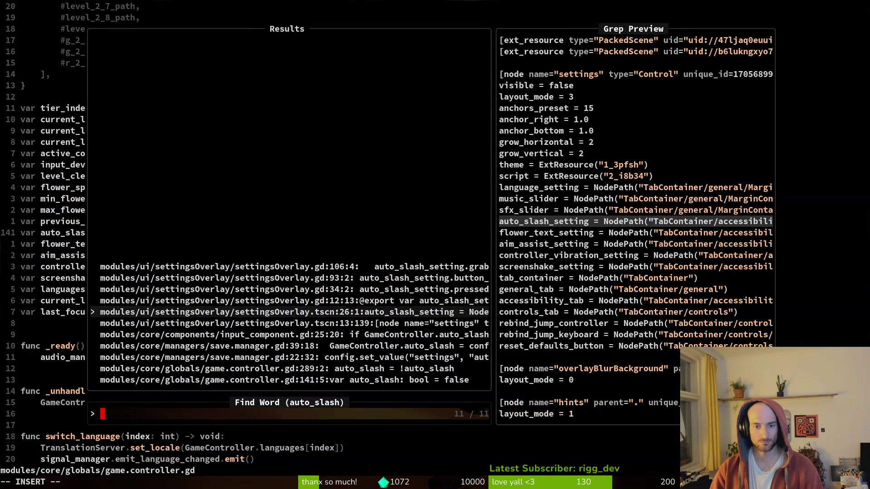
pyautogui.press('Return')
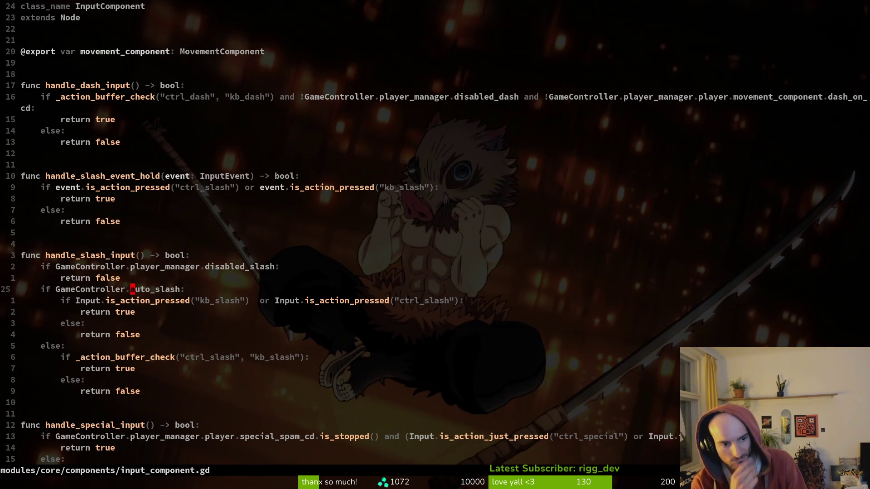
# - Open slashing.gd with the file finder and scroll through its slash animation code
pyautogui.press('space')
pyautogui.press('f')
pyautogui.press('f')
pyautogui.write('slashing')
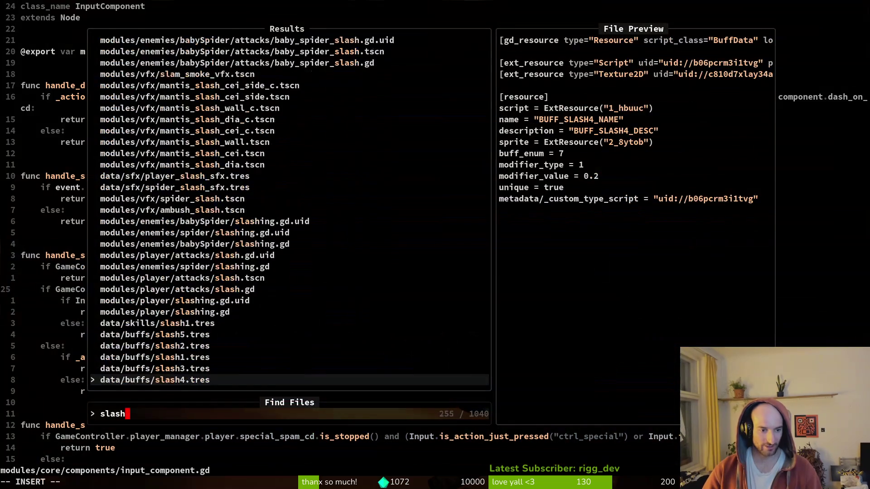
pyautogui.press('Return')
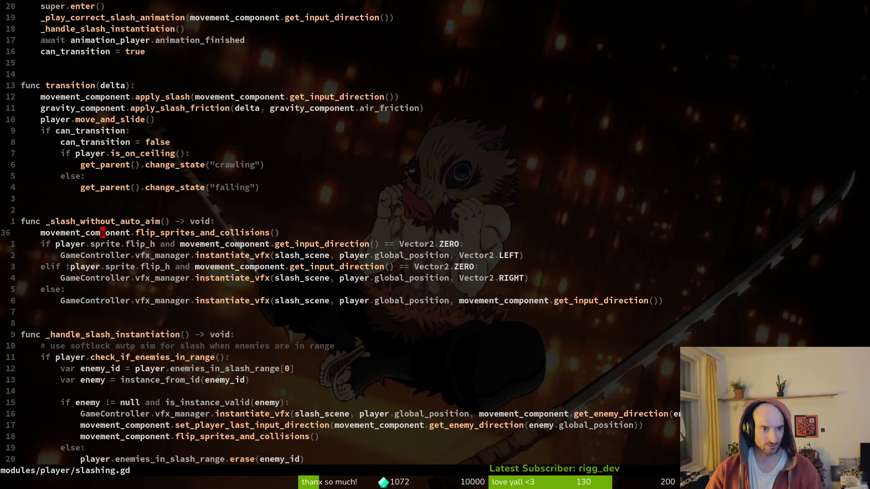
pyautogui.hotkey('ctrl', 'u')
pyautogui.hotkey('ctrl', 'd')
pyautogui.hotkey('ctrl', 'd')
pyautogui.hotkey('ctrl', 'd')
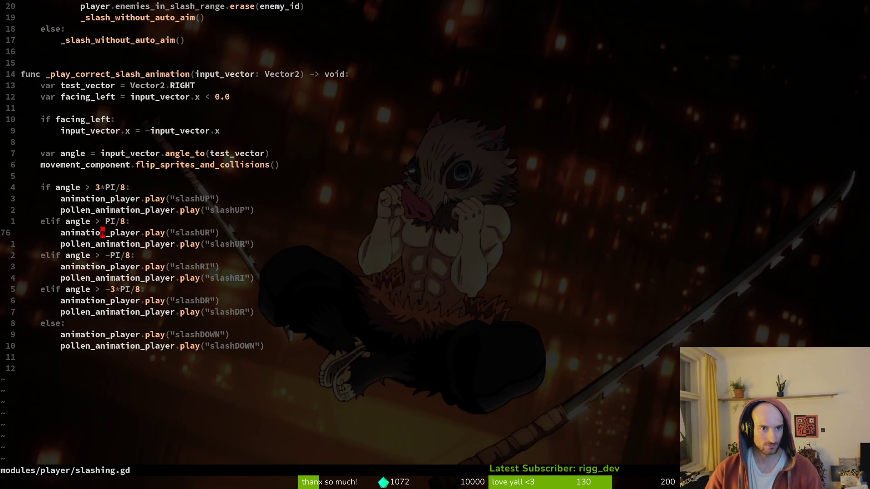
# - Grep the project for 'autoslash', preview the player.tscn match, then go to Godot
pyautogui.press('space')
pyautogui.write('fgautoslash')
pyautogui.press('Return')
pyautogui.press('Up')
pyautogui.press('Down')
pyautogui.press('Up')
pyautogui.press('Up')
pyautogui.press('Up')
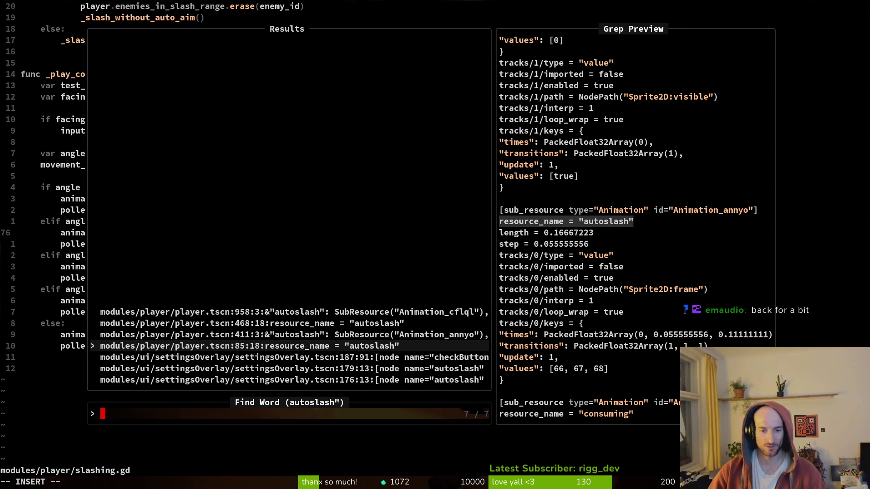
pyautogui.press('Escape')
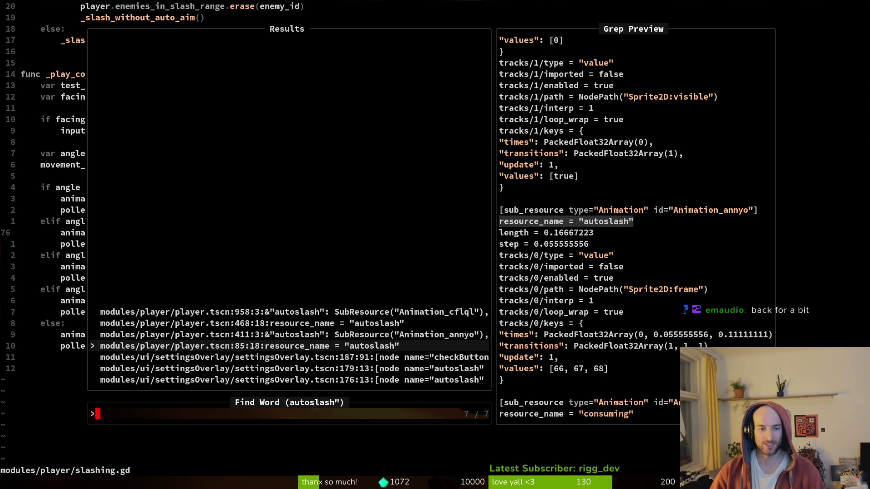
pyautogui.press('Escape')
pyautogui.hotkey('alt', 'Tab')
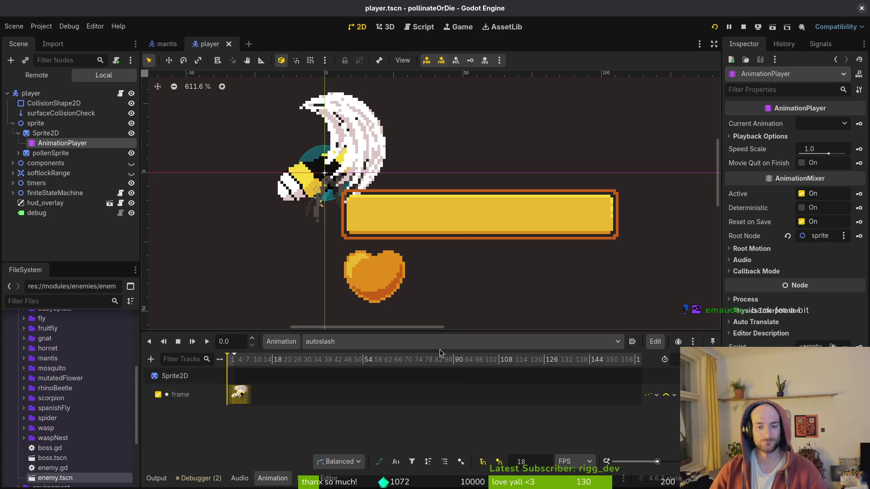
# - Remove the autoslash animation from the [Global] library via Manage Animations
pyautogui.click(275, 344)
pyautogui.click(313, 373)
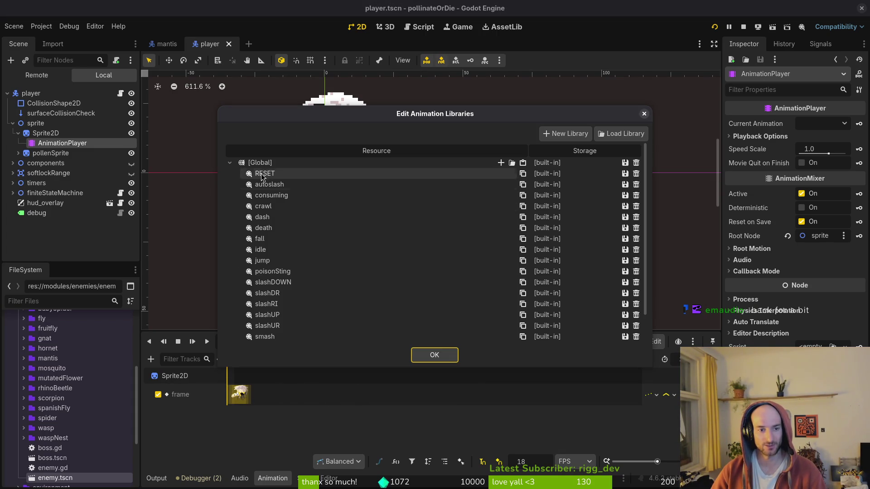
pyautogui.click(611, 187)
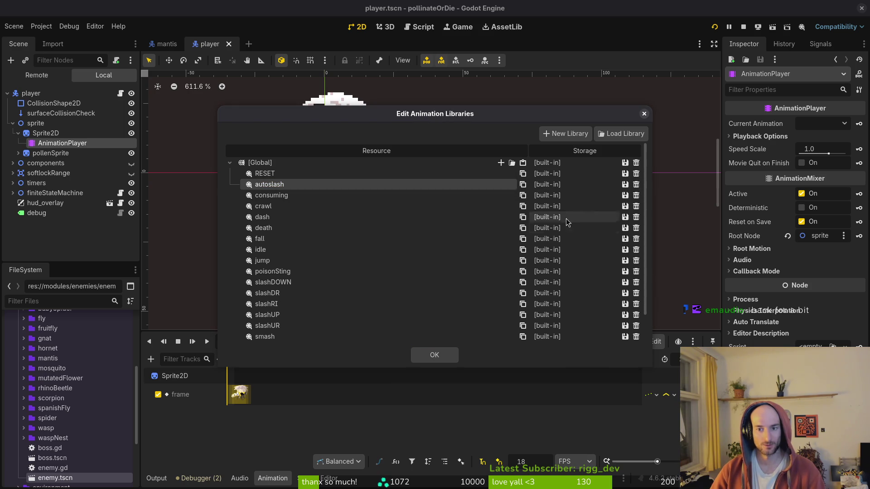
pyautogui.click(636, 185)
pyautogui.click(644, 114)
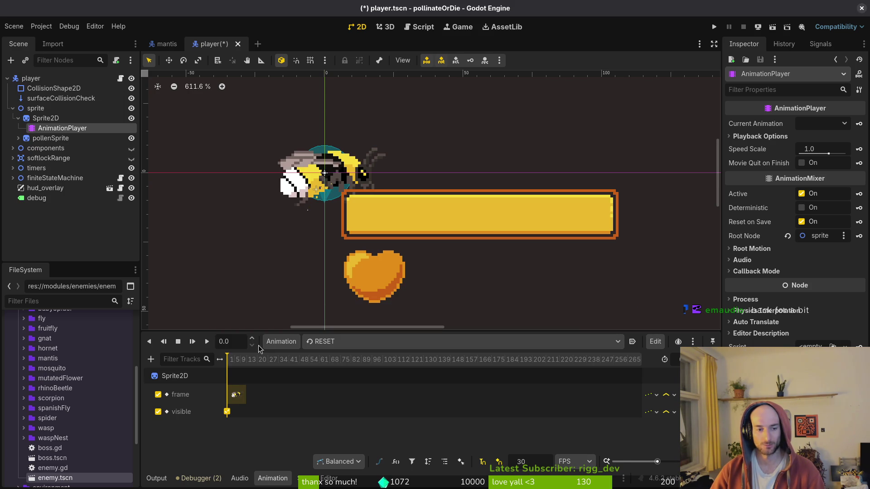
# - Switch to slashDOWN, set the snap rate to 21 FPS and the length to 3
pyautogui.click(326, 341)
pyautogui.click(381, 396)
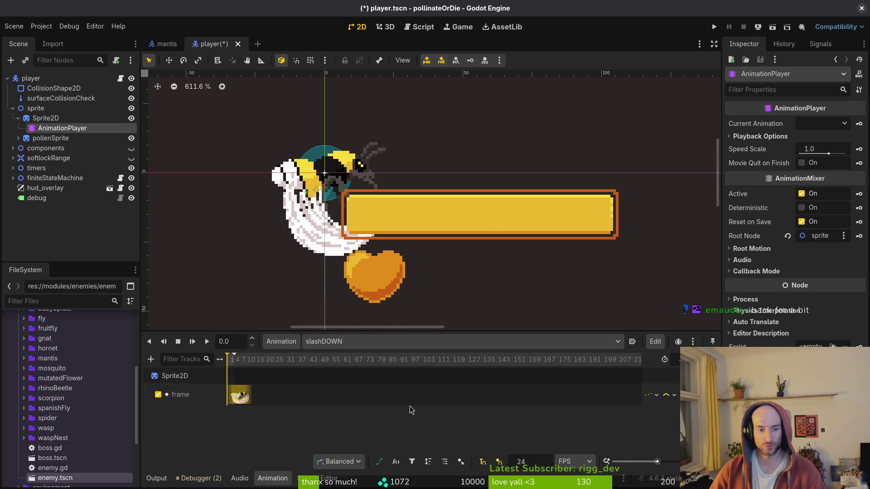
pyautogui.hotkey('ctrl', 's')
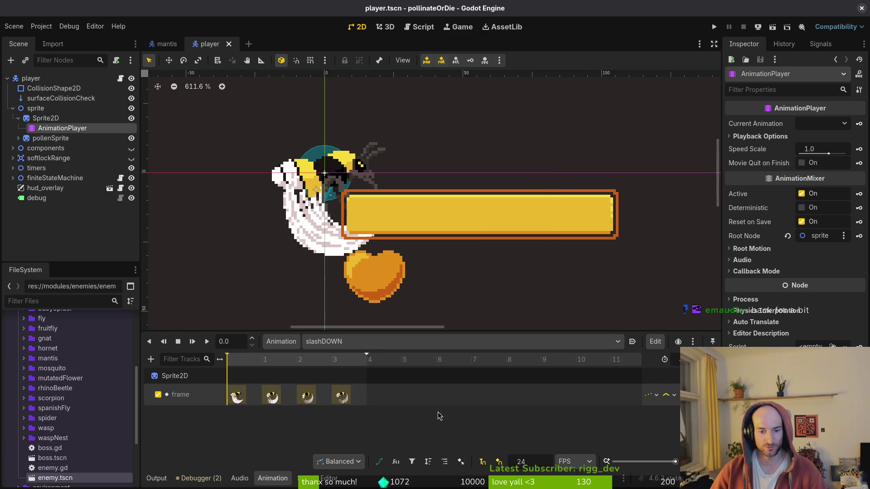
pyautogui.doubleClick(530, 458)
pyautogui.write('21')
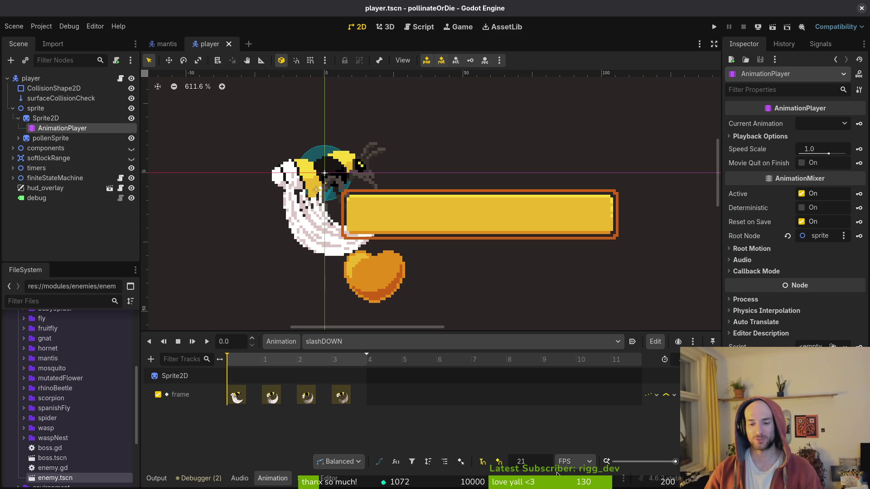
pyautogui.press('Return')
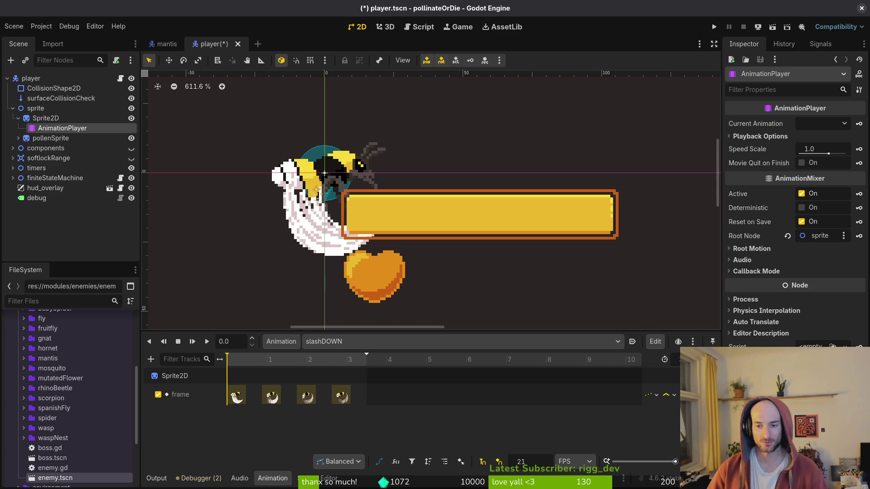
pyautogui.press('Return')
pyautogui.write('3')
pyautogui.press('Return')
# - Drag slashDOWN's keyframes onto frames 1, 2 and 3, then save the scene
pyautogui.scroll(2, 294, 401)
pyautogui.moveTo(294, 401); pyautogui.dragTo(301, 401)
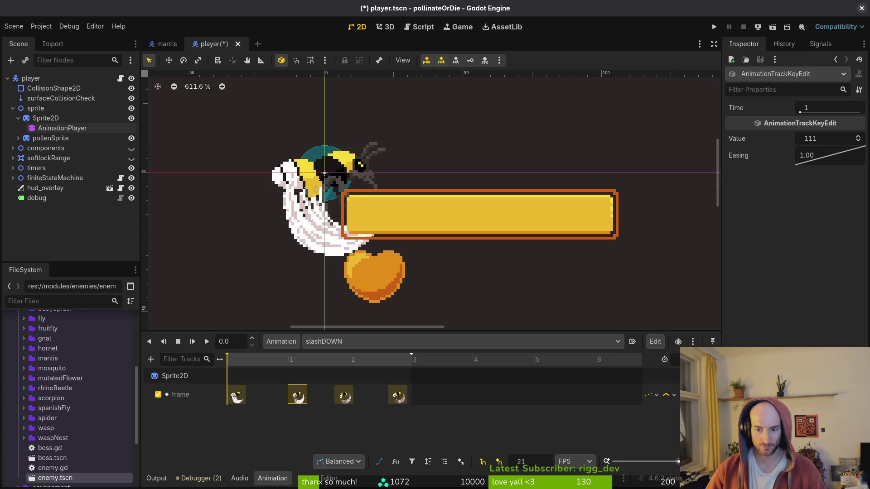
pyautogui.moveTo(394, 397); pyautogui.dragTo(412, 397)
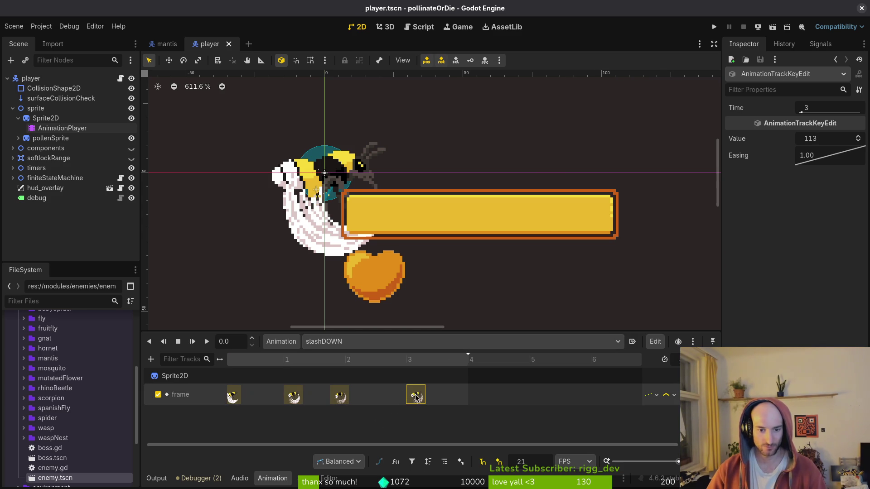
pyautogui.moveTo(335, 398); pyautogui.dragTo(350, 399)
pyautogui.click(297, 397)
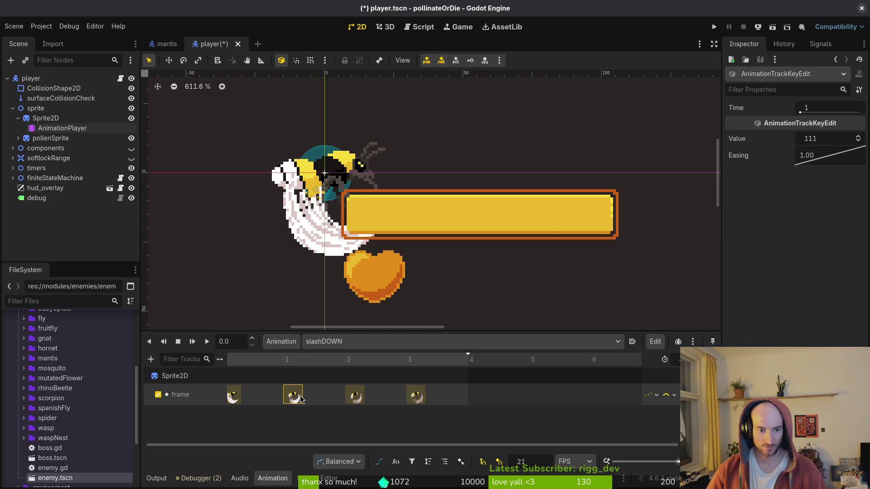
pyautogui.hotkey('ctrl', 's')
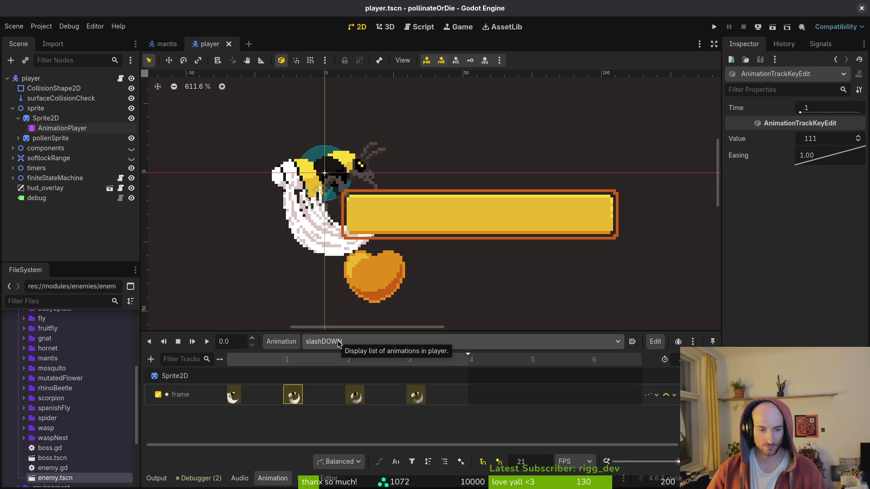
# - Retime slashDR at 21 FPS with keys on frames 1, 2, 3 and save
pyautogui.click(338, 344)
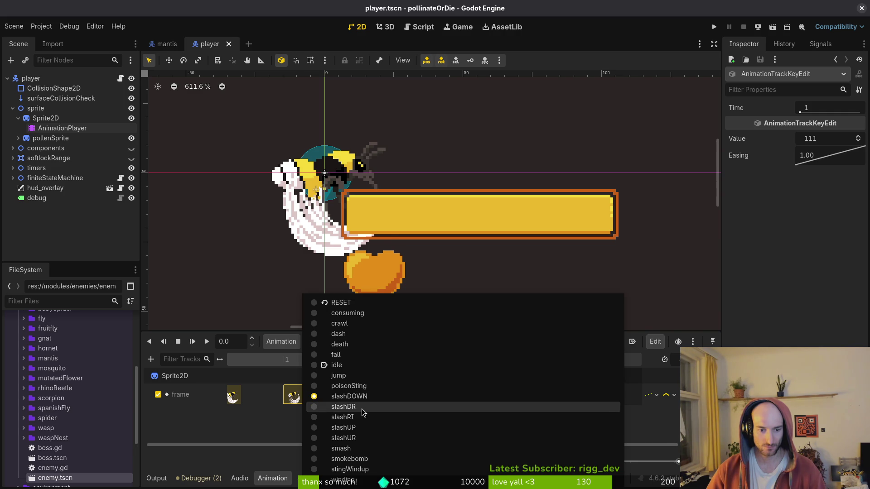
pyautogui.click(361, 408)
pyautogui.click(531, 462)
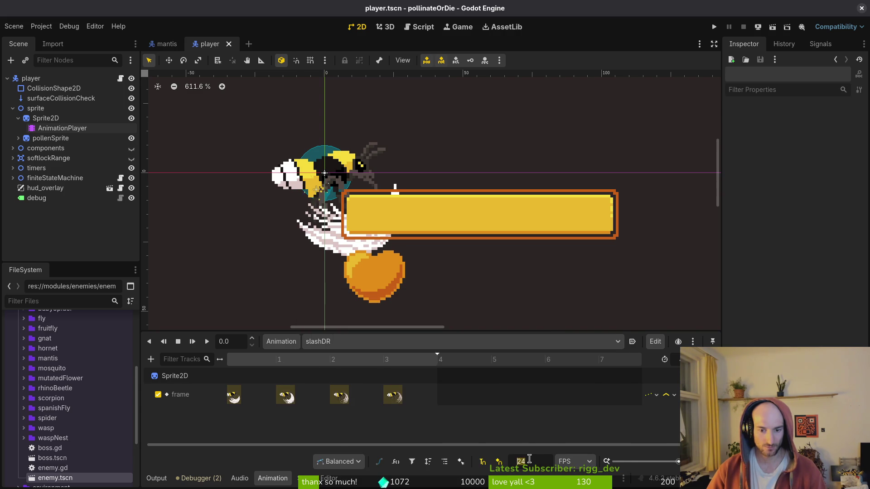
pyautogui.write('21')
pyautogui.press('Return')
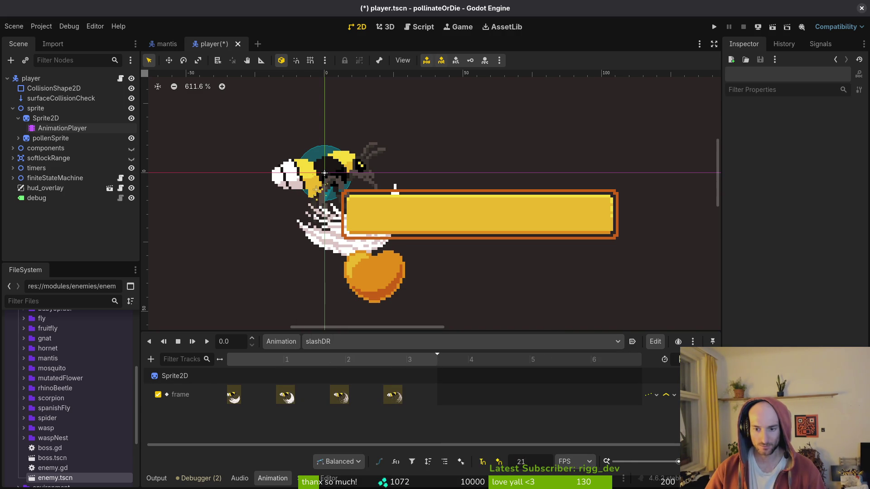
pyautogui.hotkey('ctrl', 's')
pyautogui.moveTo(393, 394); pyautogui.dragTo(416, 394)
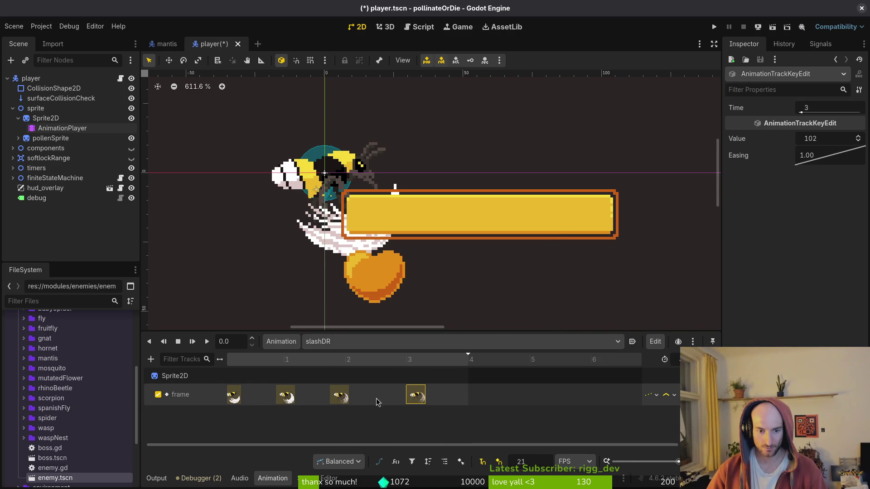
pyautogui.moveTo(339, 401); pyautogui.dragTo(354, 402)
pyautogui.moveTo(286, 395); pyautogui.dragTo(293, 395)
pyautogui.hotkey('ctrl', 's')
# - Retime slashRI at 21 FPS, shifting its later frame keys onto the grid, and save
pyautogui.click(353, 342)
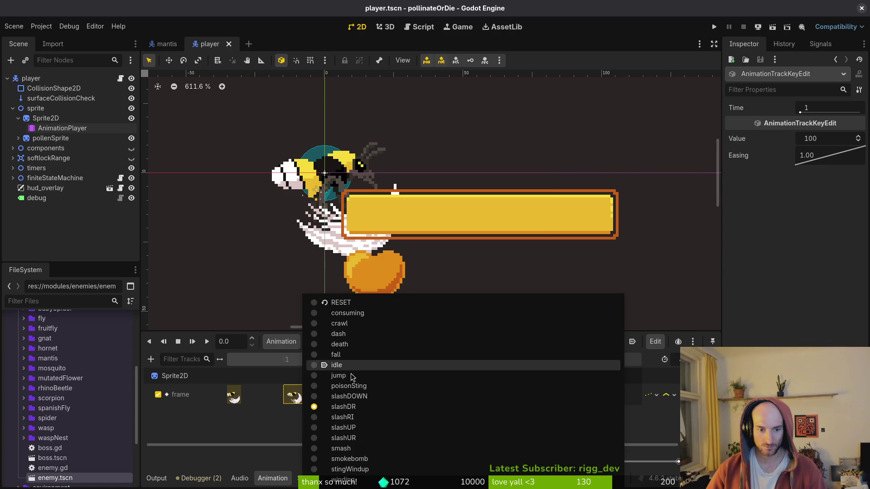
pyautogui.click(372, 419)
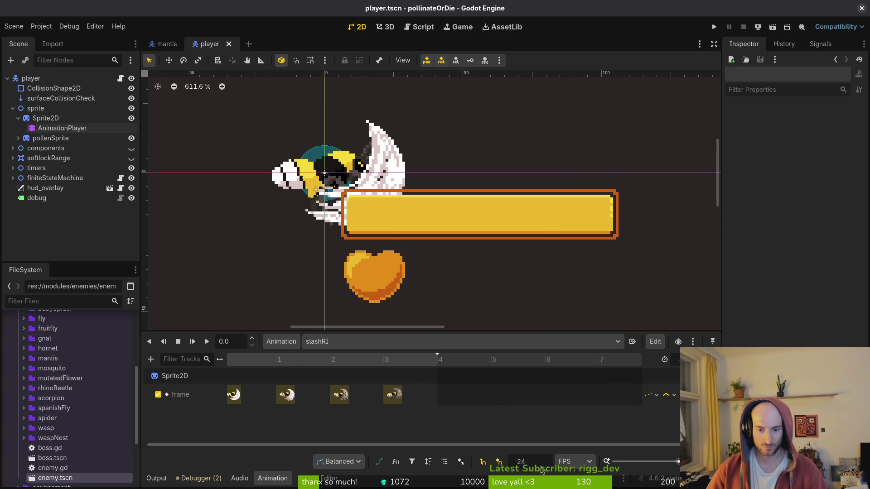
pyautogui.write('21')
pyautogui.press('Return')
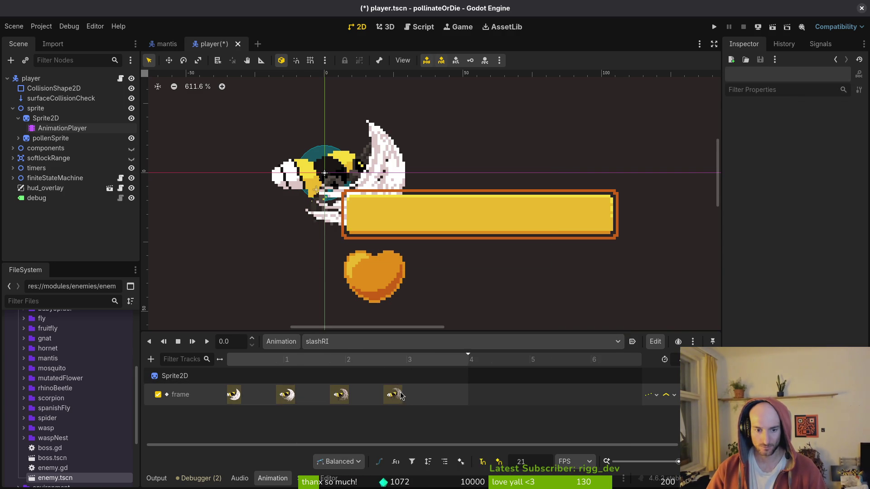
pyautogui.moveTo(393, 394); pyautogui.dragTo(416, 394)
pyautogui.moveTo(341, 395); pyautogui.dragTo(356, 395)
pyautogui.moveTo(288, 394); pyautogui.dragTo(295, 394)
pyautogui.hotkey('ctrl', 's')
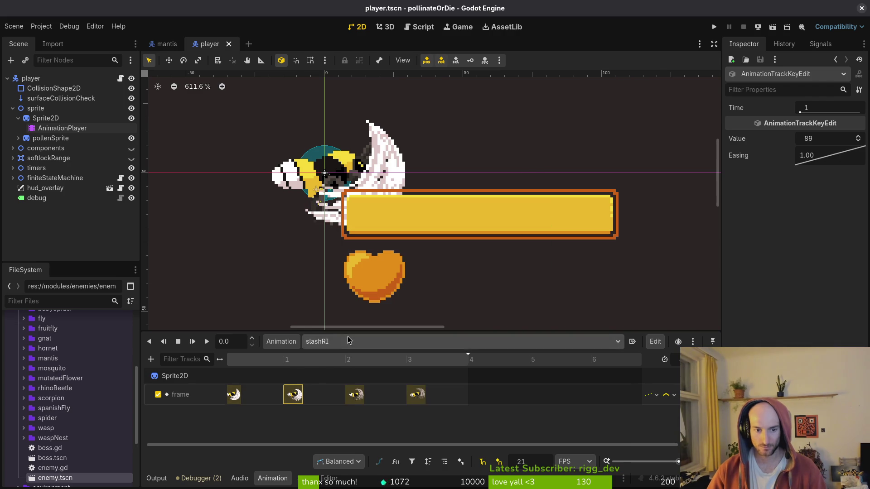
# - Retime slashUP at 21 FPS, moving its second to fourth keys onto the grid, and save
pyautogui.click(348, 342)
pyautogui.click(365, 429)
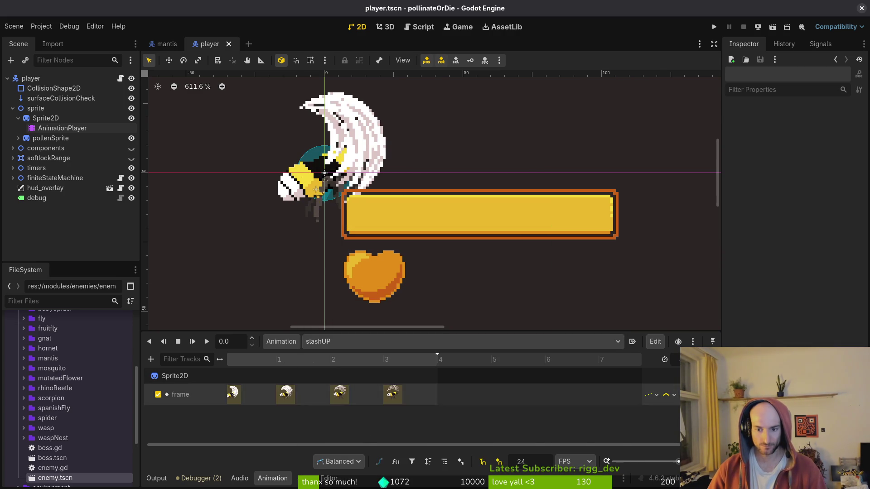
pyautogui.write('1')
pyautogui.press('Return')
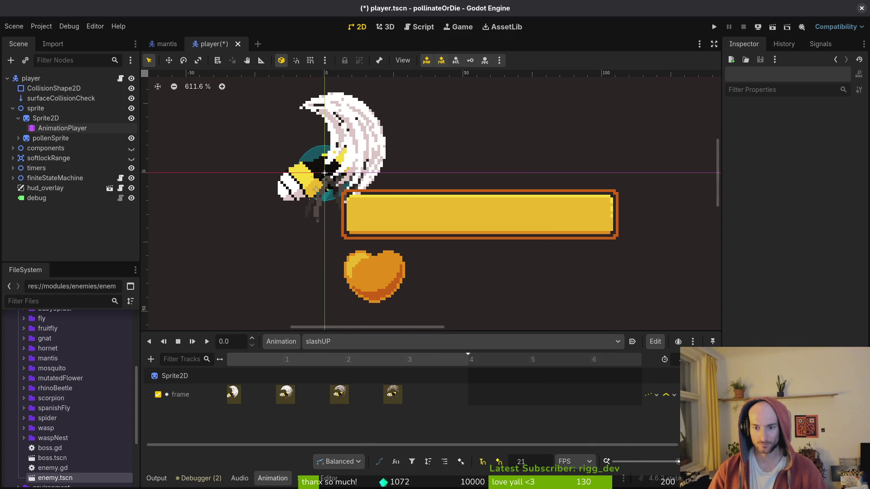
pyautogui.moveTo(394, 394); pyautogui.dragTo(417, 395)
pyautogui.moveTo(340, 394); pyautogui.dragTo(354, 394)
pyautogui.moveTo(284, 398); pyautogui.dragTo(293, 398)
pyautogui.hotkey('ctrl', 's')
# - Set slashUR to 21 FPS, lengthen it, shift its last three keys right, and save
pyautogui.click(329, 341)
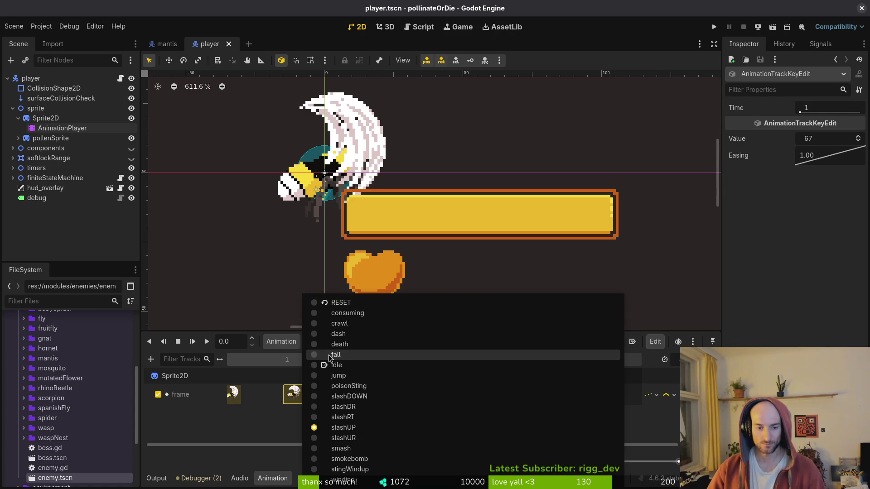
pyautogui.click(389, 438)
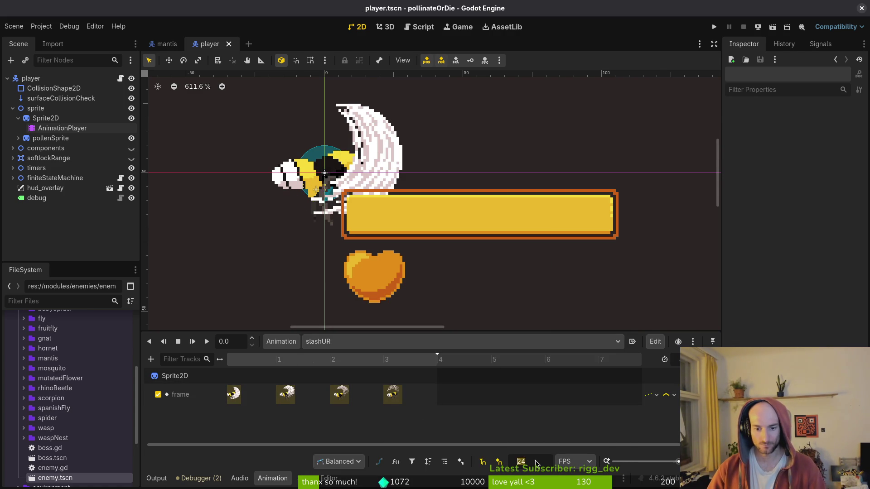
pyautogui.write('21')
pyautogui.press('Return')
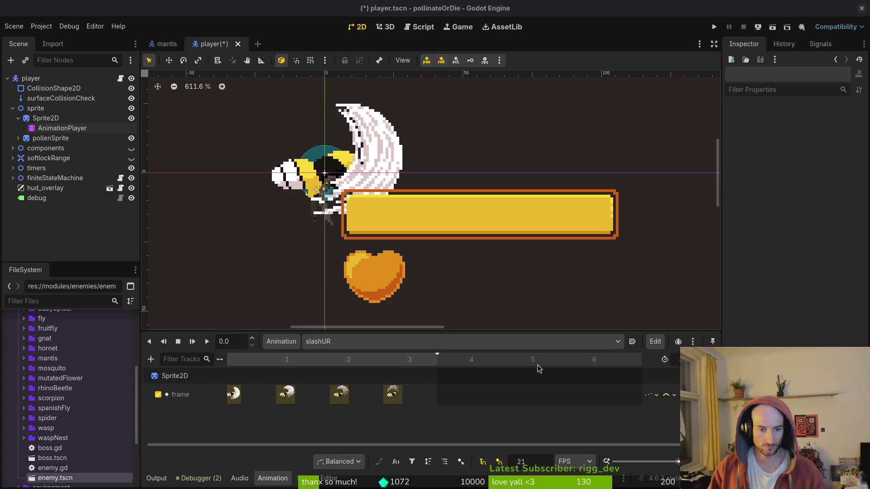
pyautogui.moveTo(437, 353); pyautogui.dragTo(468, 354)
pyautogui.moveTo(398, 397); pyautogui.dragTo(421, 398)
pyautogui.moveTo(347, 398); pyautogui.dragTo(362, 399)
pyautogui.moveTo(294, 399); pyautogui.dragTo(302, 399)
pyautogui.hotkey('ctrl', 's')
# - Keep slashUR selected and run the project to test the slashes
pyautogui.click(400, 342)
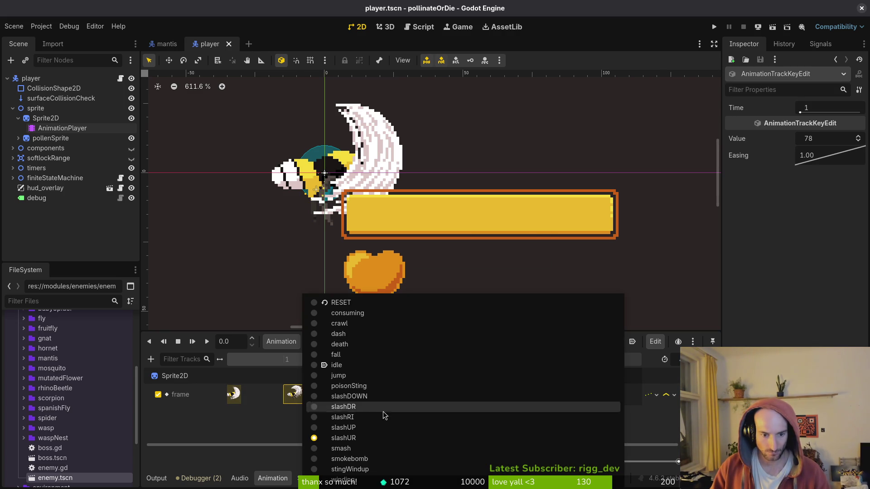
pyautogui.press('Escape')
pyautogui.click(714, 27)
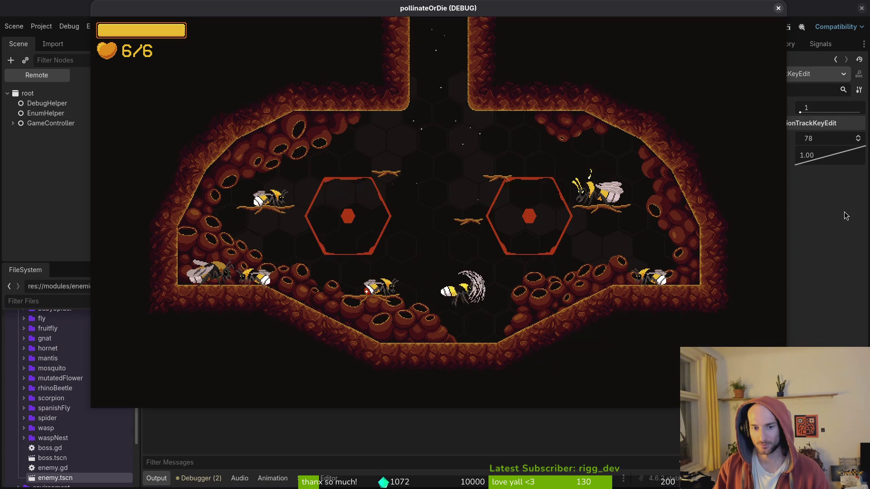
# - Load the mantis level from level select, play it, then pause and quit the game
pyautogui.press('Down')
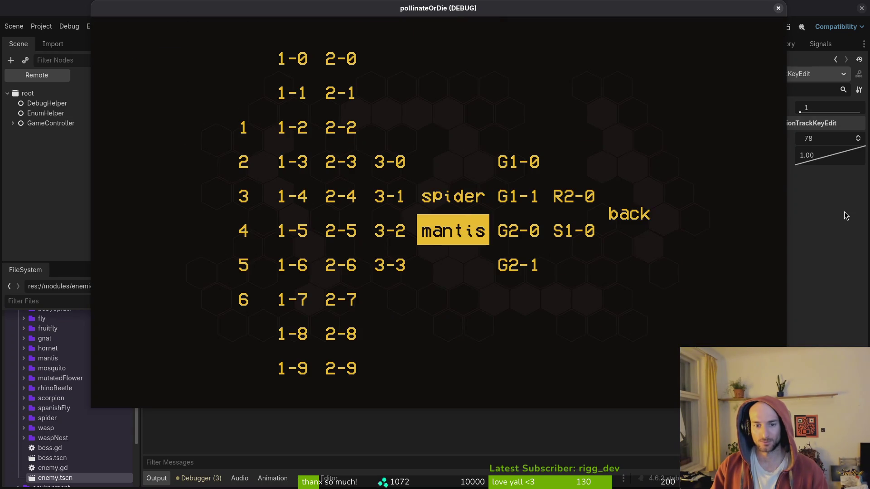
pyautogui.press('Return')
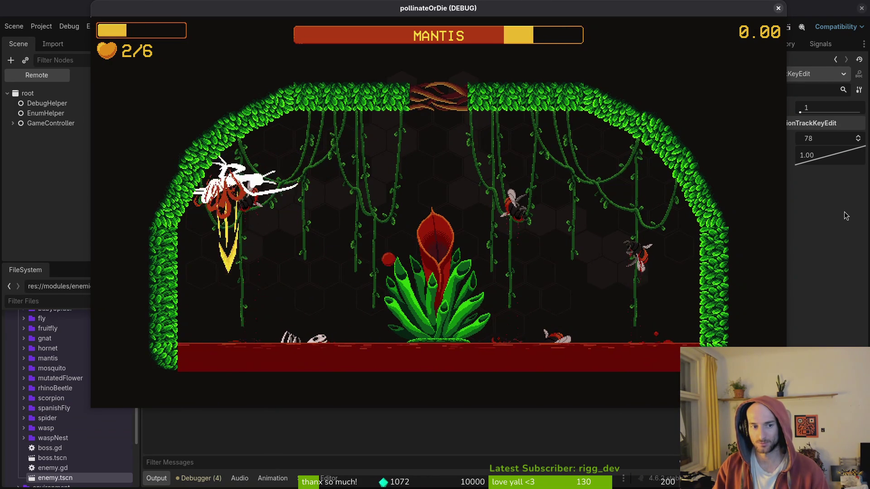
pyautogui.press('Escape')
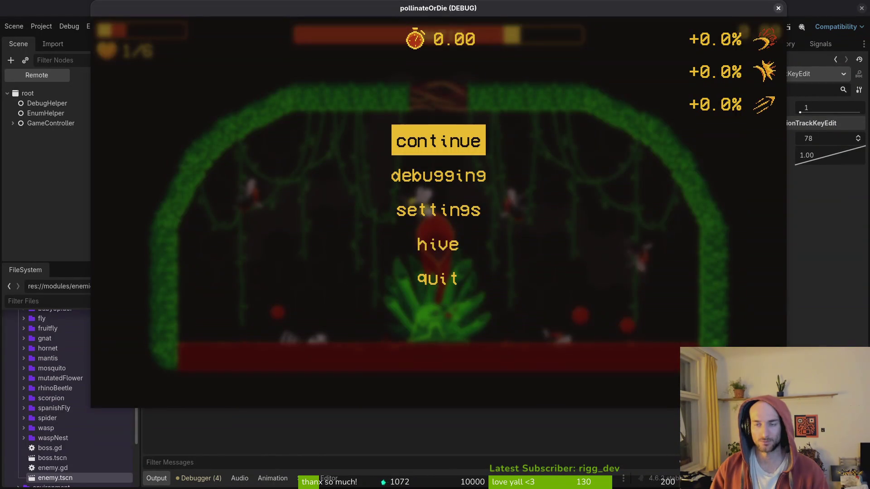
pyautogui.click(778, 9)
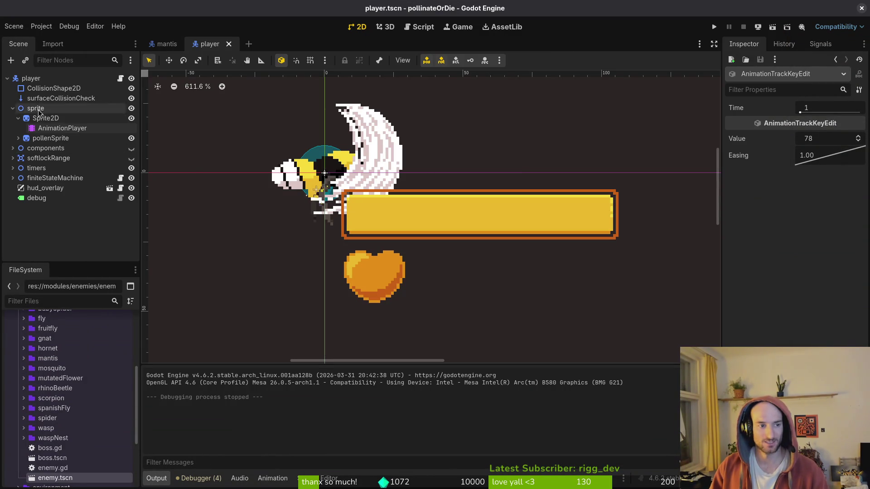
pyautogui.click(50, 120)
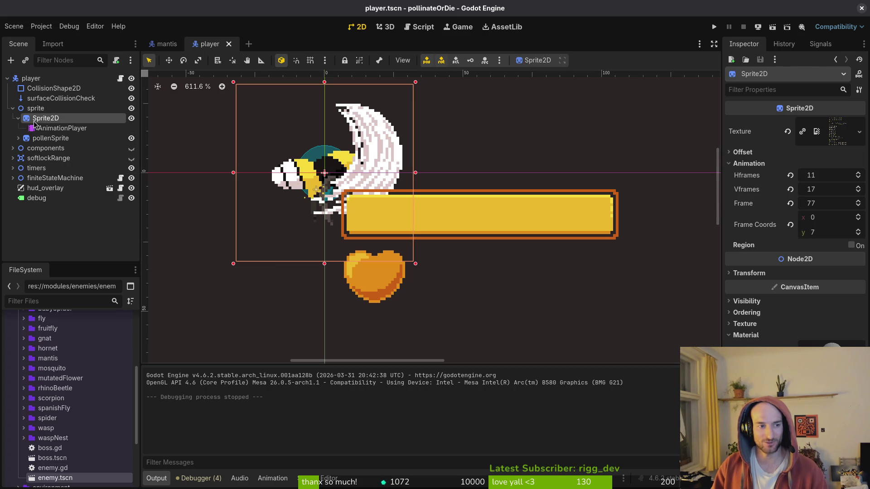
pyautogui.hotkey('alt', 'Tab')
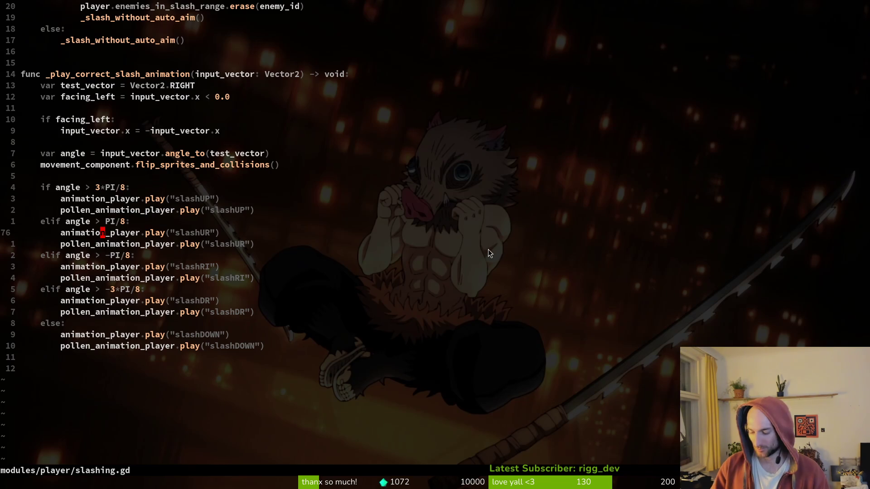
pyautogui.press('space')
pyautogui.press('f')
pyautogui.press('f')
pyautogui.write('inbuf')
pyautogui.press('Return')
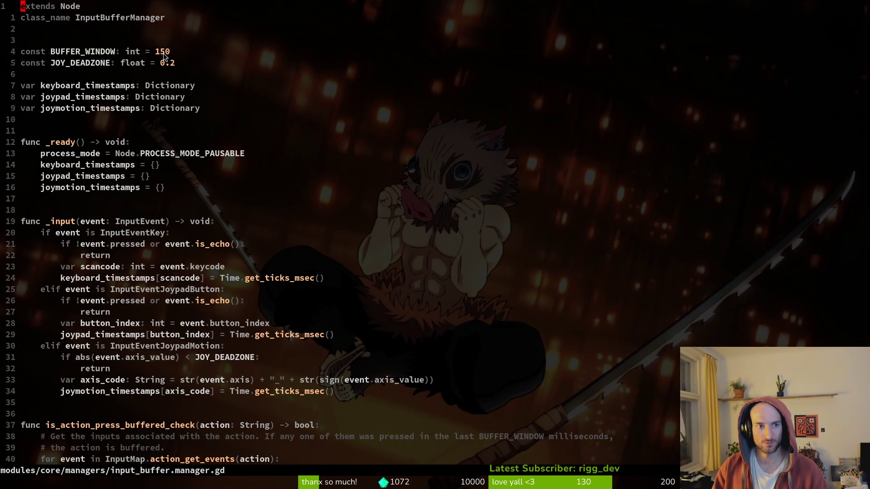
pyautogui.hotkey('alt', 'Tab')
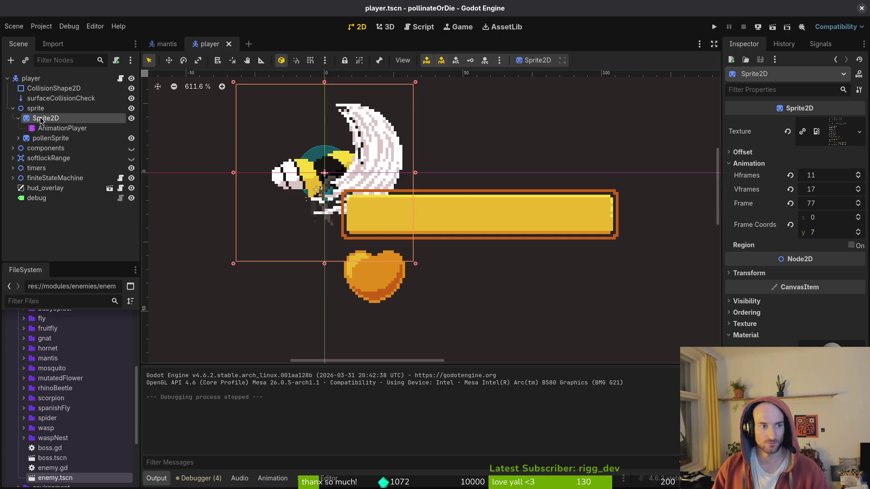
# - Select the AnimationPlayer, set the slashUR snap to 22 FPS, and save, undoing a length change
pyautogui.click(48, 129)
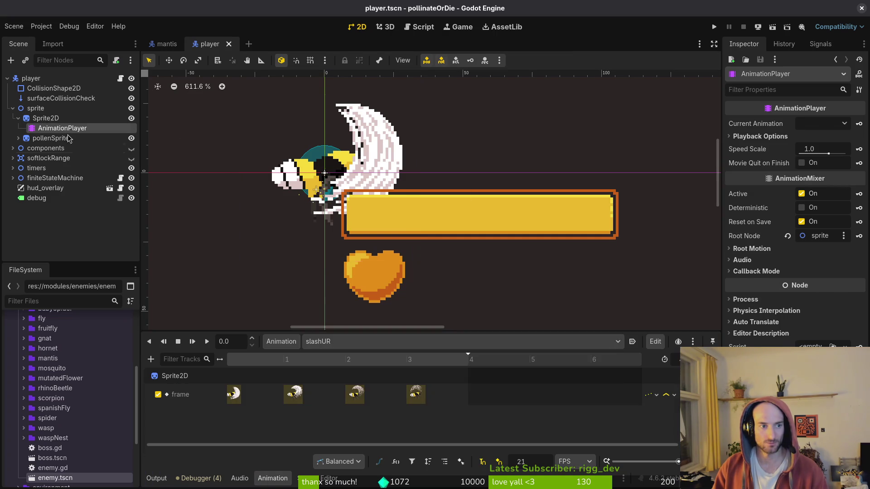
pyautogui.click(547, 460)
pyautogui.click(407, 394)
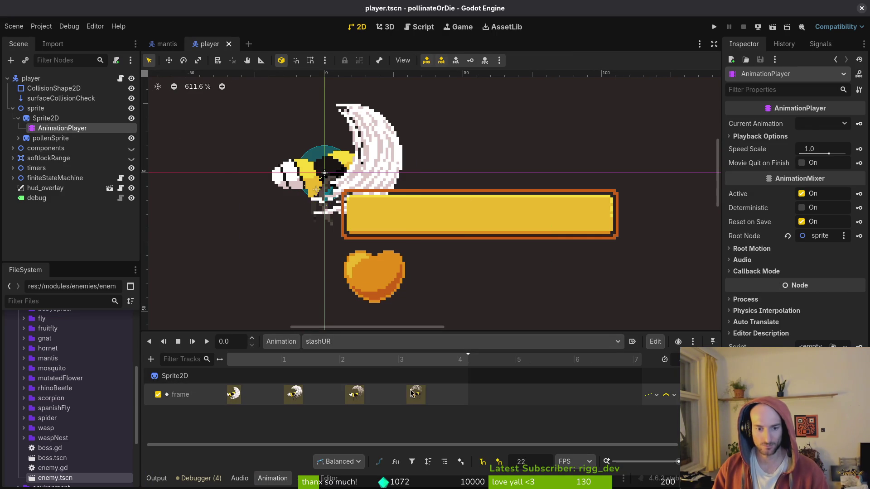
pyautogui.hotkey('ctrl', 's')
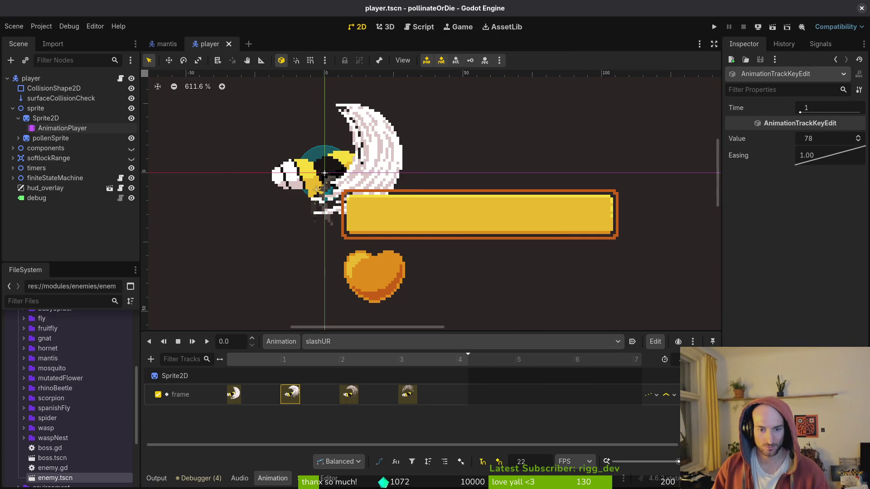
pyautogui.hotkey('ctrl', 'z')
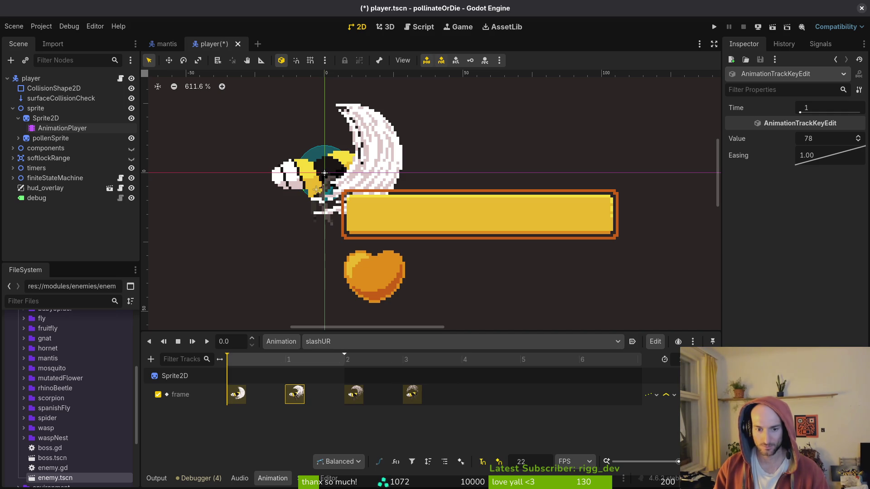
pyautogui.hotkey('ctrl', 's')
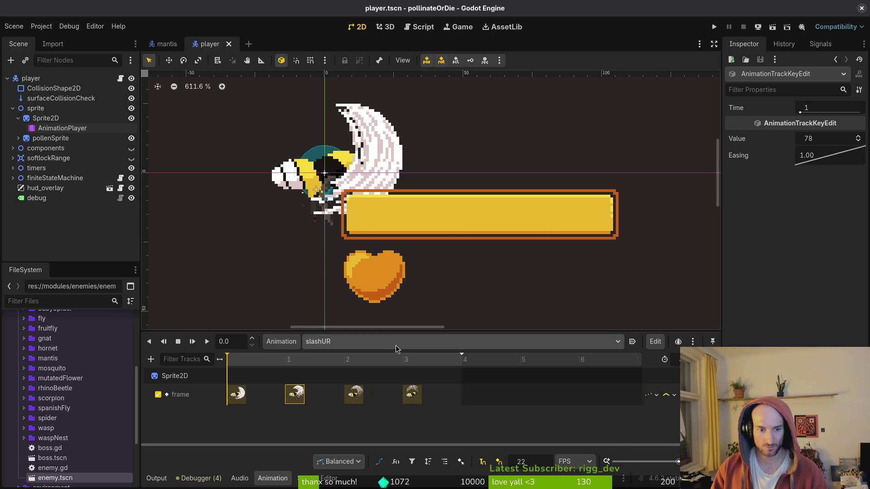
# - Switch to slashUP, trim its length to 2, and save
pyautogui.click(376, 346)
pyautogui.click(368, 427)
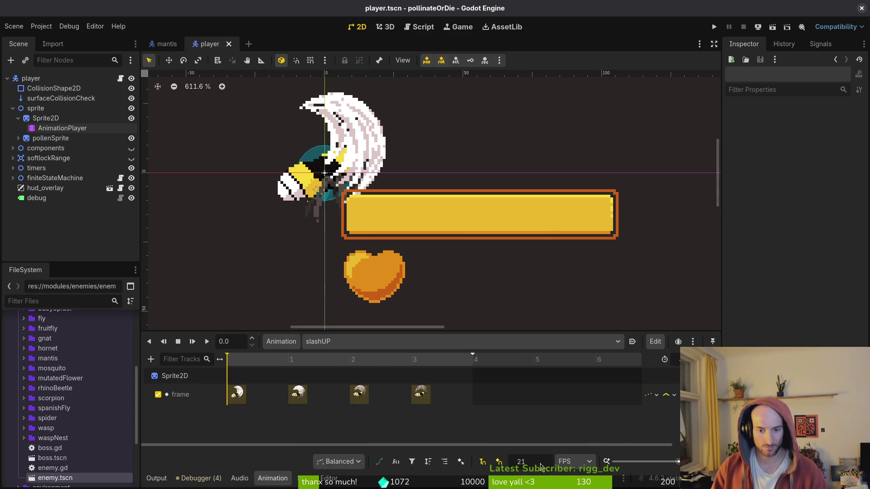
pyautogui.write('2')
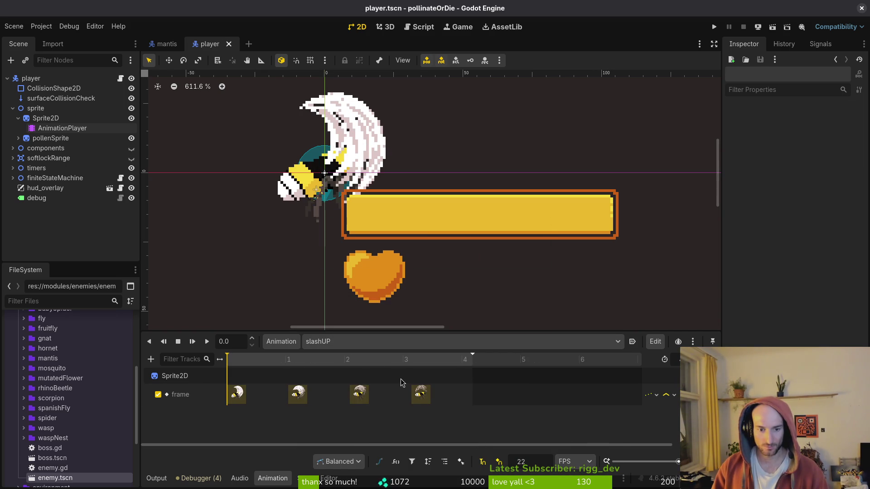
pyautogui.click(355, 395)
pyautogui.hotkey('ctrl', 's')
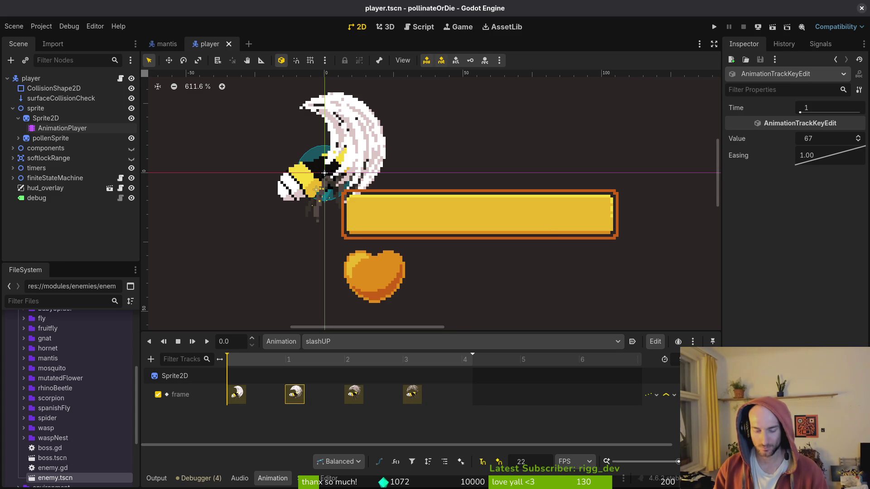
pyautogui.press('Return')
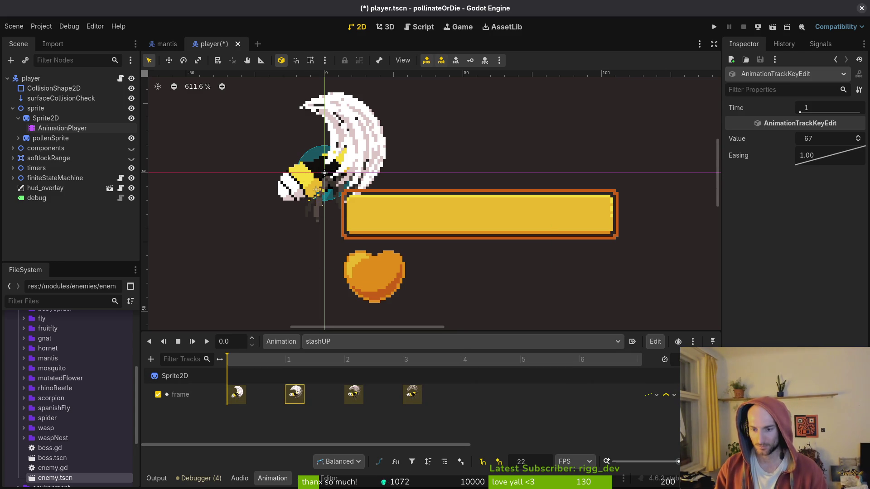
pyautogui.hotkey('ctrl', 's')
# - In slashRI, keep length 4, move the last frame key to time 3, and save
pyautogui.click(380, 343)
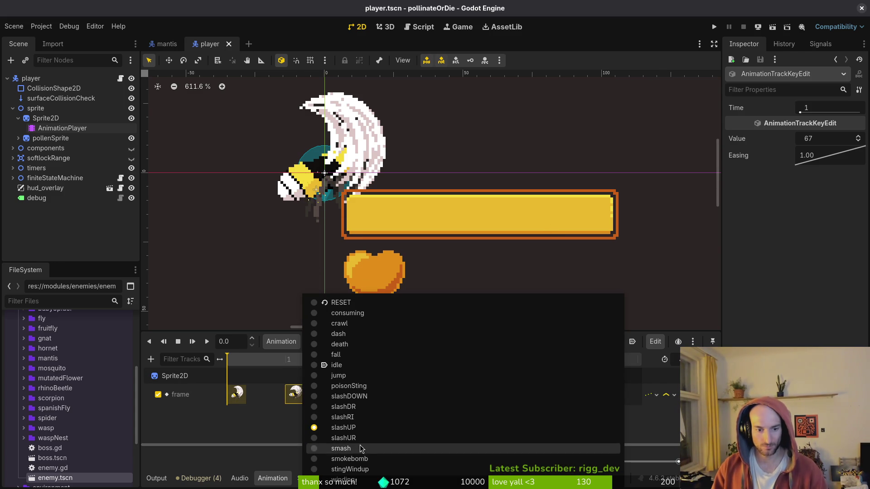
pyautogui.click(368, 417)
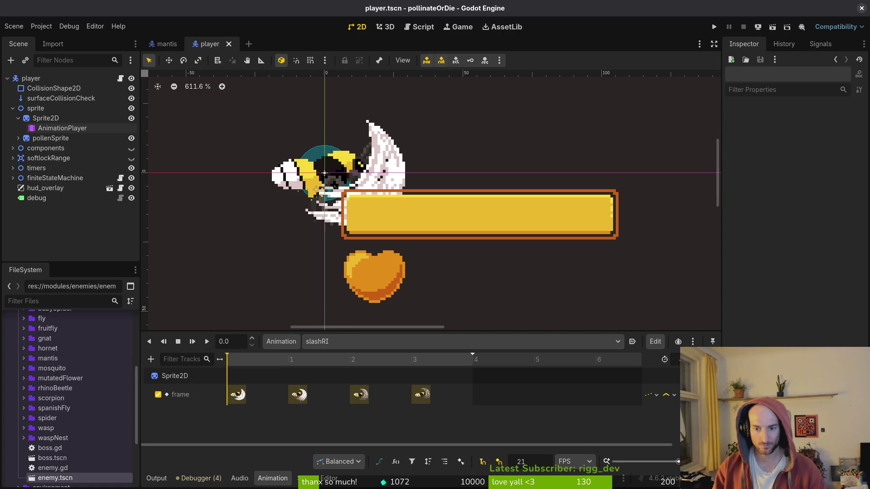
pyautogui.moveTo(473, 354); pyautogui.dragTo(349, 354)
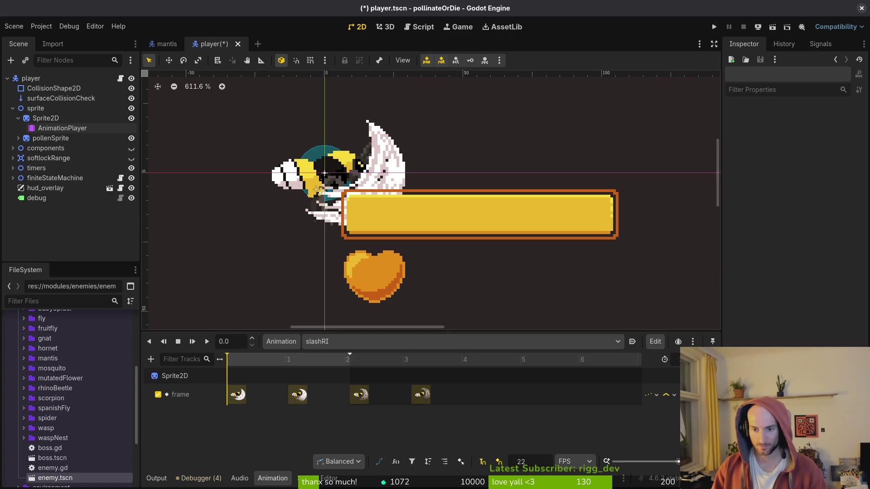
pyautogui.hotkey('ctrl', 'z')
pyautogui.hotkey('ctrl', 's')
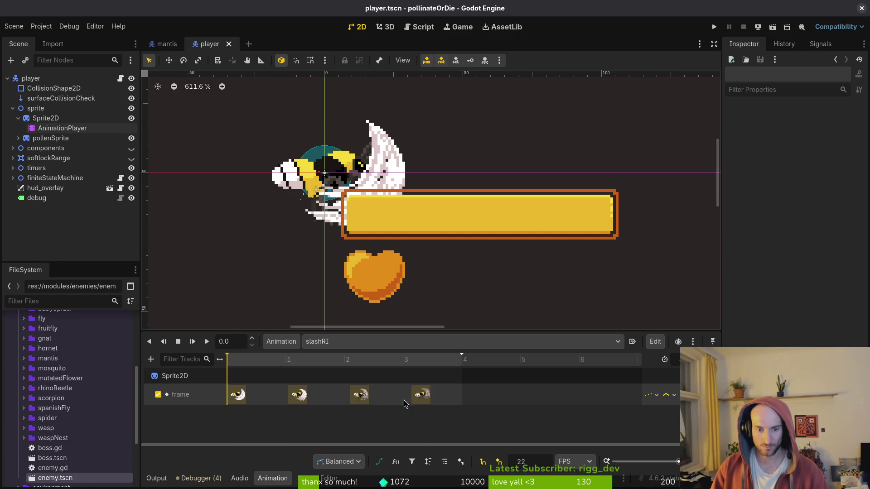
pyautogui.moveTo(421, 395); pyautogui.dragTo(412, 394)
pyautogui.click(299, 394)
pyautogui.hotkey('ctrl', 's')
pyautogui.click(369, 341)
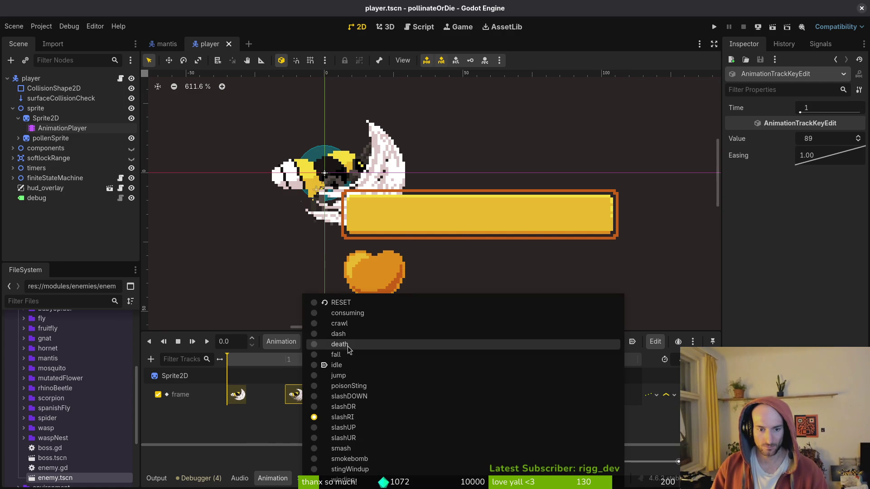
# - Set slashDR to a 22 FPS step, lengthen it, move its fourth key to time 3, and save
pyautogui.click(236, 434)
pyautogui.click(357, 344)
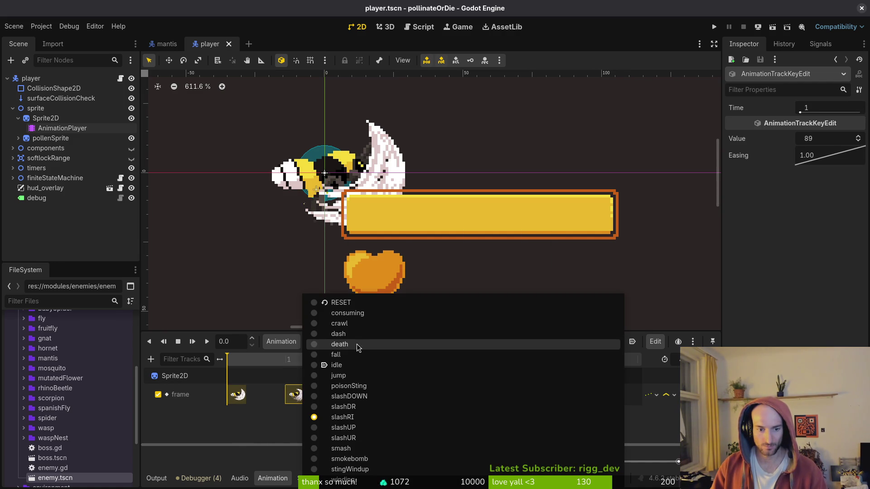
pyautogui.click(385, 410)
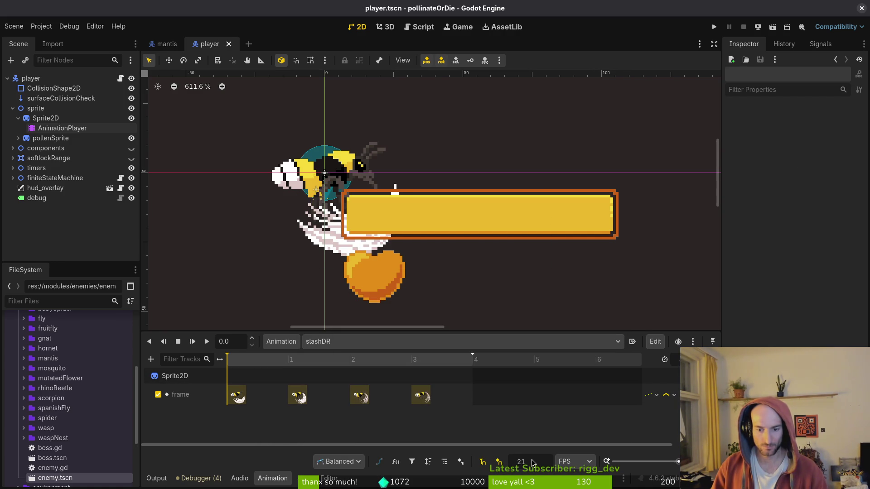
pyautogui.press('Return')
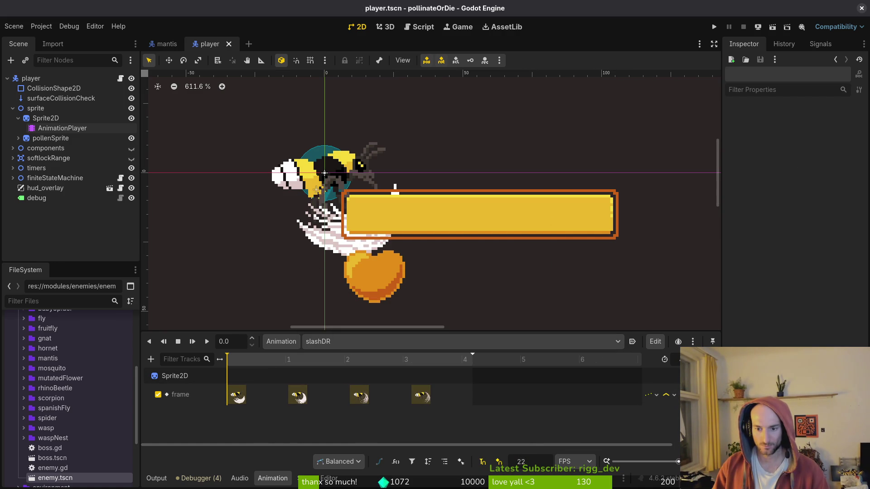
pyautogui.press('Return')
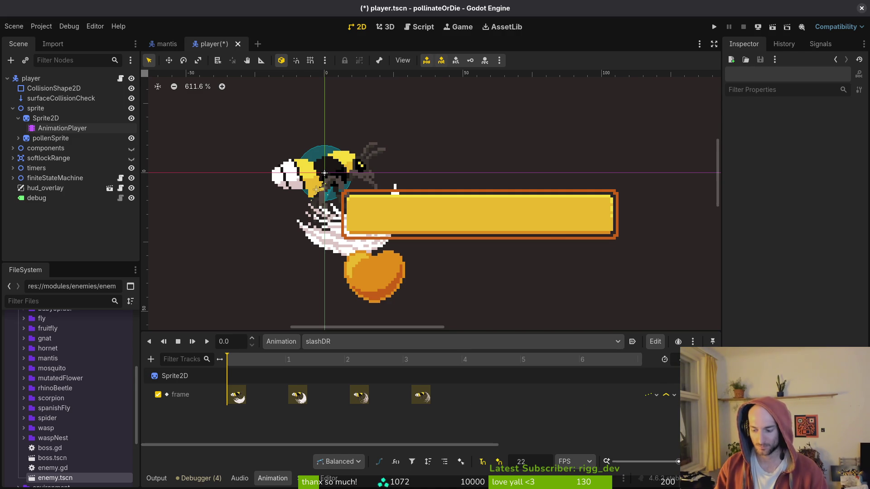
pyautogui.moveTo(411, 397); pyautogui.dragTo(401, 396)
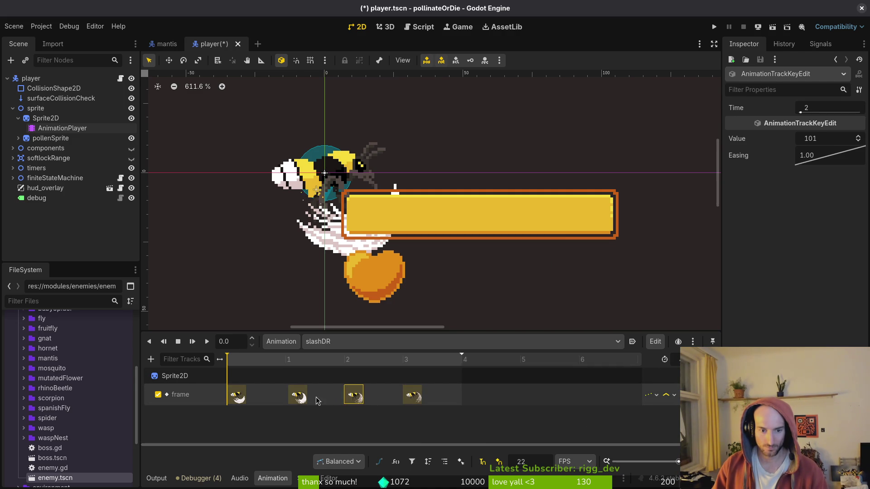
pyautogui.hotkey('ctrl', 's')
# - Lengthen slashDOWN, snap its keys to times 1 and 3, save, and run the game
pyautogui.click(343, 342)
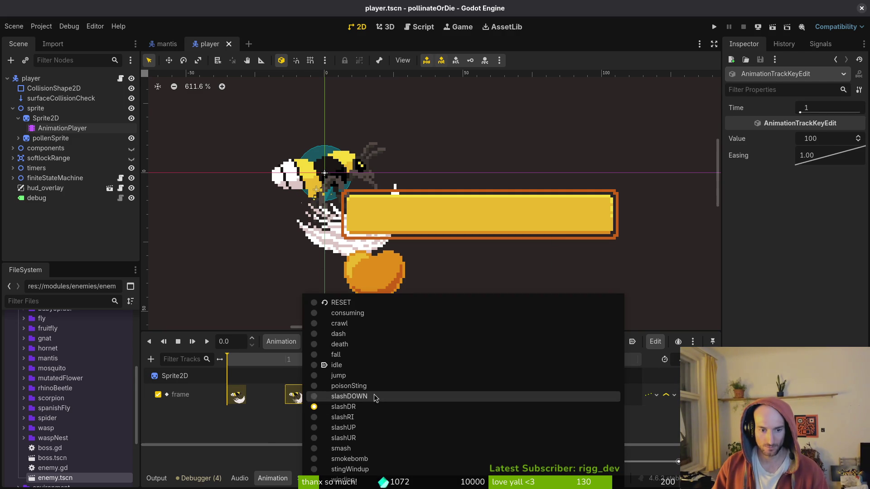
pyautogui.click(363, 386)
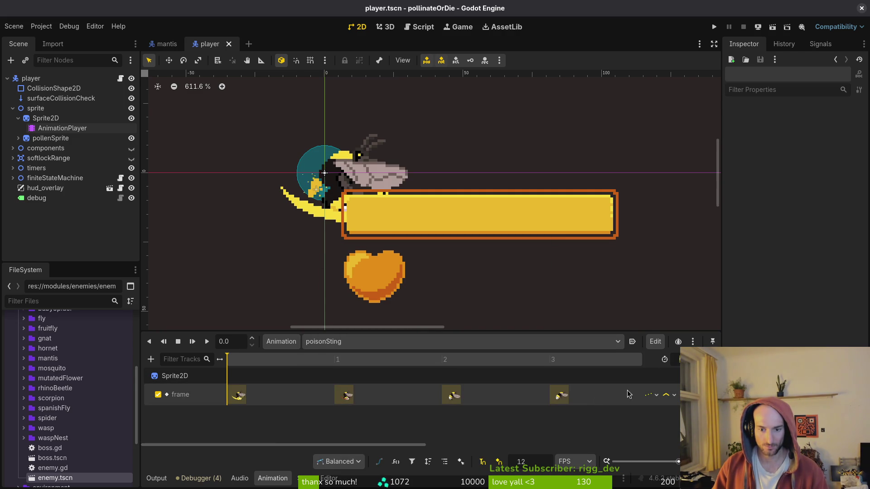
pyautogui.click(365, 341)
pyautogui.click(380, 397)
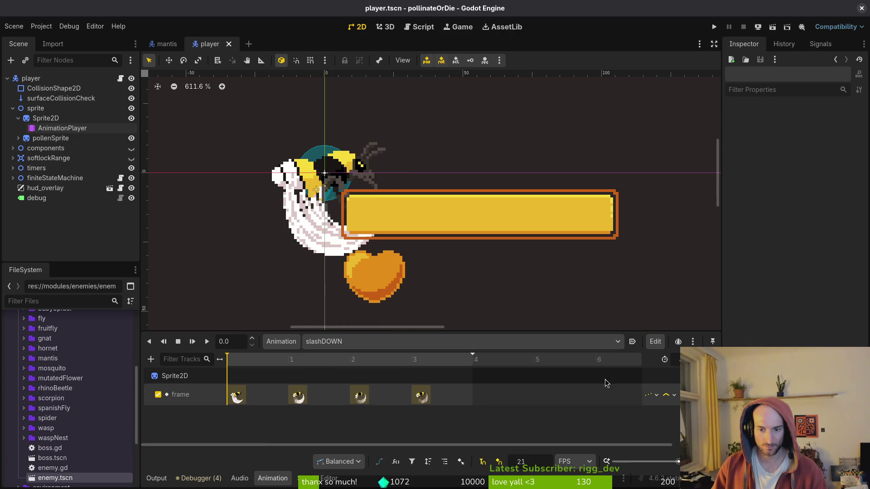
pyautogui.press('Return')
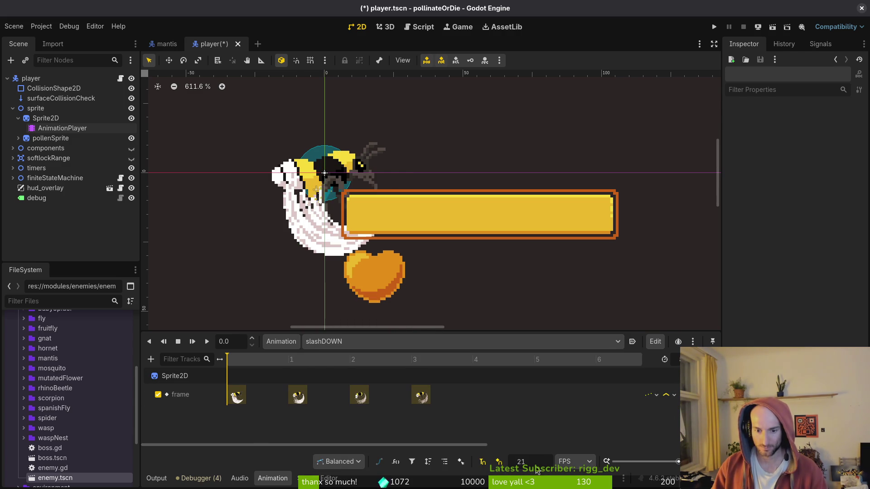
pyautogui.hotkey('ctrl', 's')
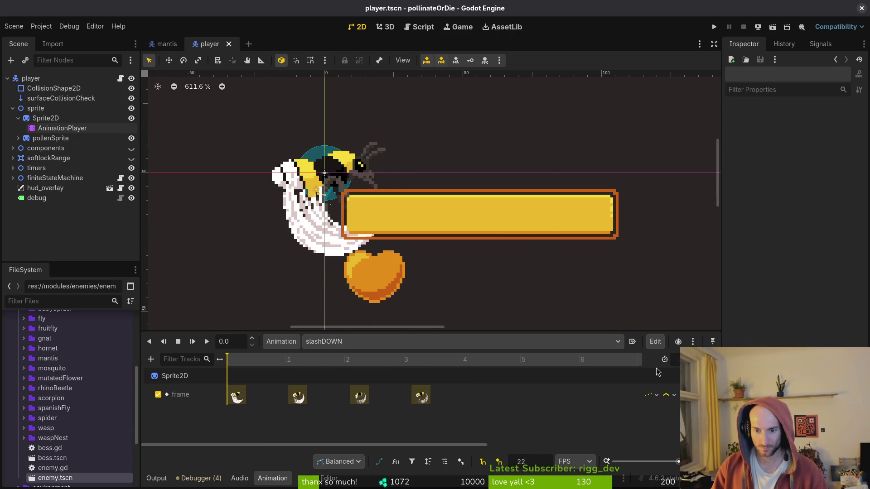
pyautogui.moveTo(417, 395); pyautogui.dragTo(408, 395)
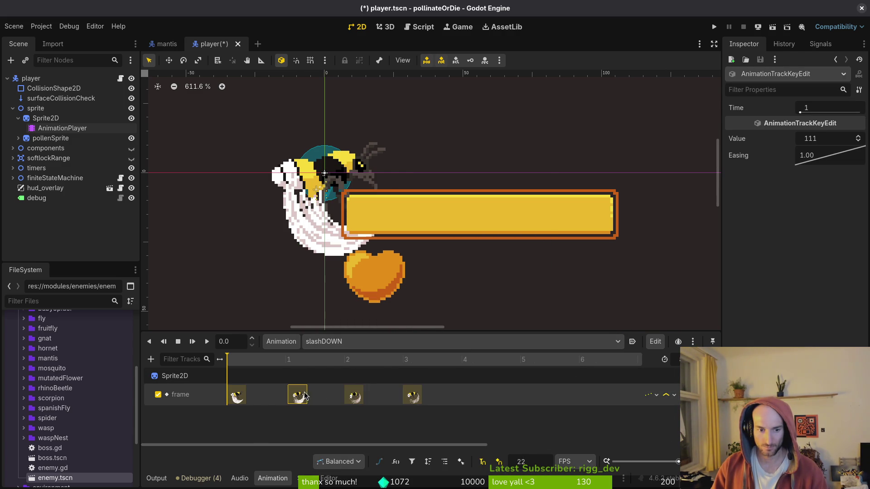
pyautogui.moveTo(305, 395); pyautogui.dragTo(302, 395)
pyautogui.hotkey('ctrl', 's')
pyautogui.click(715, 26)
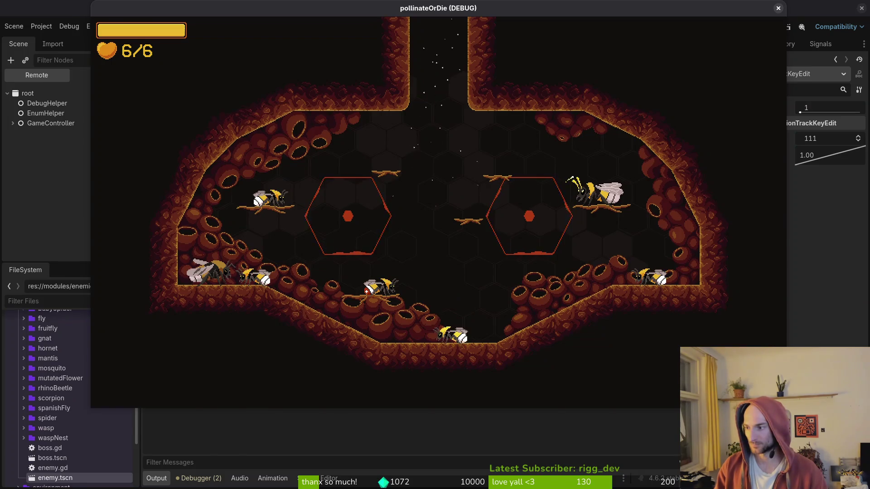
# - Switch to input_buffer.manager.gd in Neovim and change the word four lines down to 300
pyautogui.hotkey('alt', 'Tab')
pyautogui.write('4j')
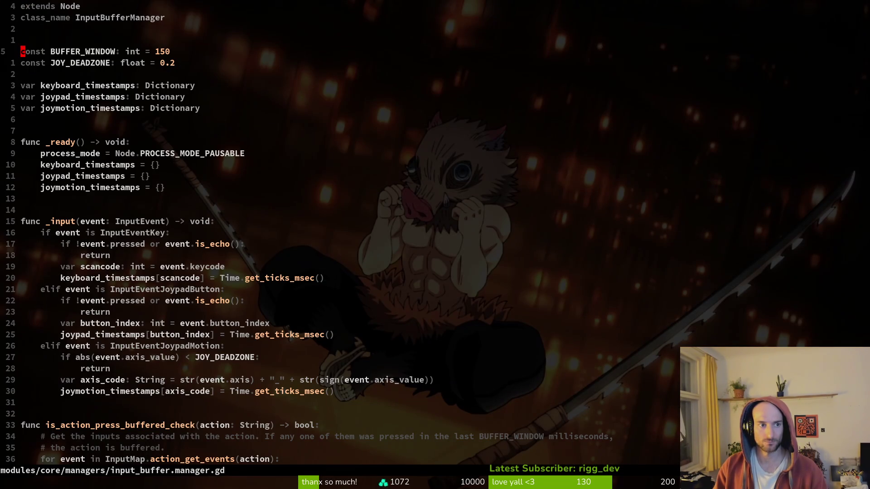
pyautogui.write('ciw300')
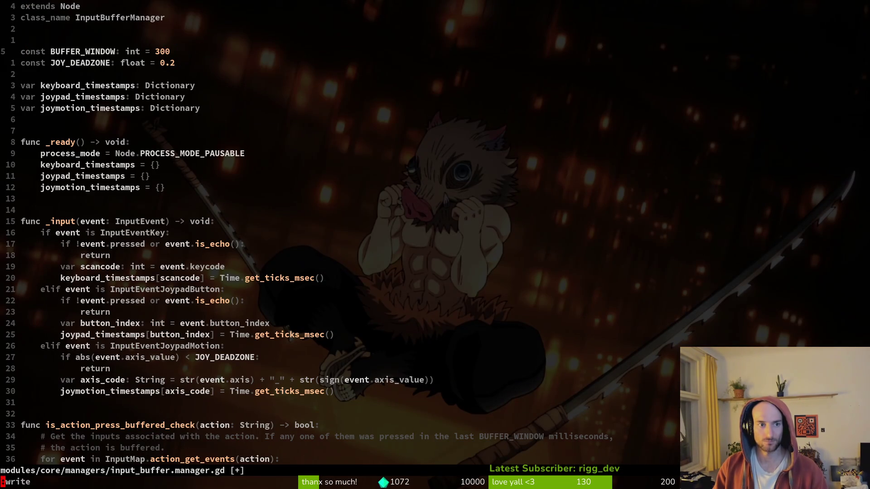
# - Save the script with BUFFER_WINDOW set to 300 and switch back to the game
pyautogui.press('Return')
pyautogui.hotkey('alt', 'Tab')
pyautogui.hotkey('alt', 'Tab')
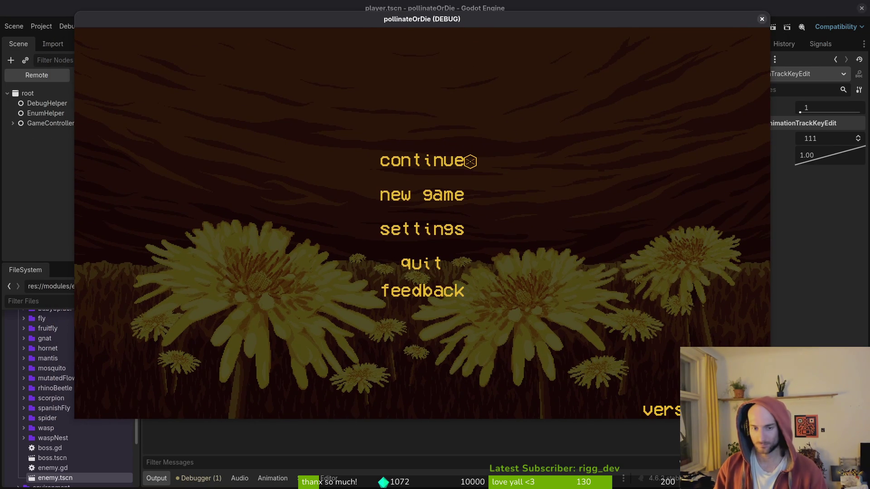
# - Continue the saved game and make the bee rise and slash toward the crosshair
pyautogui.click(467, 161)
pyautogui.press('space')
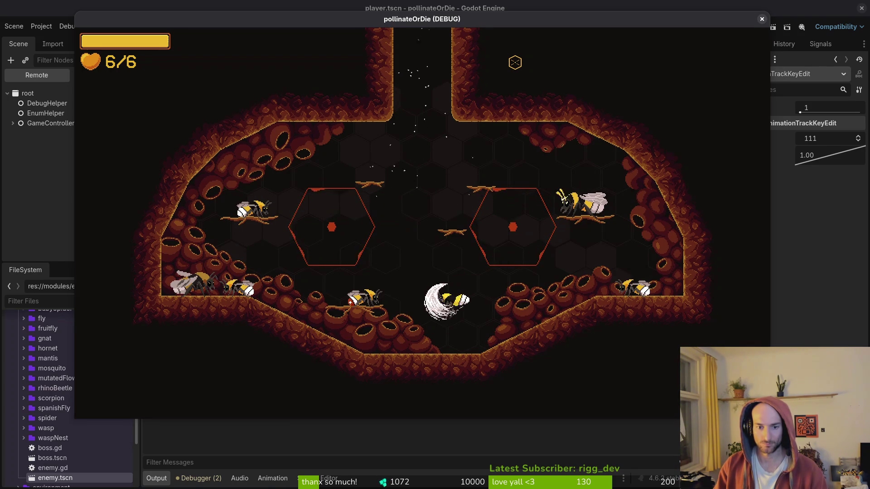
pyautogui.press('d')
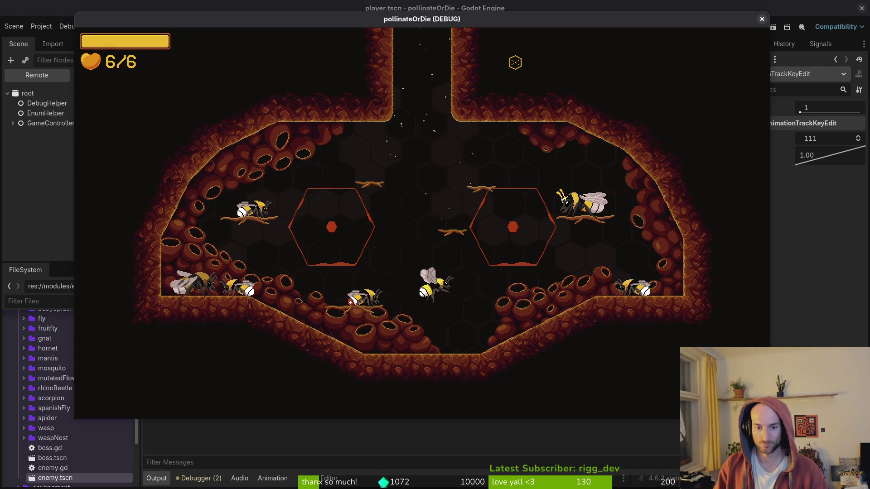
pyautogui.click(515, 62)
pyautogui.click(605, 44)
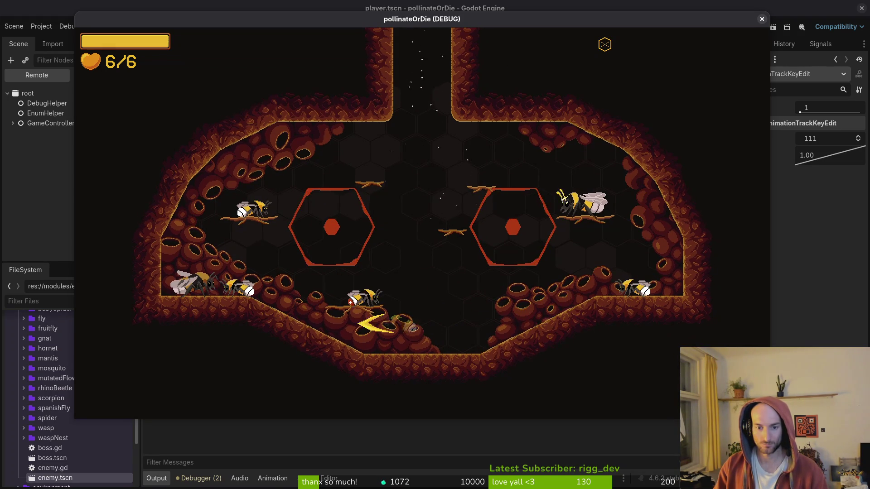
# - Dash, run and fly the bee back and forth across the hive floor
pyautogui.press('d')
pyautogui.press('a')
pyautogui.press('d')
pyautogui.press('a')
pyautogui.press('w')
pyautogui.press('d')
pyautogui.press('d')
pyautogui.press('a')
pyautogui.press('d')
pyautogui.press('a')
pyautogui.press('d')
pyautogui.press('a')
# - Open and close the in-game inventory, then fly the bee up to hover
pyautogui.press('Tab')
pyautogui.press('Escape')
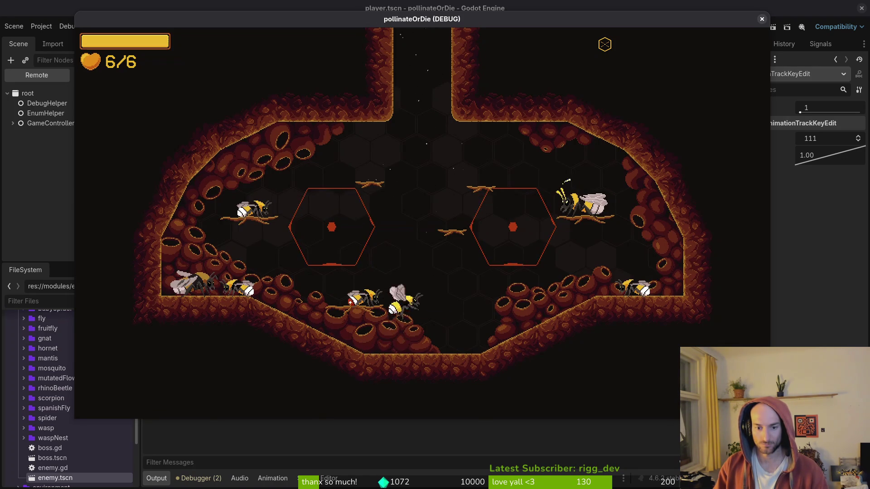
pyautogui.press('d')
pyautogui.press('w')
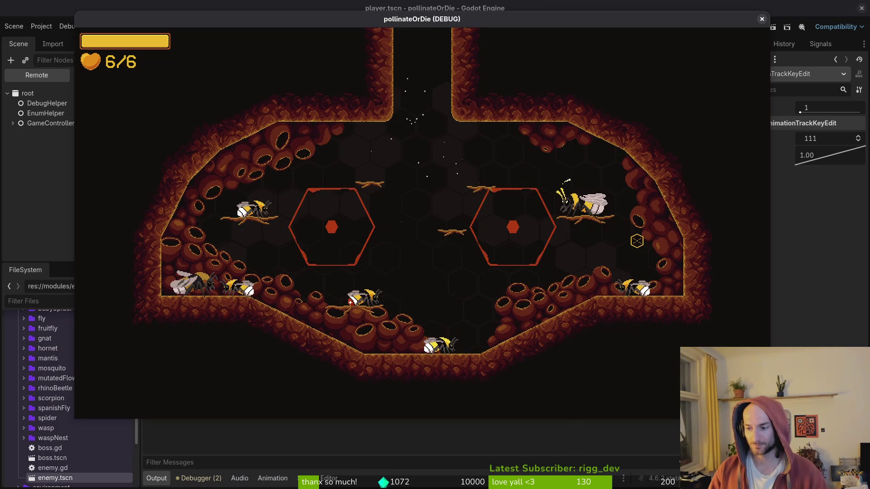
# - Quit to the main menu from the pause menu and close the game window
pyautogui.press('Escape')
pyautogui.press('Down')
pyautogui.press('Down')
pyautogui.press('Down')
pyautogui.press('Return')
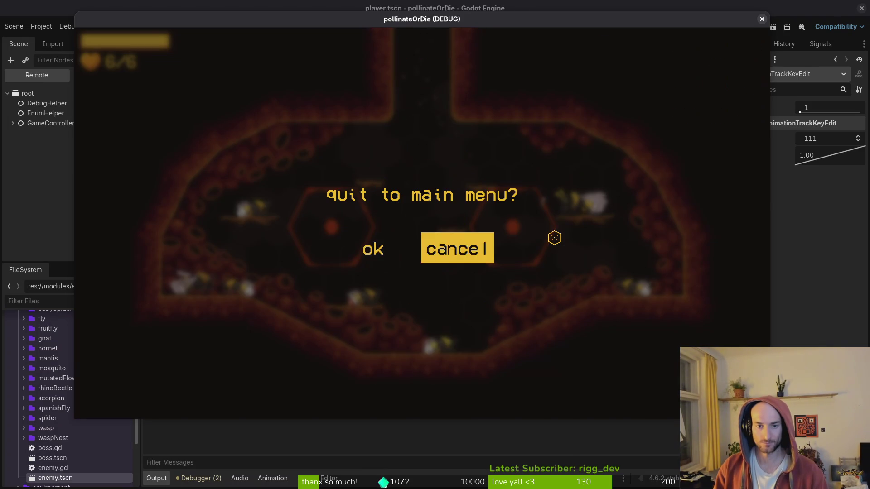
pyautogui.press('Left')
pyautogui.press('Return')
pyautogui.click(762, 20)
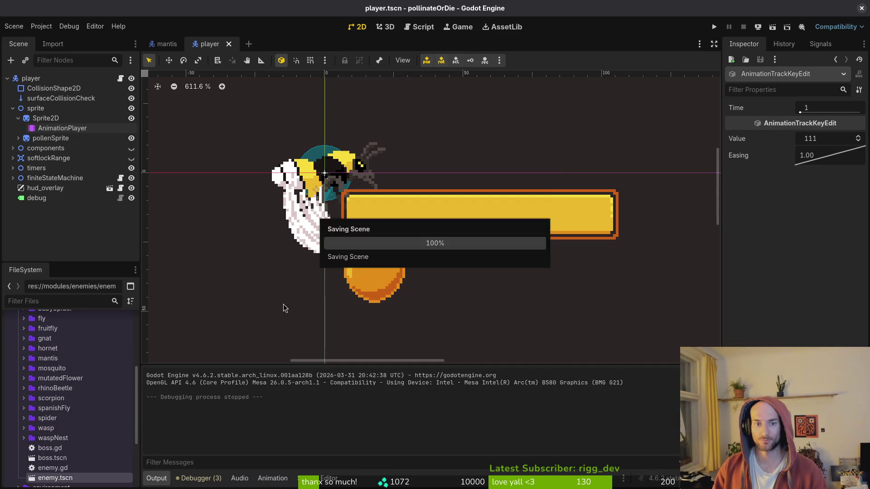
# - Collapse the sprite node's children, run the game again and start playing from the main menu
pyautogui.click(12, 108)
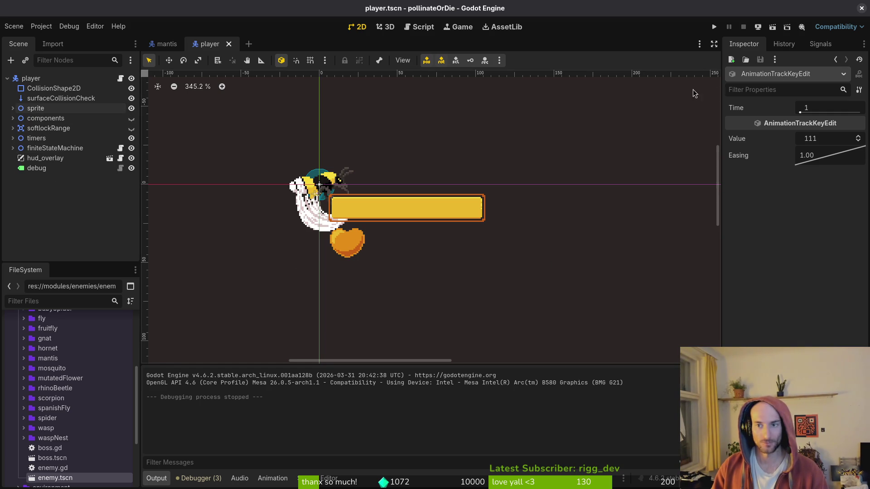
pyautogui.click(714, 27)
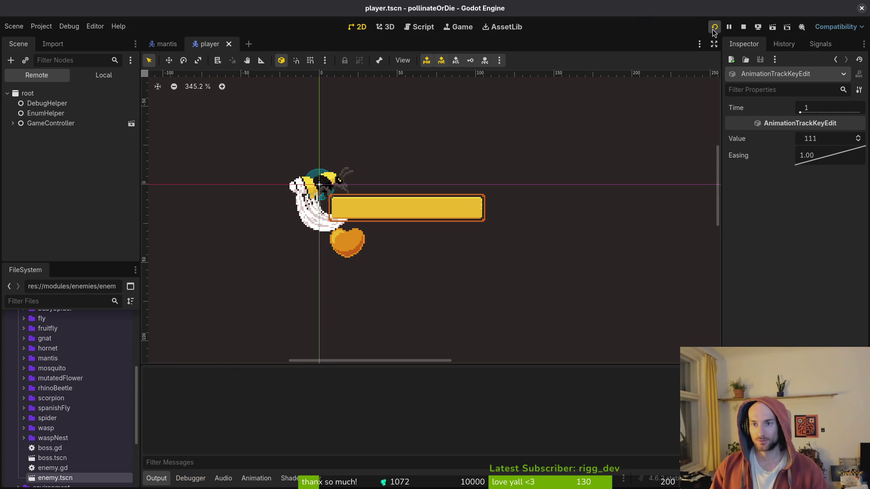
pyautogui.press('Return')
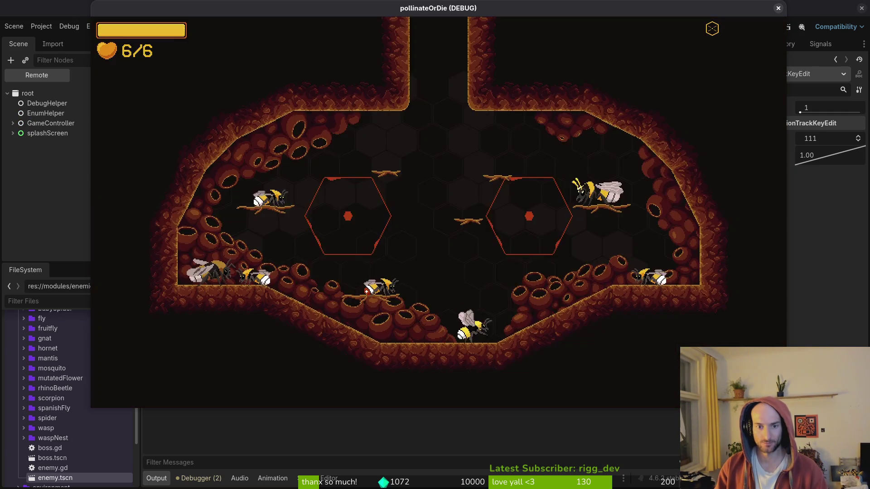
# - Browse the pause menu's debugging options and the accessibility settings, then resume play
pyautogui.press('Escape')
pyautogui.press('Down')
pyautogui.press('Return')
pyautogui.press('Escape')
pyautogui.press('Down')
pyautogui.press('Down')
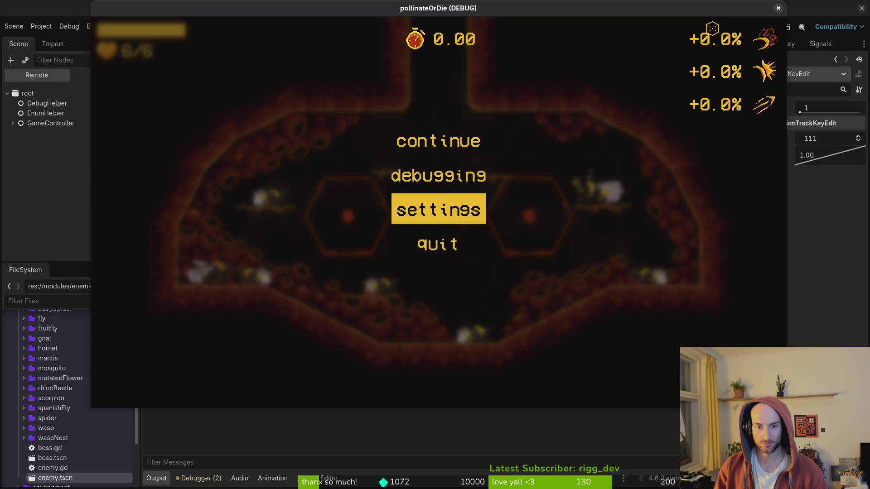
pyautogui.press('Return')
pyautogui.press('Tab')
pyautogui.press('Escape')
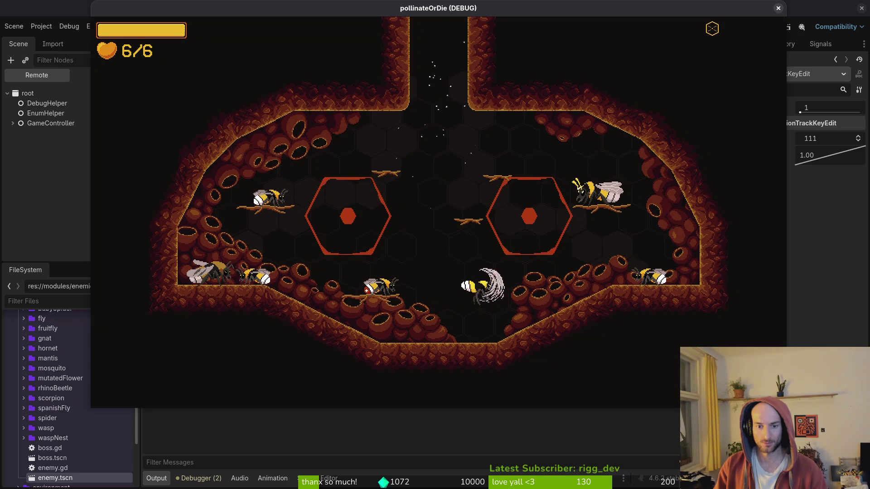
# - Turn on the Show pathing debug option through the pause menu's debugging panel
pyautogui.press('Escape')
pyautogui.press('Return')
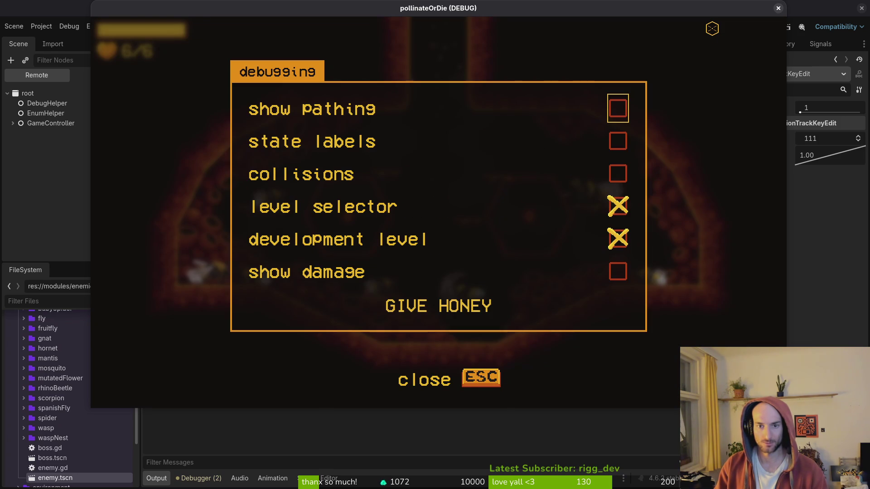
pyautogui.press('Return')
pyautogui.press('Escape')
pyautogui.press('Escape')
pyautogui.press('Down')
pyautogui.press('Return')
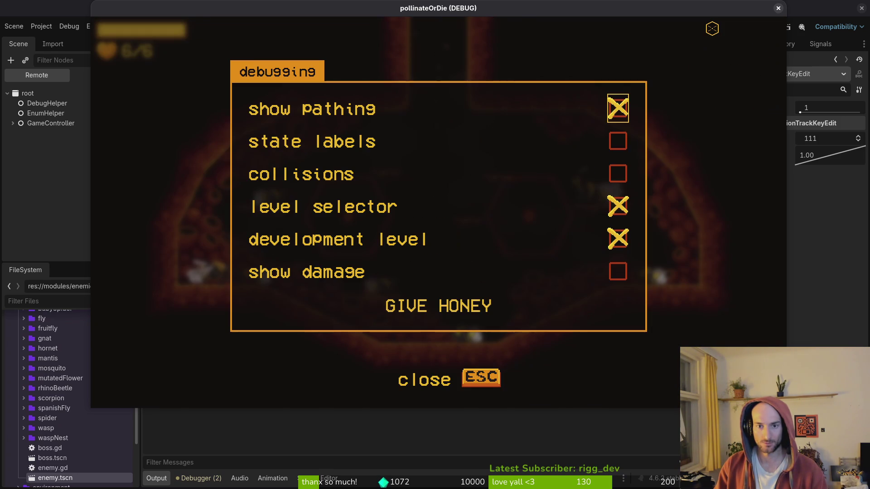
pyautogui.press('Escape')
# - Revisit the accessibility settings, test the bee's slash, and check accessibility settings once more
pyautogui.press('Escape')
pyautogui.press('Down')
pyautogui.press('Return')
pyautogui.press('Escape')
pyautogui.press('Escape')
pyautogui.press('Down')
pyautogui.press('Down')
pyautogui.press('Return')
pyautogui.press('Tab')
pyautogui.press('Escape')
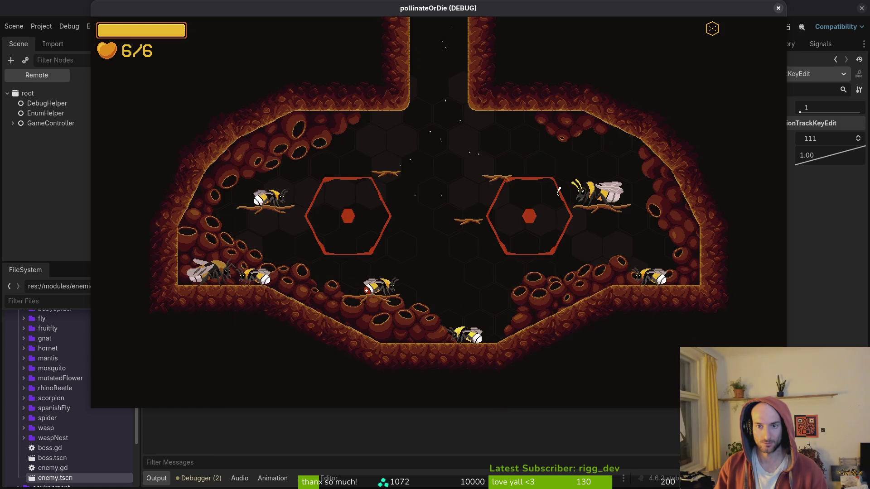
pyautogui.press('x')
pyautogui.press('x')
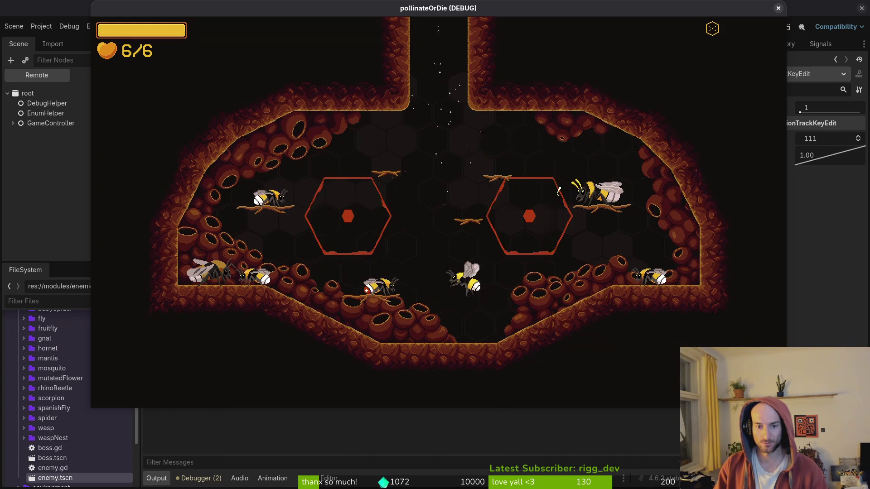
pyautogui.press('Escape')
pyautogui.press('Down')
pyautogui.press('Down')
pyautogui.press('Return')
pyautogui.press('Tab')
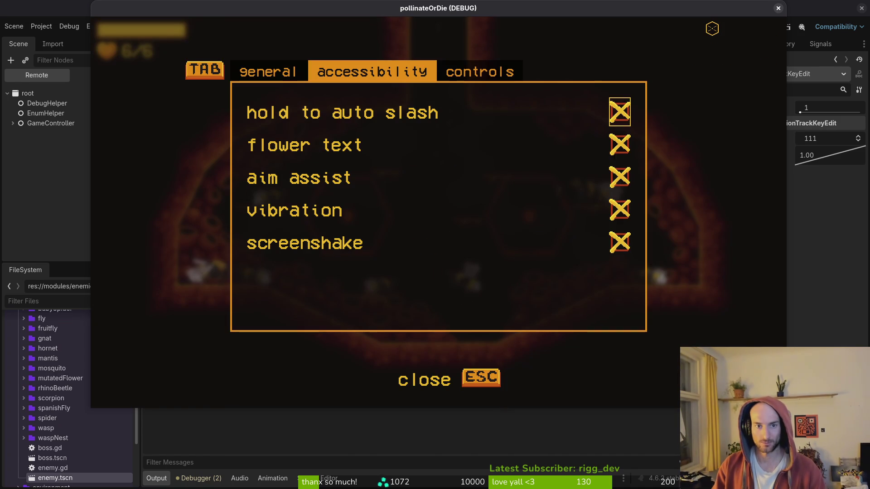
pyautogui.press('Escape')
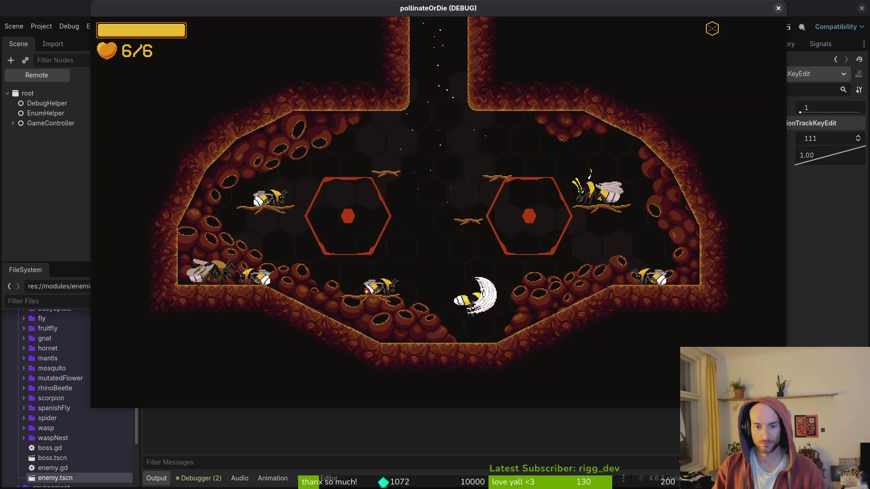
# - Move accessibility focus from screenshake up to vibration, then stop the debug game with F8
pyautogui.press('Escape')
pyautogui.press('Down')
pyautogui.press('Down')
pyautogui.press('Return')
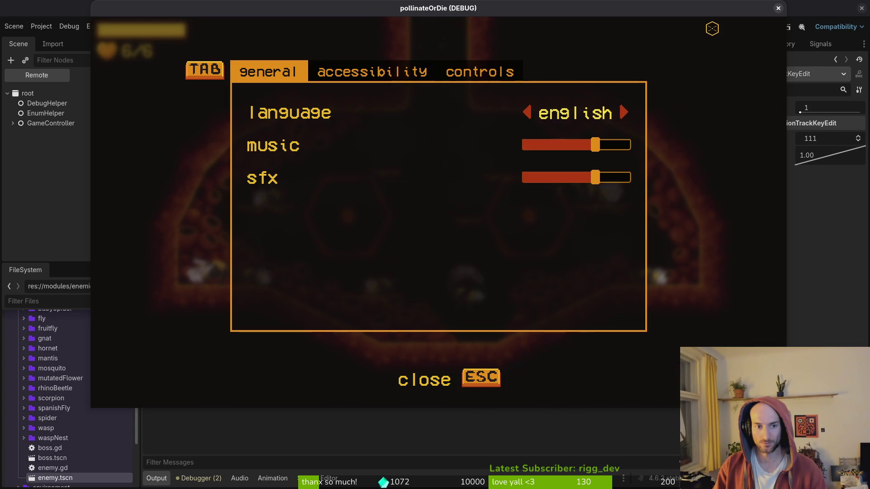
pyautogui.press('Tab')
pyautogui.press('Up')
pyautogui.press('Escape')
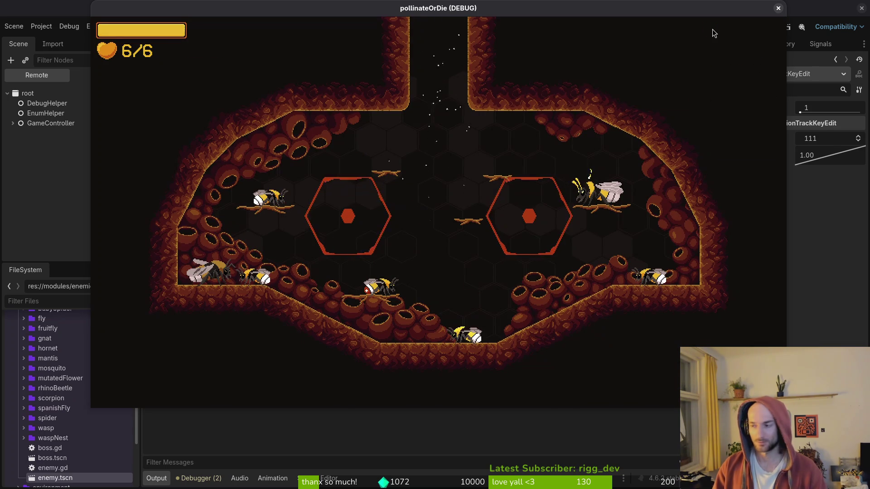
pyautogui.press('F8')
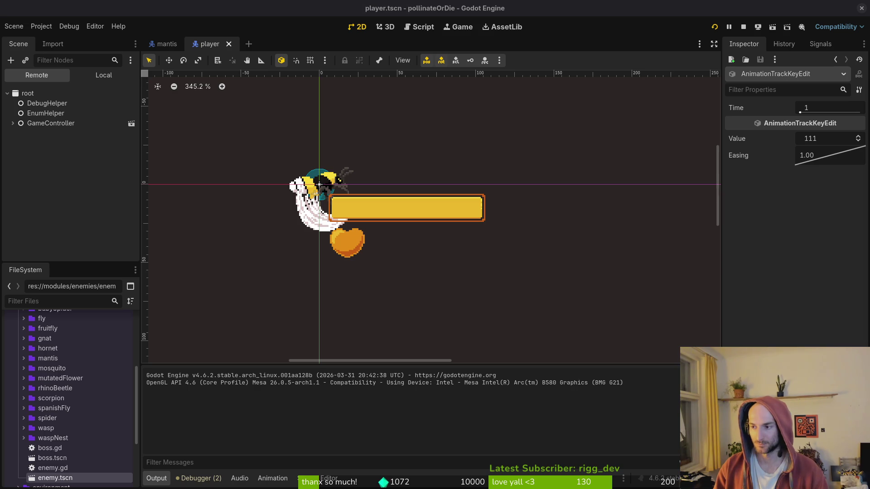
# - Quick-open settingsOverlay.tscn, show the Local scene tree and expand the accessibility vboxContainer
pyautogui.hotkey('alt', 'shift', 'o')
pyautogui.write('settoverts')
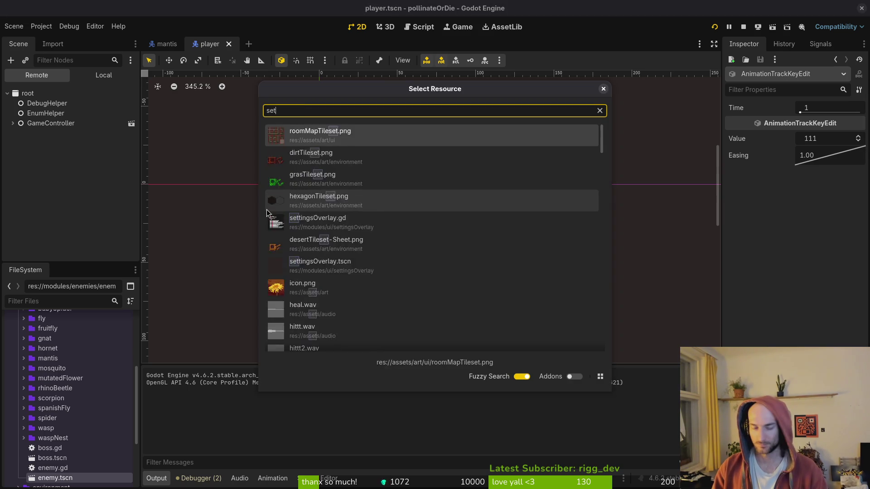
pyautogui.press('Return')
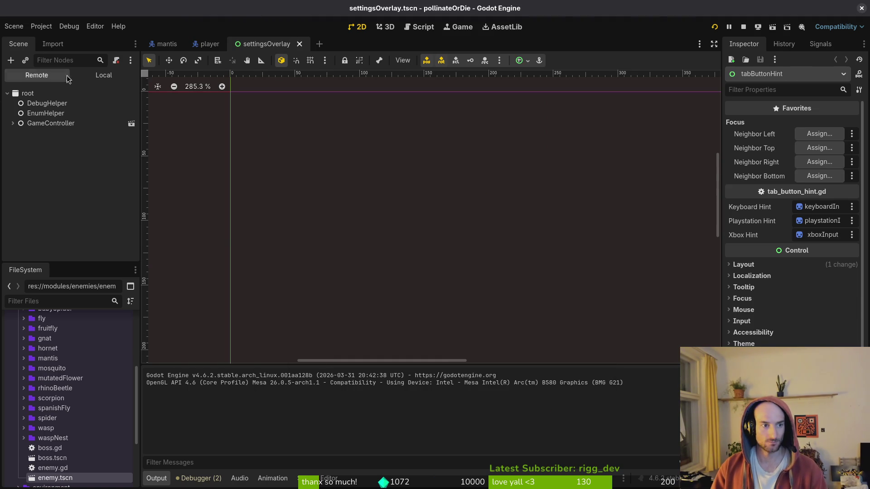
pyautogui.click(104, 74)
pyautogui.click(50, 154)
pyautogui.click(19, 153)
# - Inspect the autoslash row's checkButton focus neighbours, then collapse the row and deselect
pyautogui.click(63, 183)
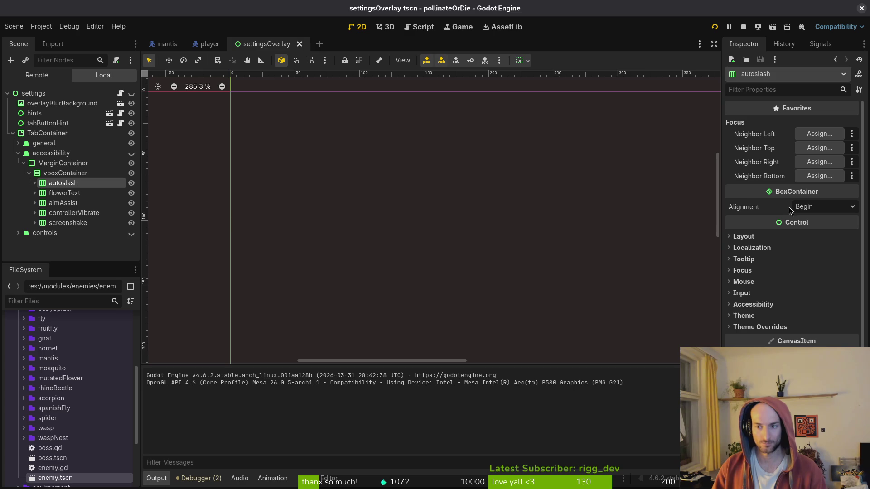
pyautogui.click(58, 194)
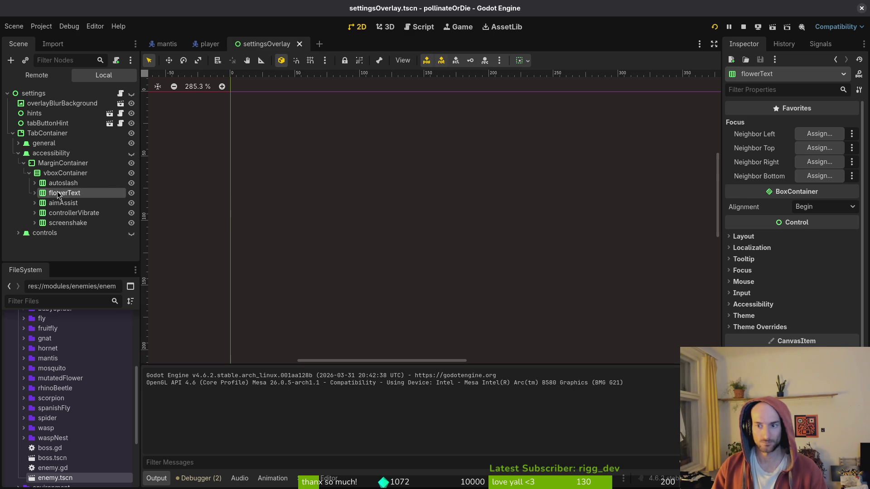
pyautogui.press('Up')
pyautogui.press('Right')
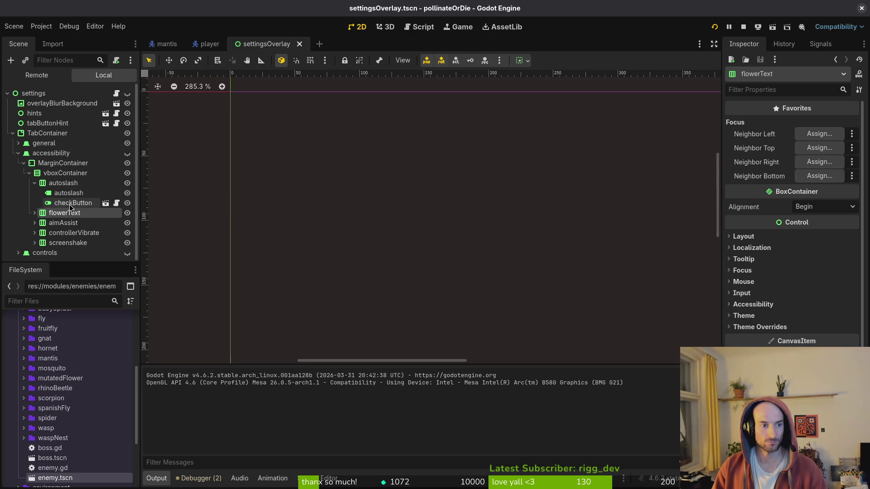
pyautogui.press('Down')
pyautogui.click(69, 202)
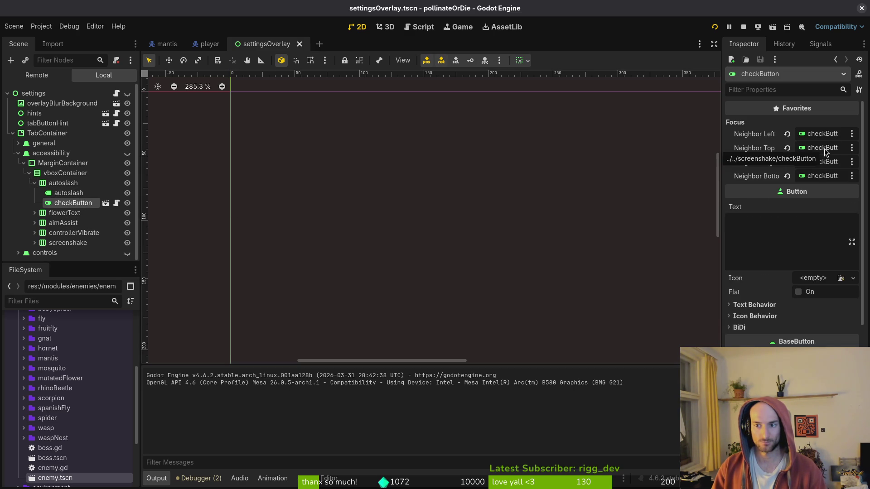
pyautogui.click(34, 184)
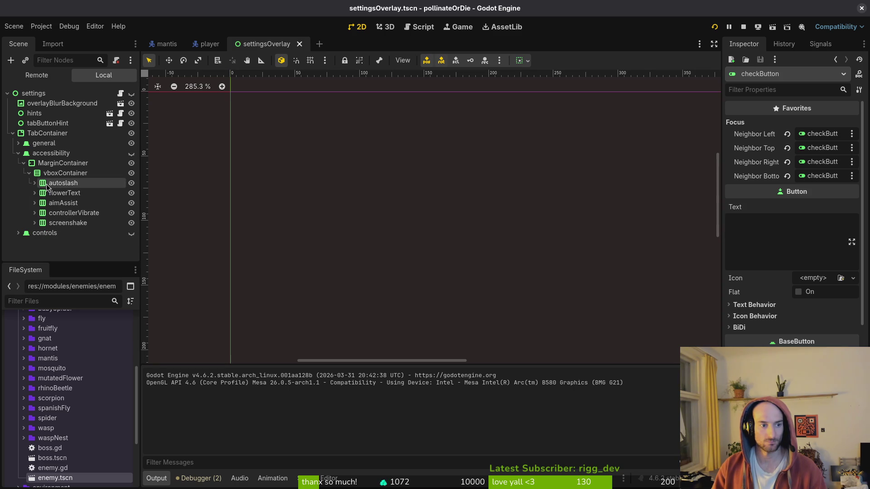
pyautogui.click(65, 245)
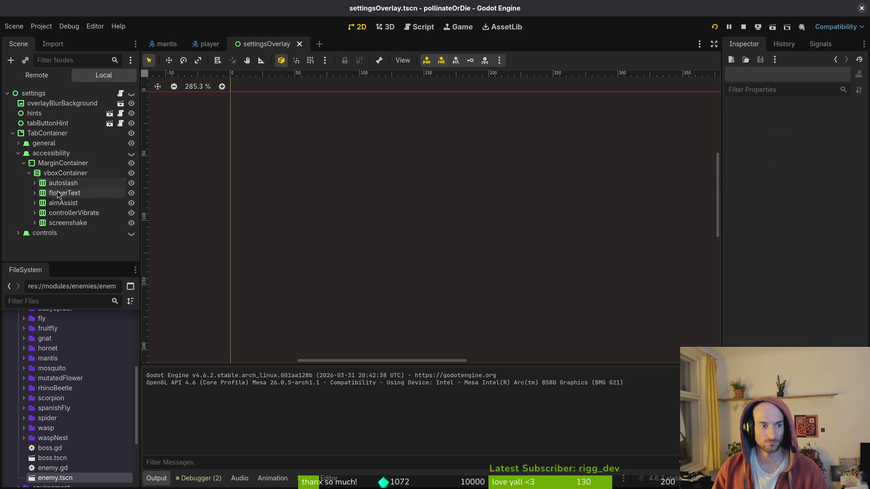
# - Drag screenshake to the top and controllerVibrate up, then select screenshake's checkButton
pyautogui.click(51, 222)
pyautogui.moveTo(67, 182); pyautogui.dragTo(66, 181)
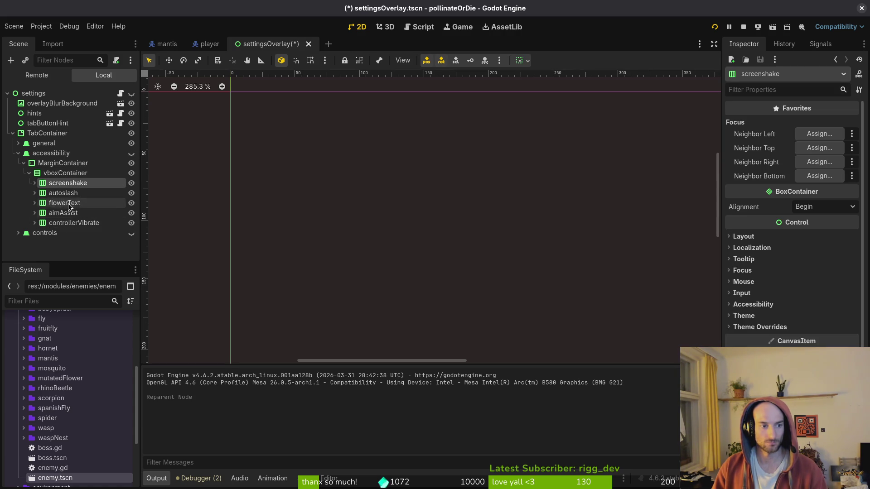
pyautogui.moveTo(68, 225); pyautogui.dragTo(72, 188)
pyautogui.click(34, 183)
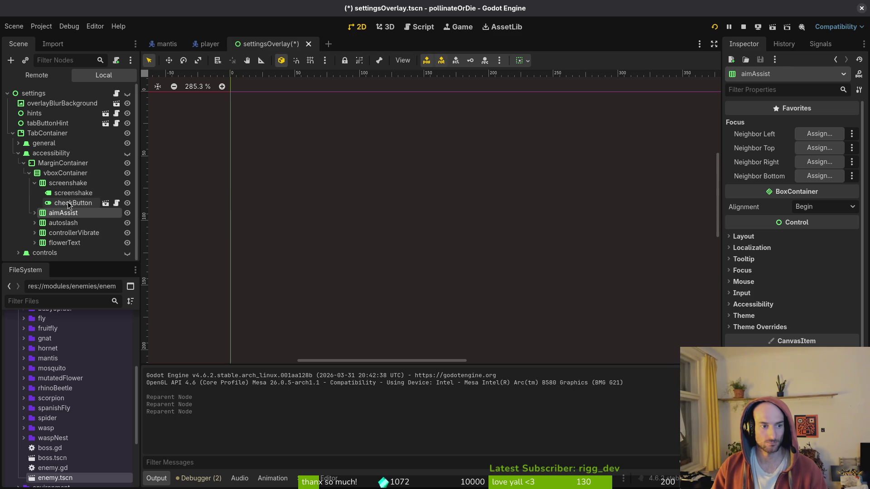
pyautogui.click(69, 204)
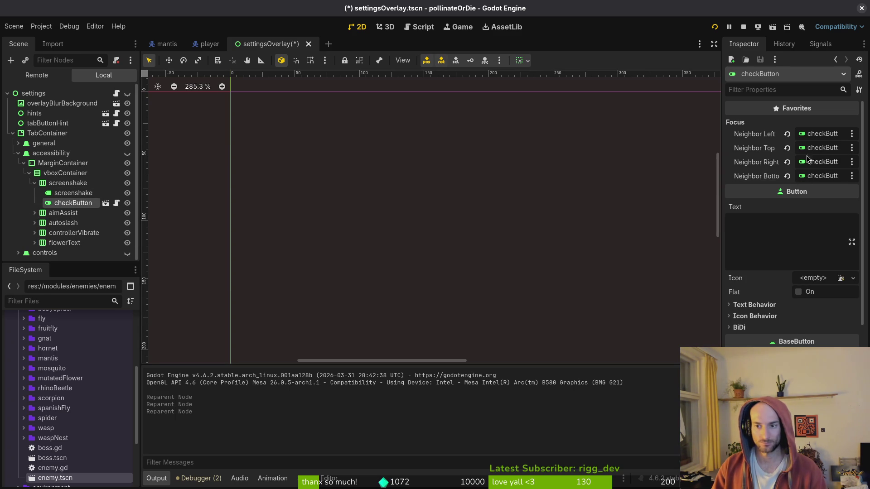
# - Set screenshake's checkButton top neighbour to flowerText's checkButton and bottom to aimAssist's
pyautogui.click(821, 150)
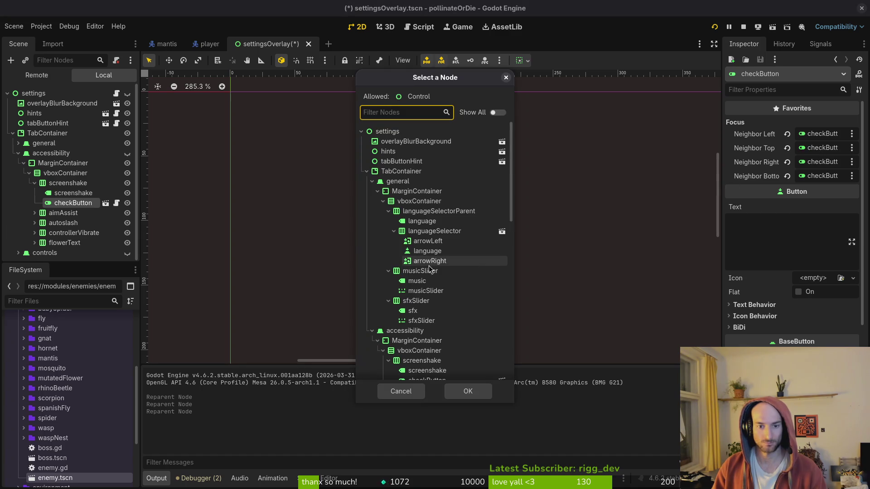
pyautogui.scroll(-5, 434, 269)
pyautogui.click(430, 283)
pyautogui.click(434, 315)
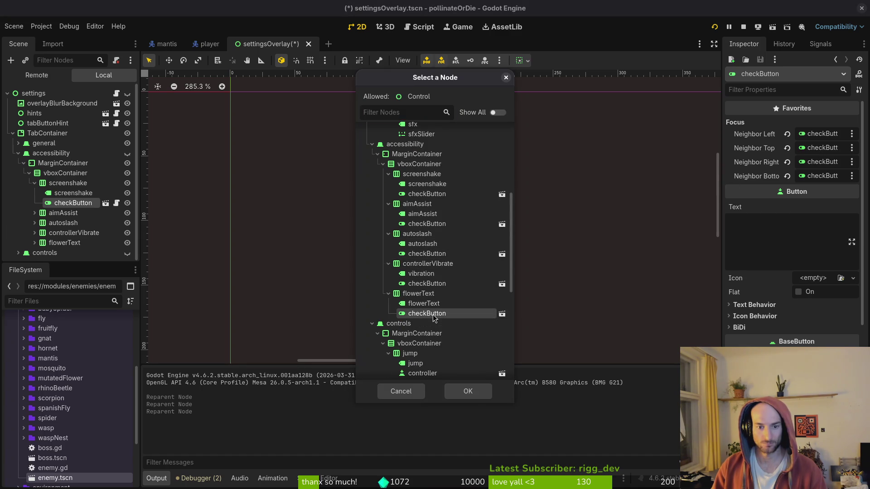
pyautogui.click(468, 392)
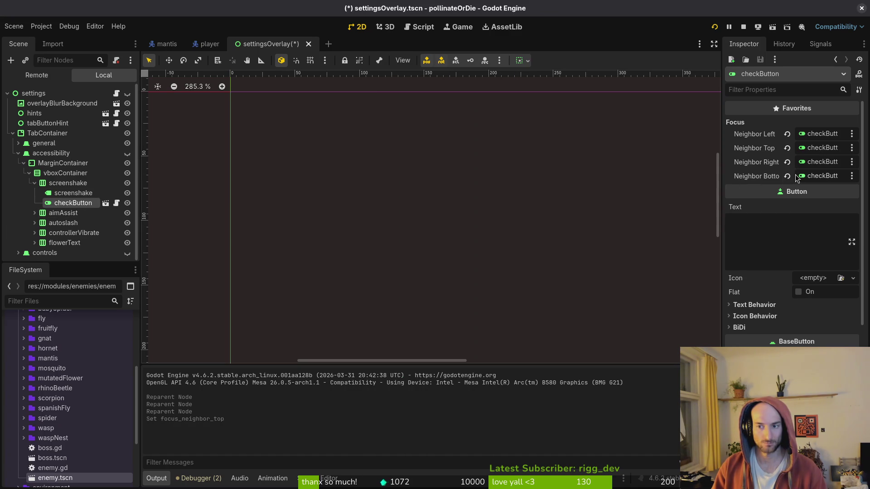
pyautogui.click(826, 180)
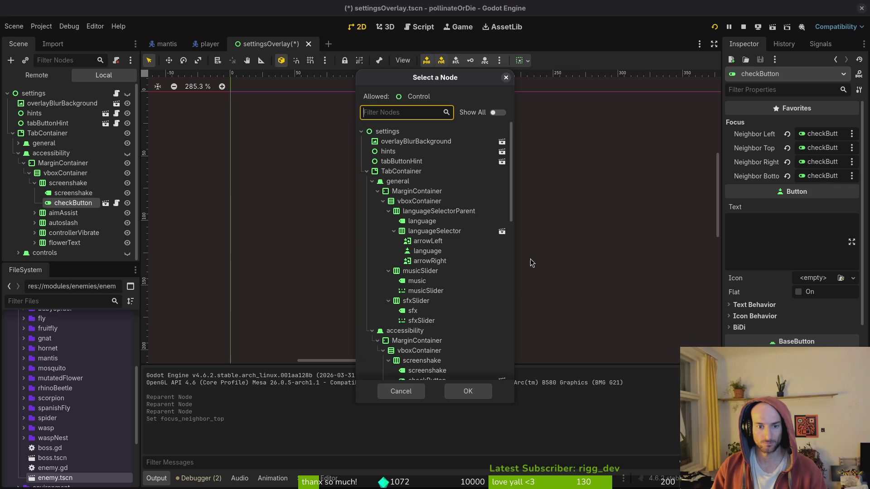
pyautogui.scroll(-1, 446, 208)
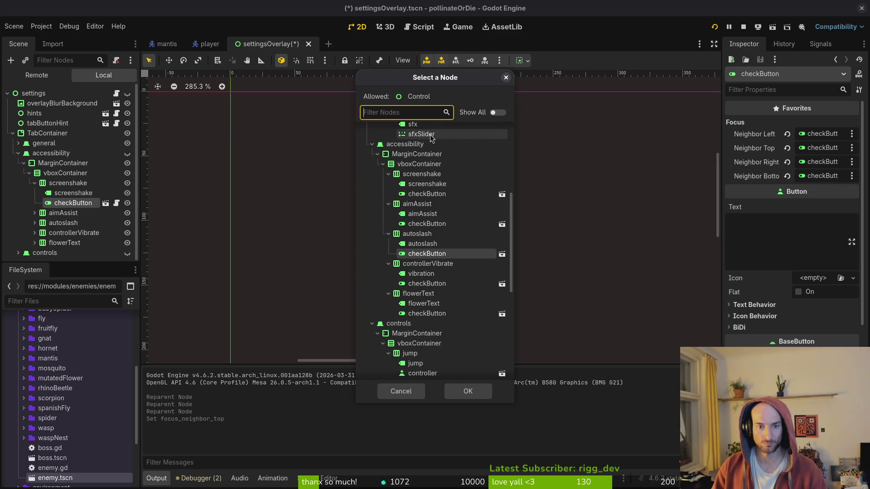
pyautogui.click(431, 225)
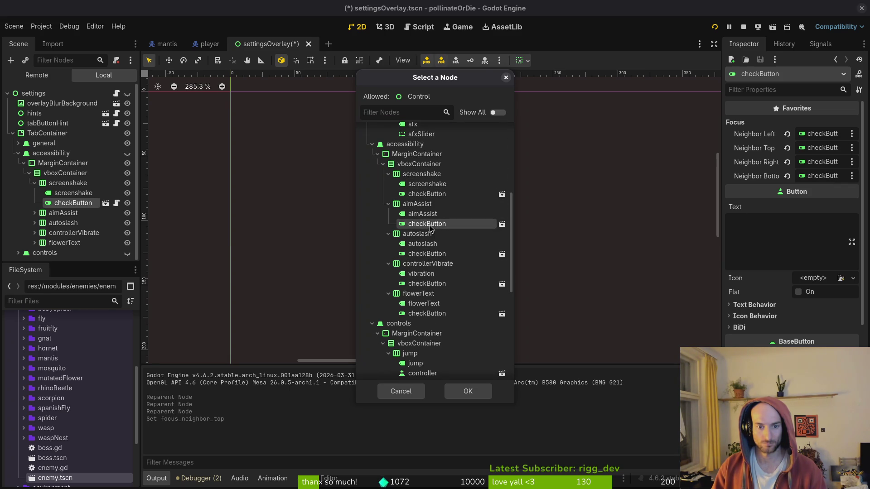
pyautogui.click(467, 393)
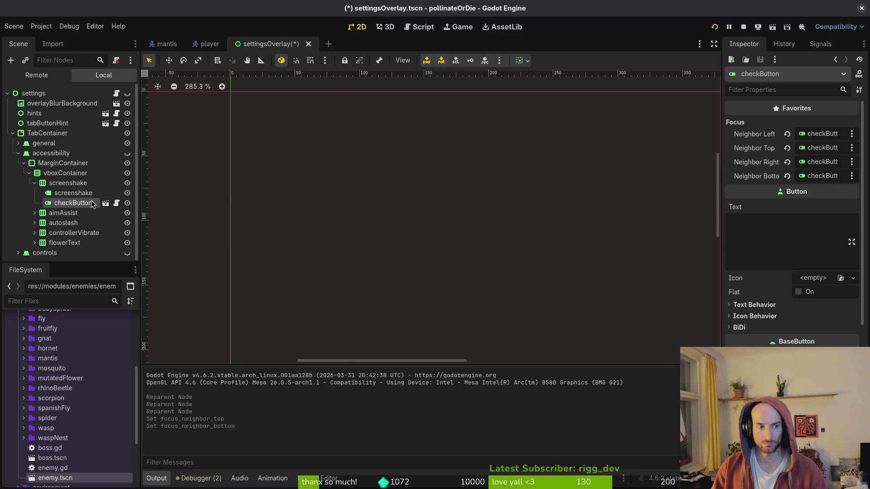
# - Give aimAssist's checkButton neighbours screenshake (top) and autoslash, then move controllerVibrate above autoslash
pyautogui.click(35, 183)
pyautogui.click(34, 193)
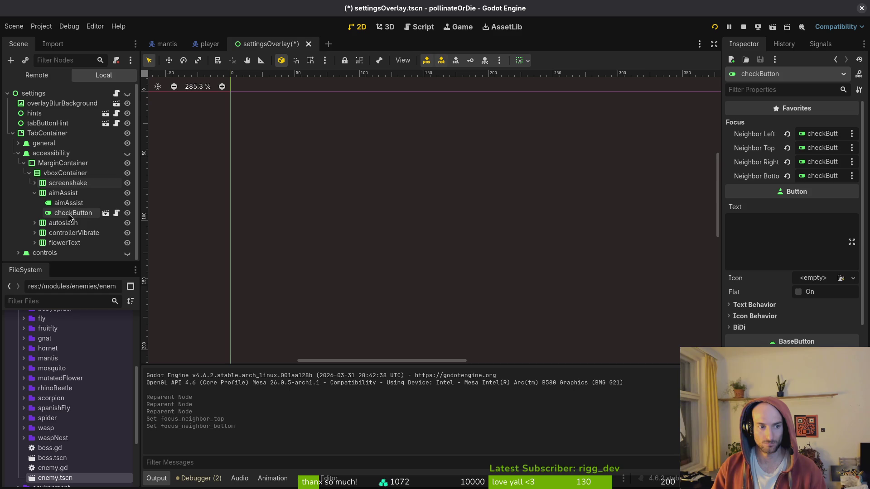
pyautogui.click(822, 148)
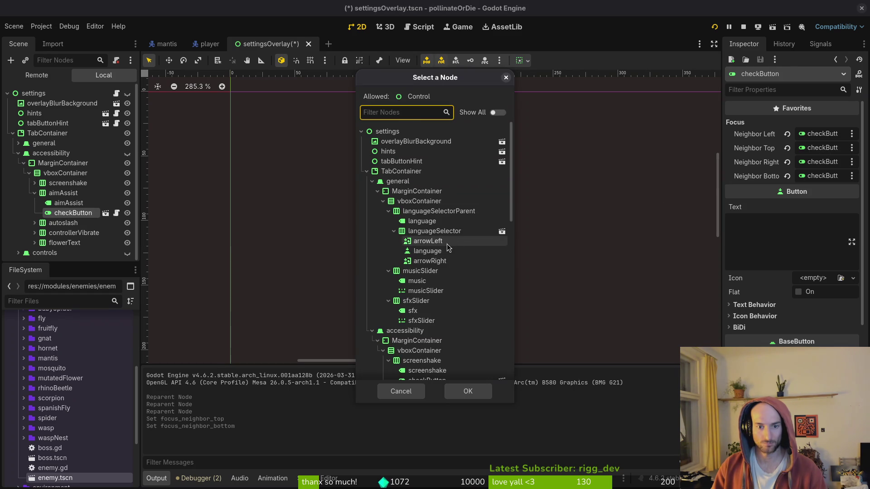
pyautogui.scroll(-5, 437, 245)
pyautogui.click(422, 196)
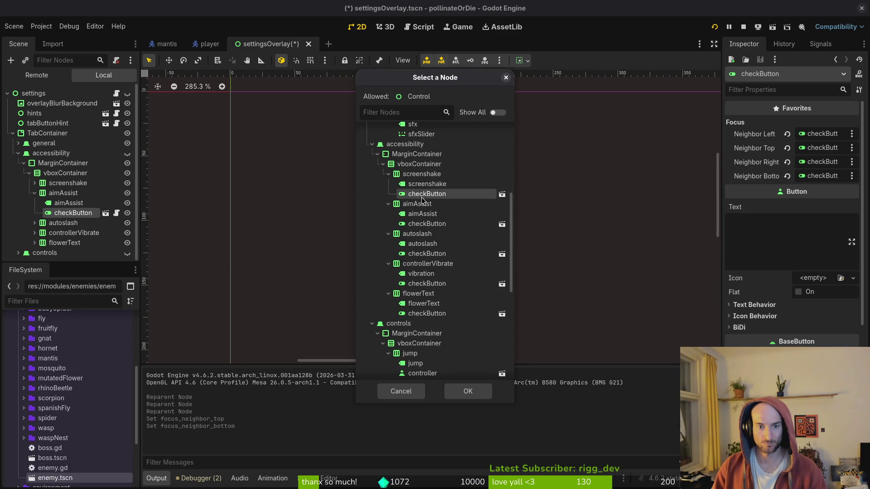
pyautogui.click(468, 391)
pyautogui.click(822, 175)
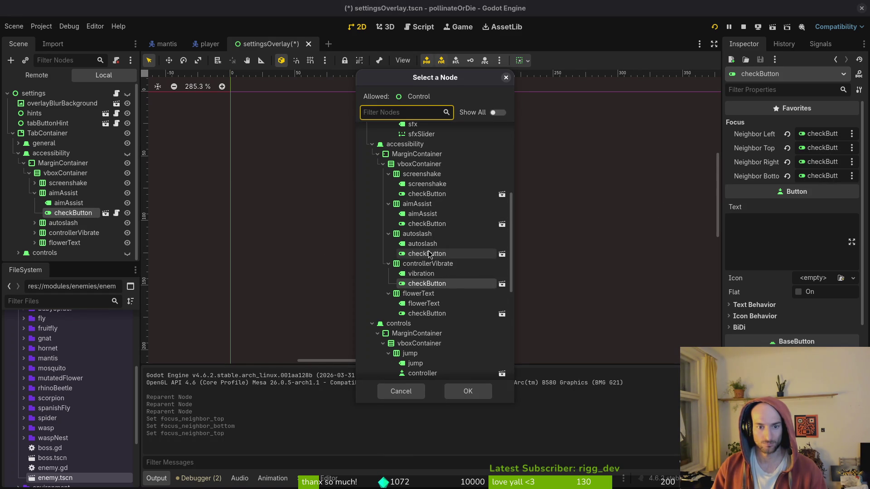
pyautogui.click(435, 253)
pyautogui.doubleClick(441, 286)
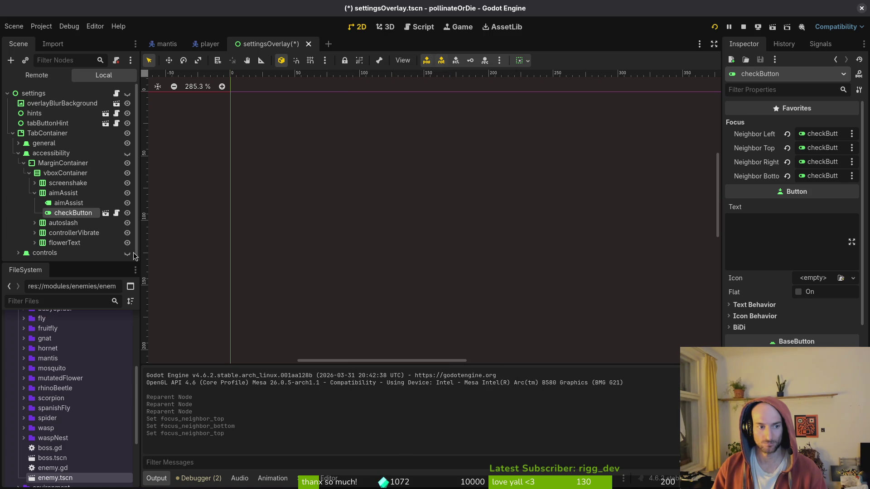
pyautogui.click(35, 192)
pyautogui.moveTo(68, 213); pyautogui.dragTo(64, 200)
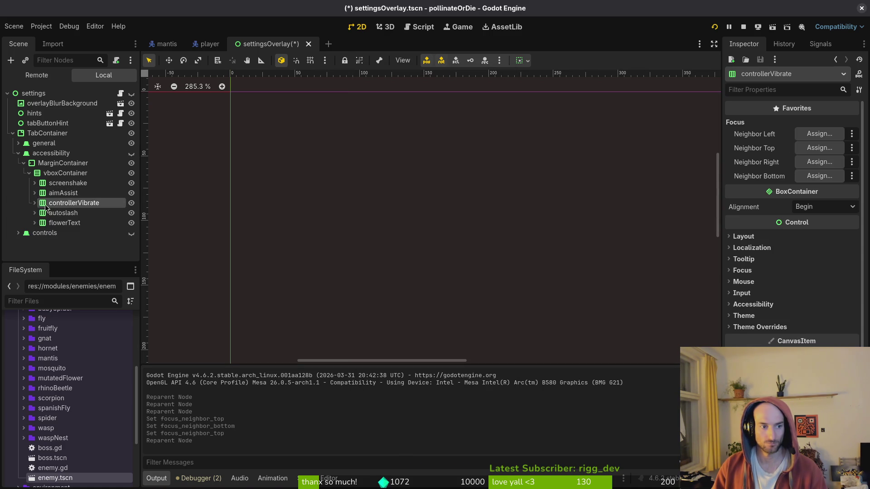
# - Set aimAssist's checkButton Focus Neighbor Bottom to controllerVibrate's checkButton
pyautogui.click(34, 193)
pyautogui.click(73, 213)
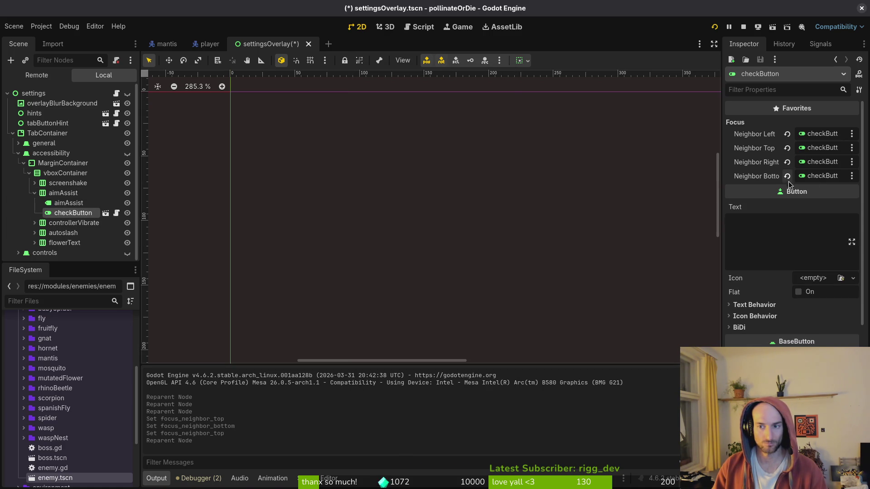
pyautogui.click(821, 175)
pyautogui.scroll(-5, 444, 233)
pyautogui.click(431, 257)
pyautogui.click(468, 391)
# - Give controllerVibrate's checkButton the checkButton below as bottom neighbour and aimAssist's as top neighbour
pyautogui.click(34, 223)
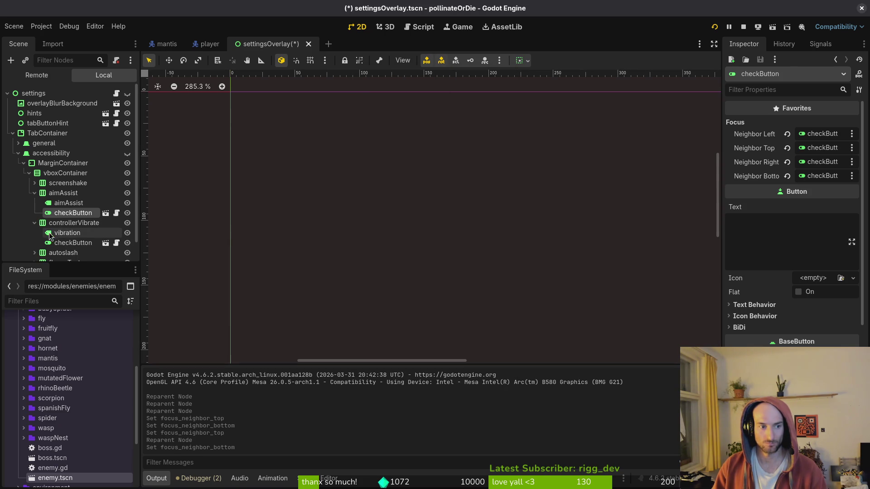
pyautogui.click(77, 243)
pyautogui.click(820, 163)
pyautogui.scroll(-5, 498, 227)
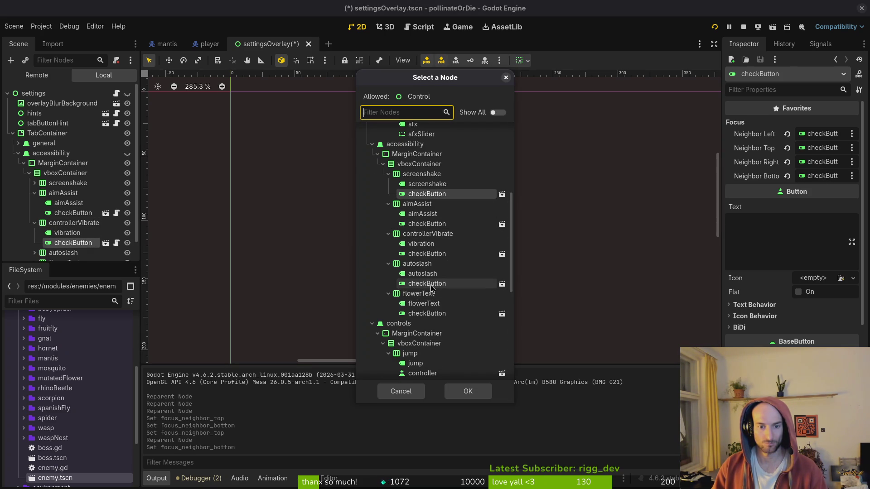
pyautogui.click(428, 313)
pyautogui.click(468, 391)
pyautogui.click(803, 146)
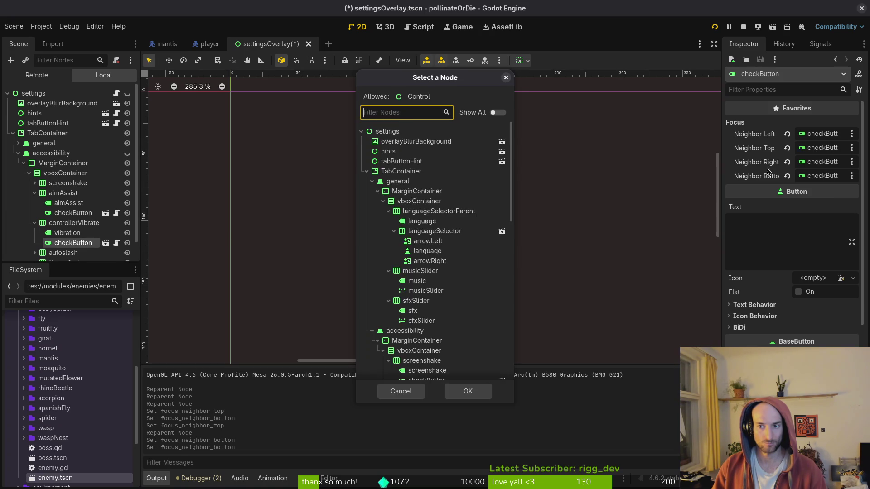
pyautogui.click(468, 391)
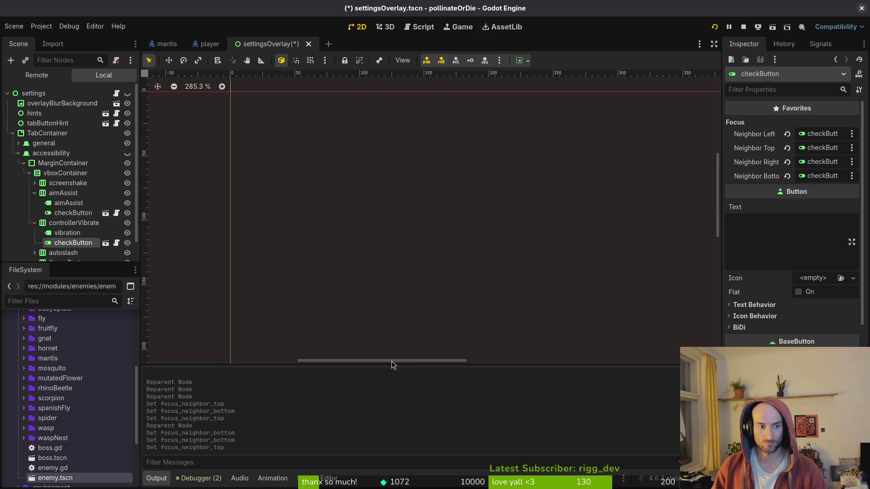
# - Select autoslash's checkButton and assign flowerText's checkButton as a focus neighbour
pyautogui.scroll(-1, 45, 226)
pyautogui.click(72, 252)
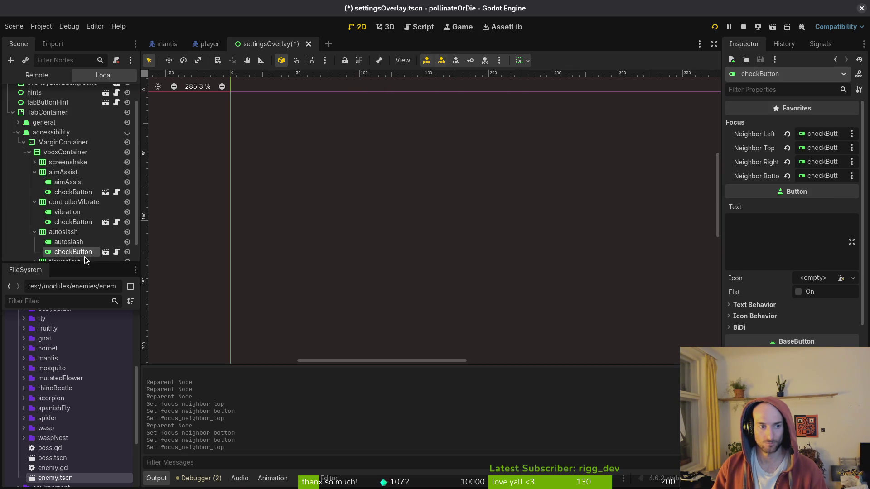
pyautogui.click(823, 146)
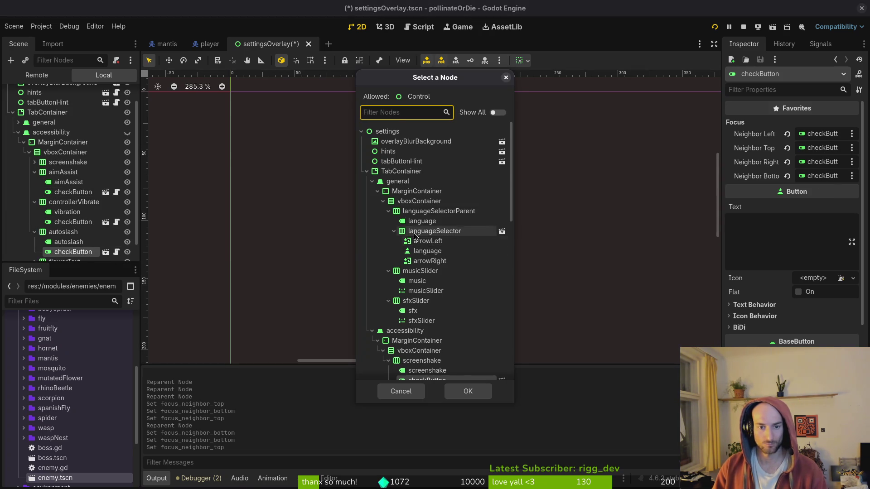
pyautogui.scroll(-5, 446, 254)
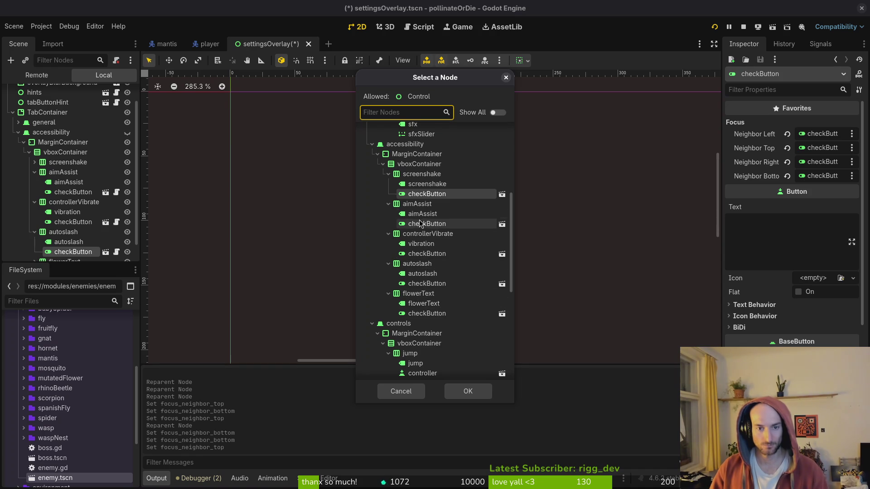
pyautogui.click(427, 313)
pyautogui.click(462, 393)
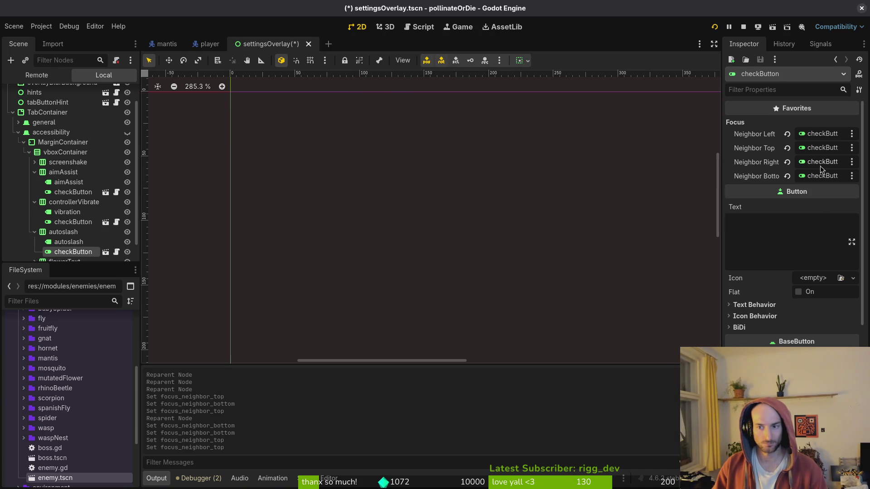
pyautogui.click(809, 177)
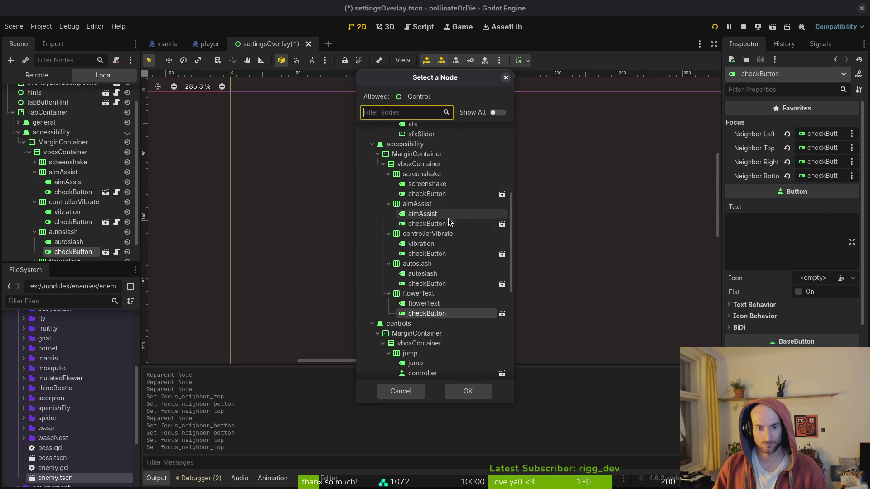
pyautogui.click(54, 205)
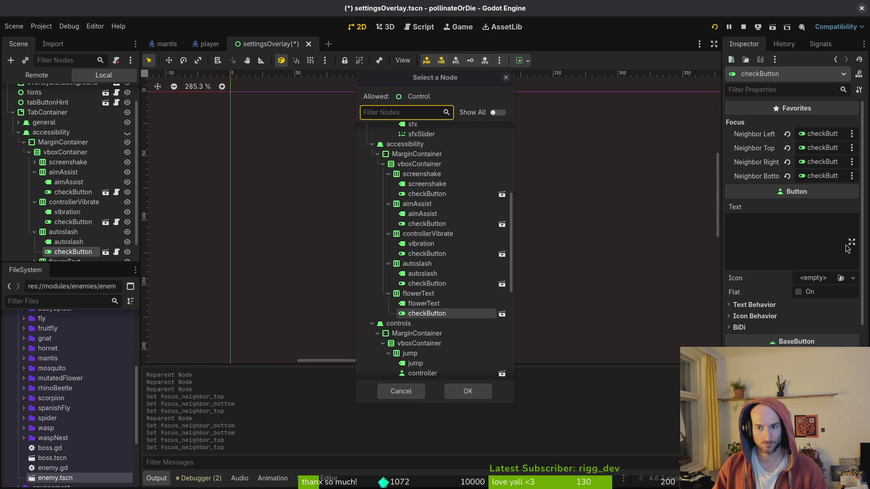
pyautogui.click(401, 391)
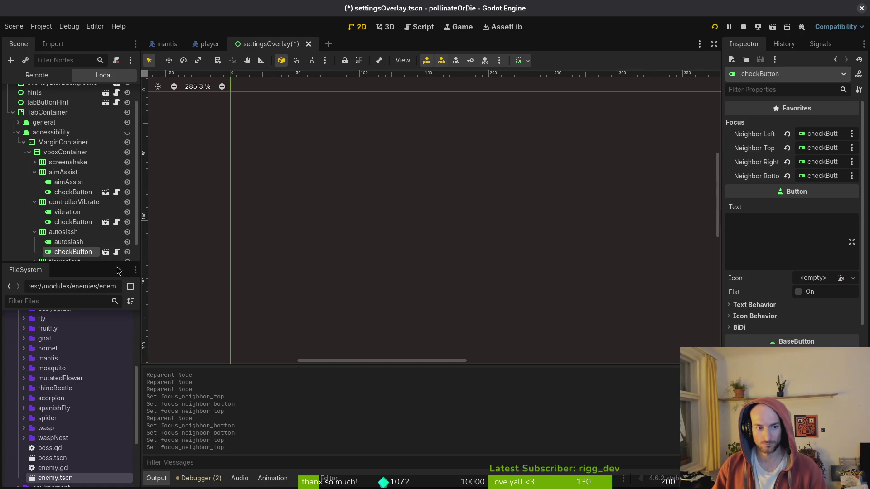
# - Set autoslash's bottom neighbour to flowerText's checkButton and top neighbour to controllerVibrate's
pyautogui.scroll(-1, 68, 215)
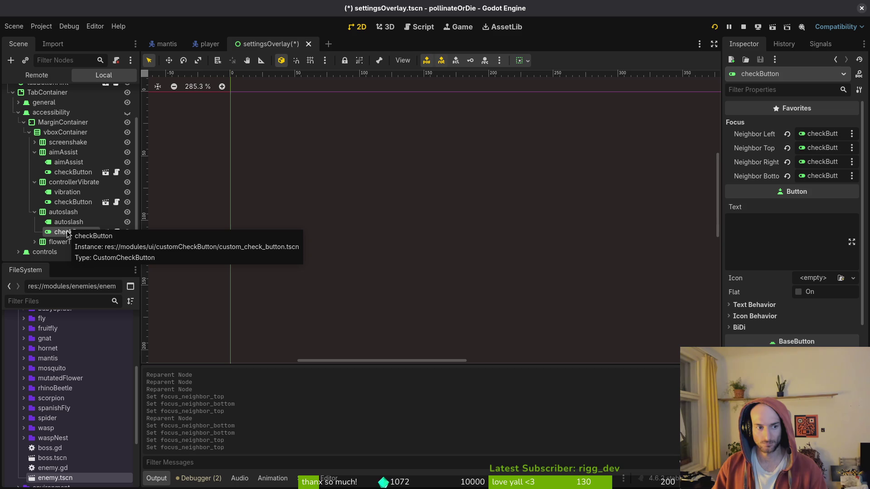
pyautogui.click(824, 178)
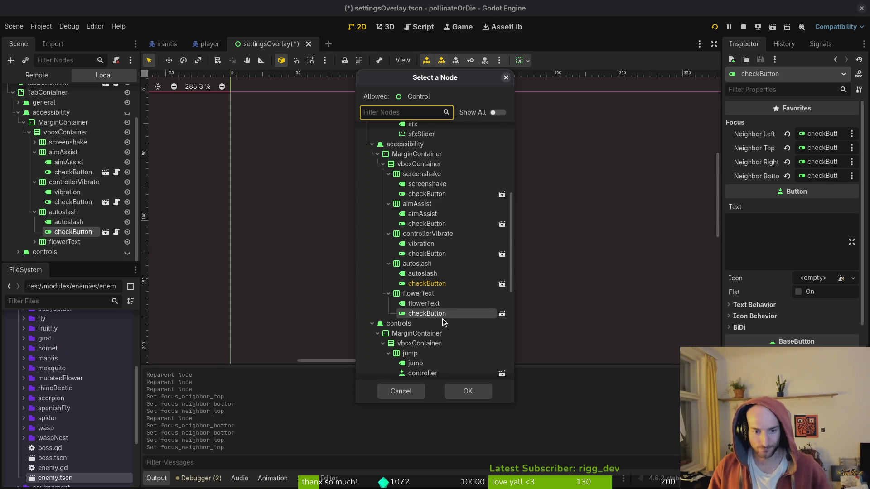
pyautogui.scroll(-3, 437, 281)
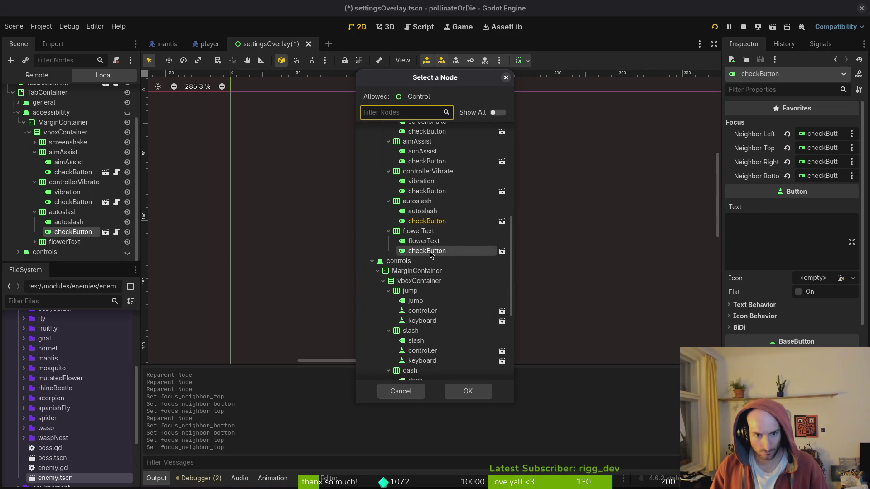
pyautogui.click(468, 392)
pyautogui.click(817, 149)
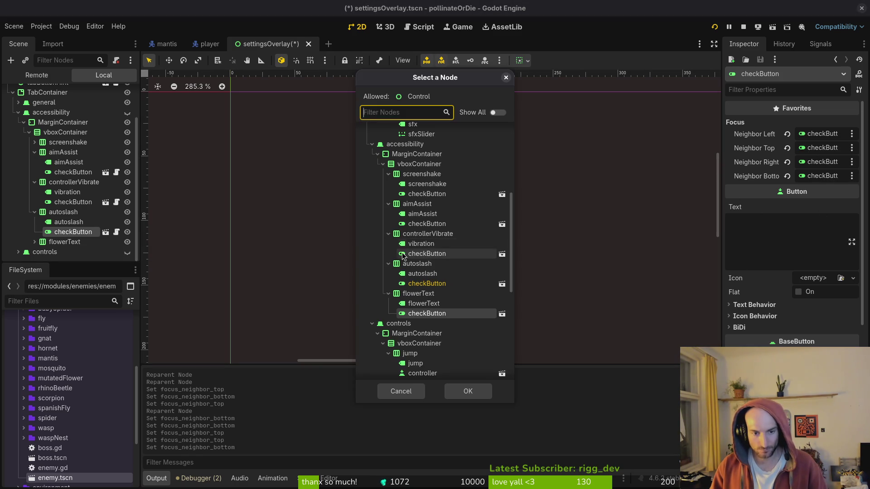
pyautogui.click(468, 391)
# - Give flowerText's checkButton autoslash's checkButton as top neighbour, then save and run with F5
pyautogui.click(34, 242)
pyautogui.click(73, 241)
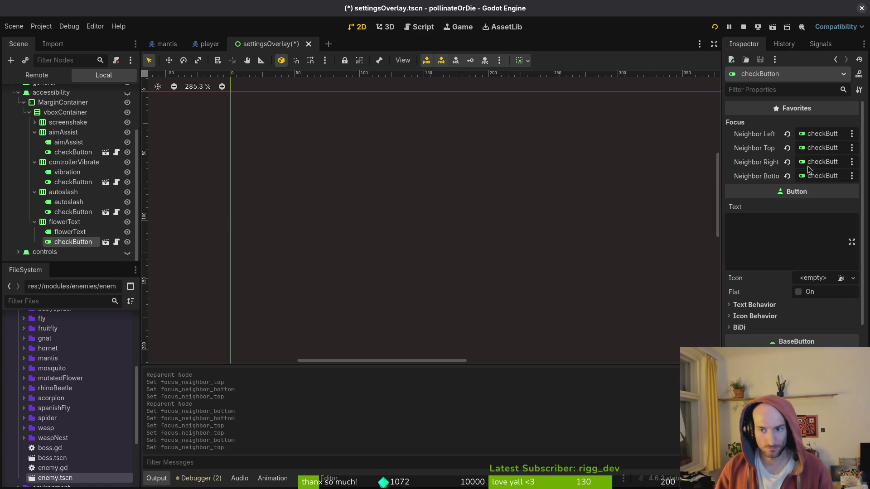
pyautogui.click(825, 149)
pyautogui.scroll(-5, 446, 270)
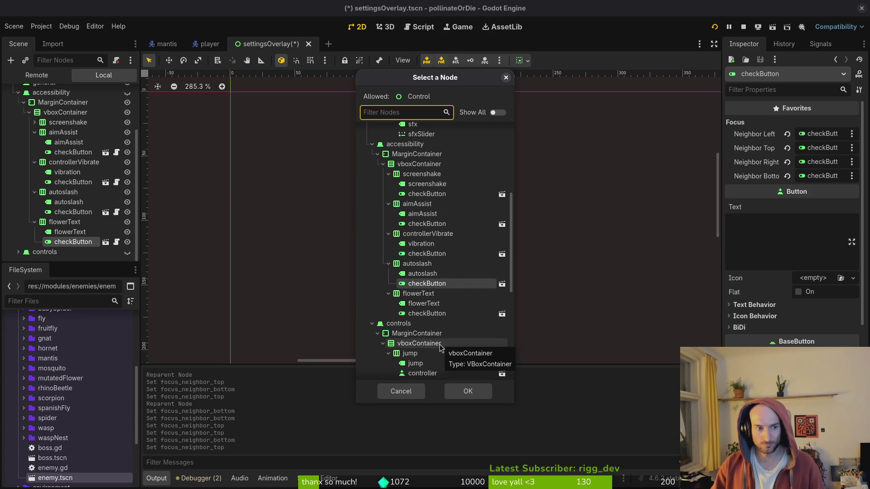
pyautogui.click(467, 392)
pyautogui.click(823, 176)
pyautogui.scroll(-4, 482, 277)
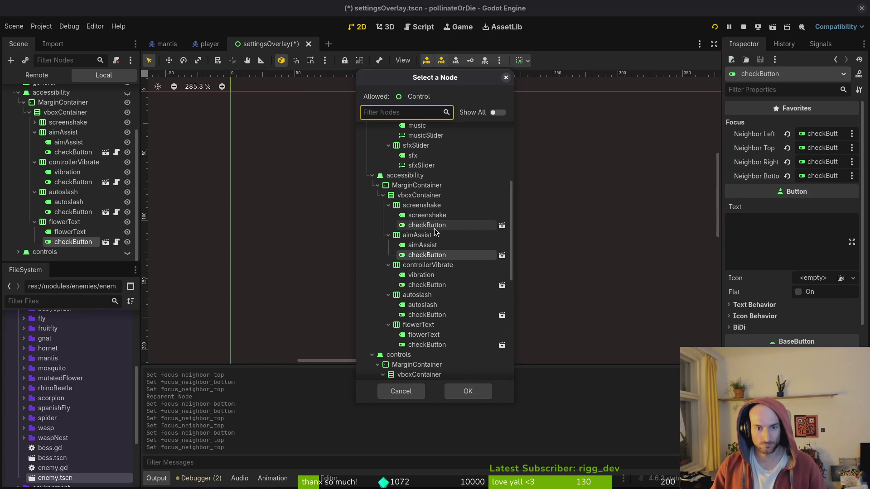
pyautogui.click(468, 391)
pyautogui.press('F5')
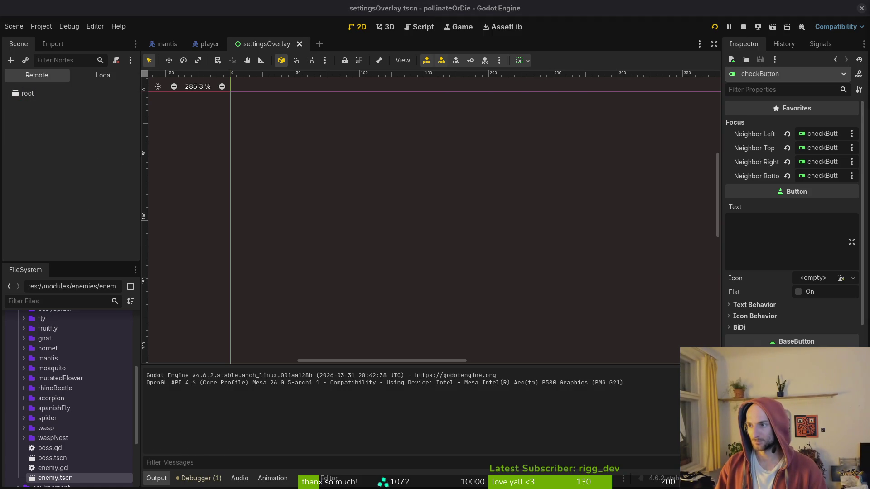
# - From the game's main menu, open Settings, switch to the accessibility tab, and close it
pyautogui.press('Up')
pyautogui.press('Up')
pyautogui.press('Return')
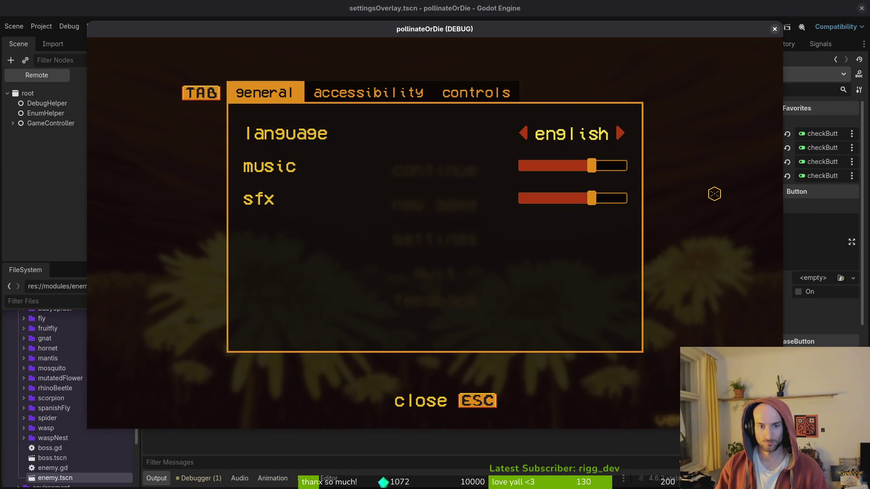
pyautogui.press('Tab')
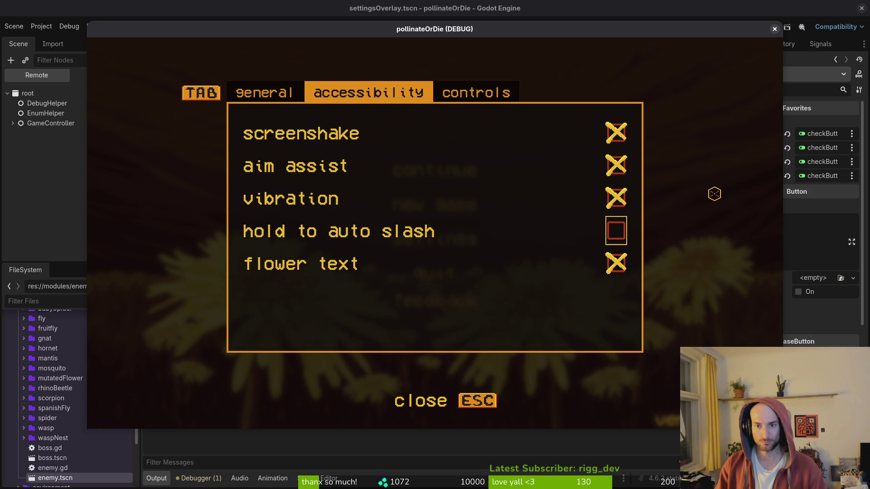
pyautogui.press('Escape')
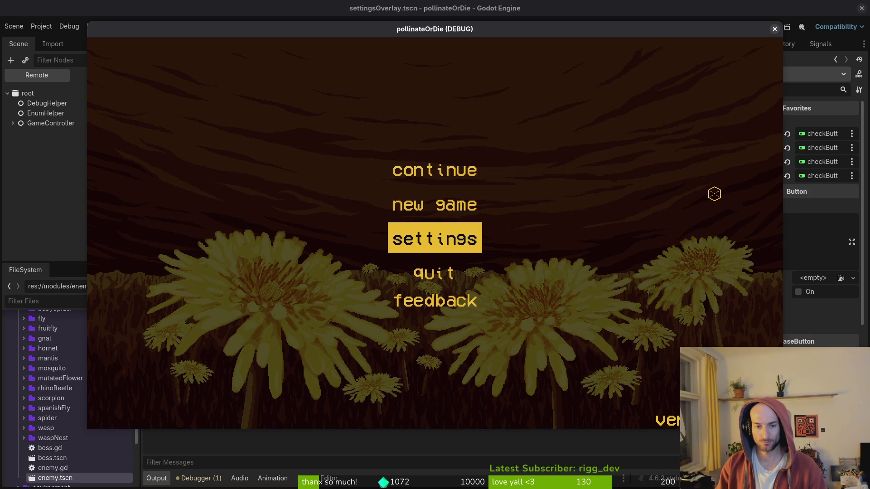
# - Start the game, check accessibility settings from the pause menu, then stop the run with F8
pyautogui.press('Up')
pyautogui.press('Up')
pyautogui.press('Return')
pyautogui.press('Escape')
pyautogui.press('Down')
pyautogui.press('Down')
pyautogui.press('Return')
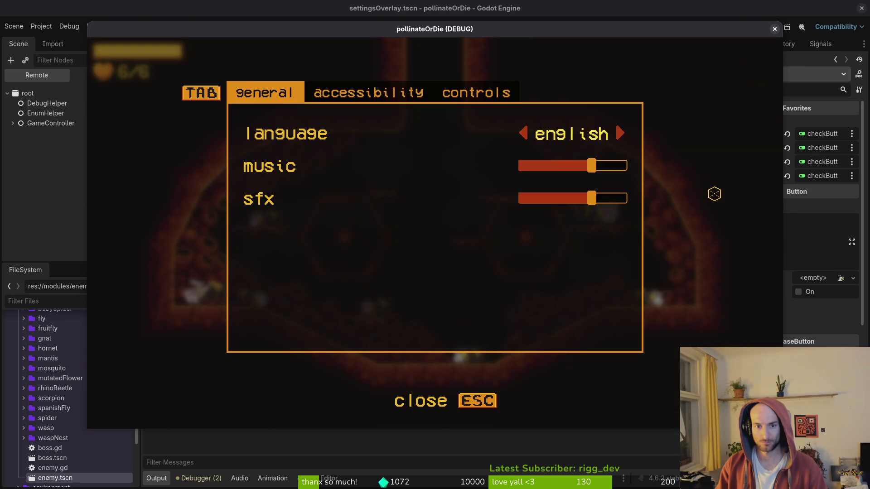
pyautogui.press('Tab')
pyautogui.press('Escape')
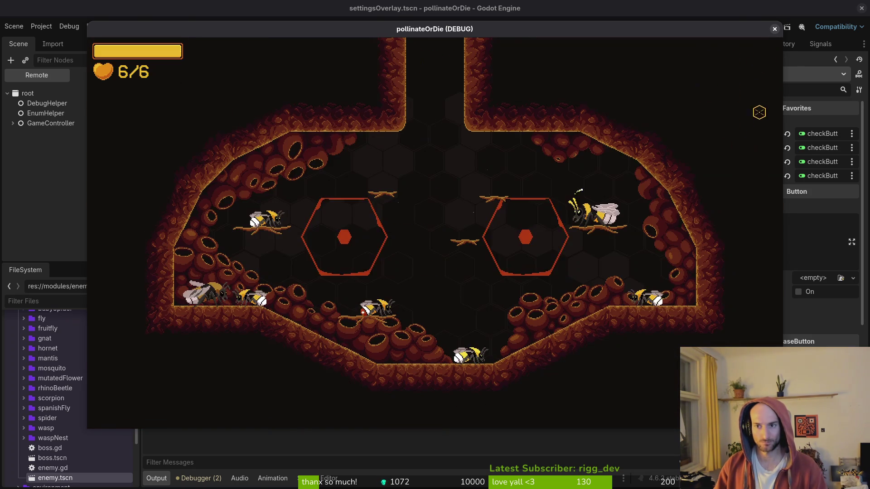
pyautogui.press('F8')
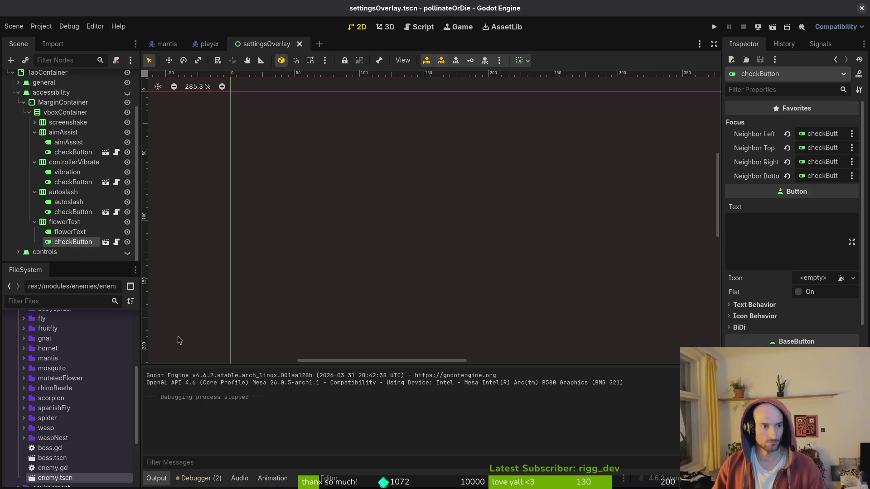
# - Collapse the screenshake, aimAssist, controllerVibrate, autoslash and flowerText nodes in the Scene dock
pyautogui.click(35, 123)
pyautogui.click(34, 122)
pyautogui.click(35, 132)
pyautogui.click(35, 162)
pyautogui.click(34, 192)
pyautogui.click(34, 208)
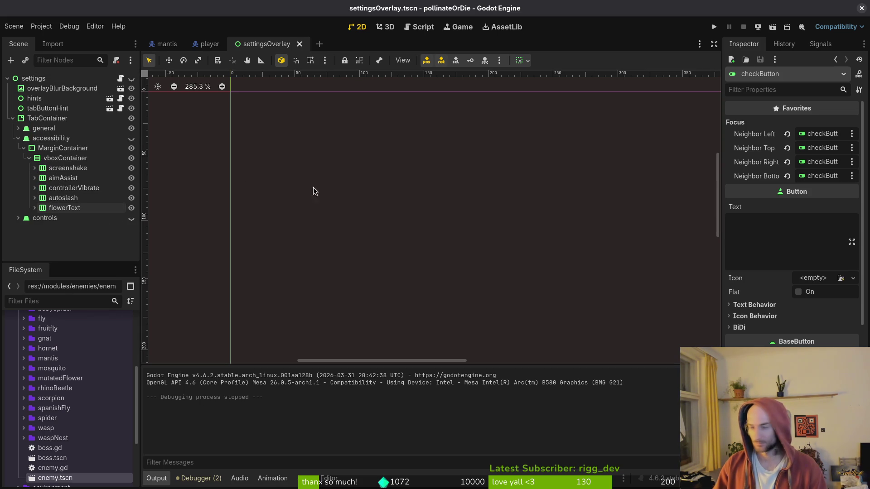
# - Select the settings root to show the mainTheme.tres theme, collapse accessibility, and deselect
pyautogui.click(34, 79)
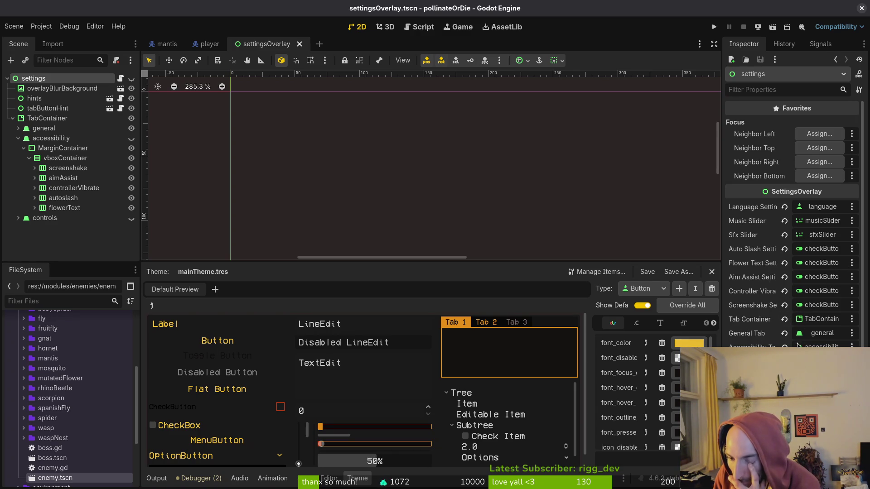
pyautogui.click(19, 138)
pyautogui.click(55, 142)
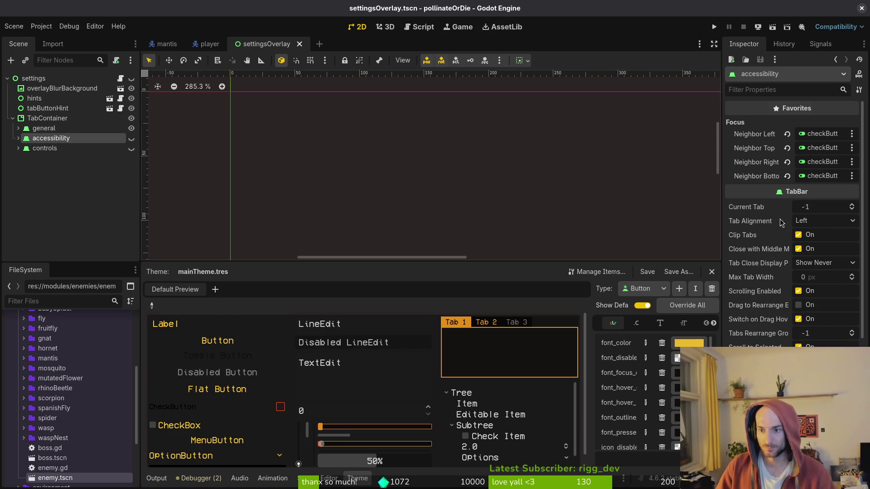
pyautogui.click(65, 186)
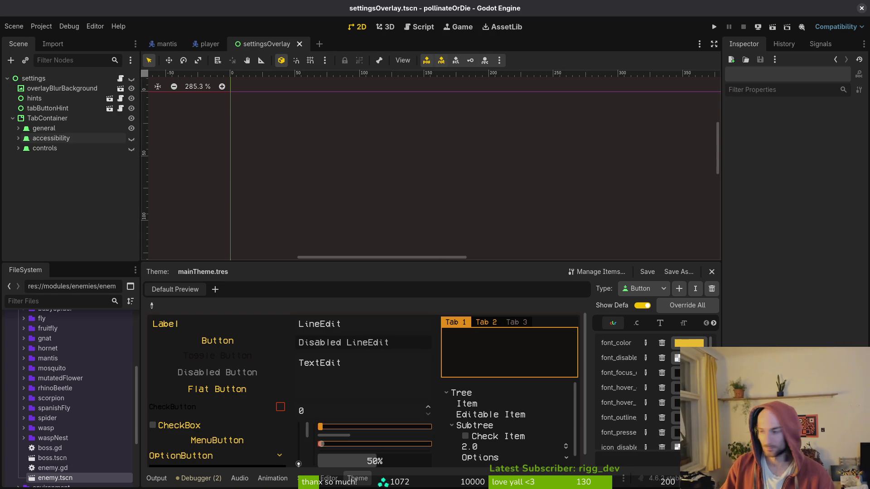
pyautogui.hotkey('alt', 'Tab')
# - Open settingsOverlay.gd in Neovim through the file finder and locate _focus_first_in_tab_index
pyautogui.press('space')
pyautogui.press('f')
pyautogui.press('f')
pyautogui.write('setove')
pyautogui.press('Return')
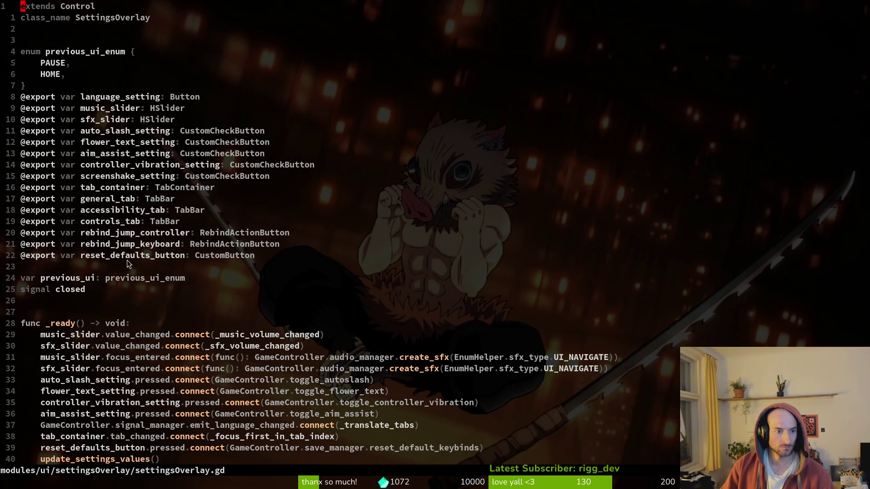
pyautogui.scroll(-6, 130, 239)
pyautogui.scroll(5, 194, 212)
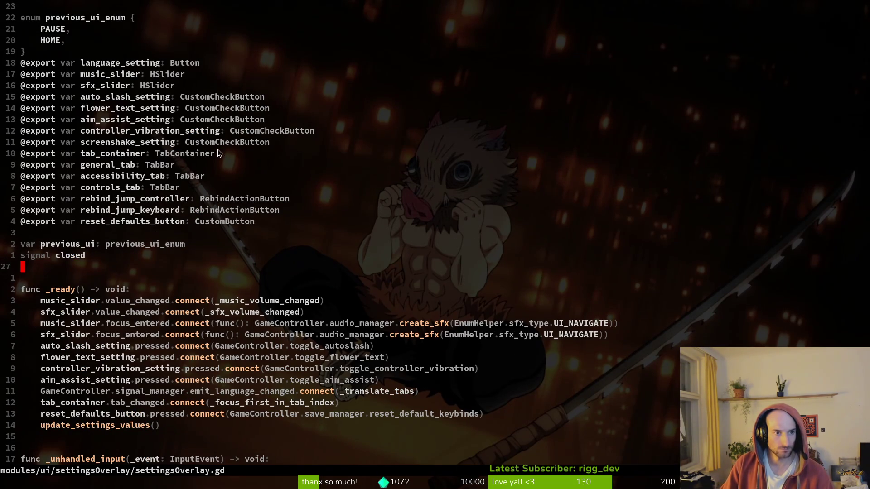
pyautogui.scroll(-11, 144, 121)
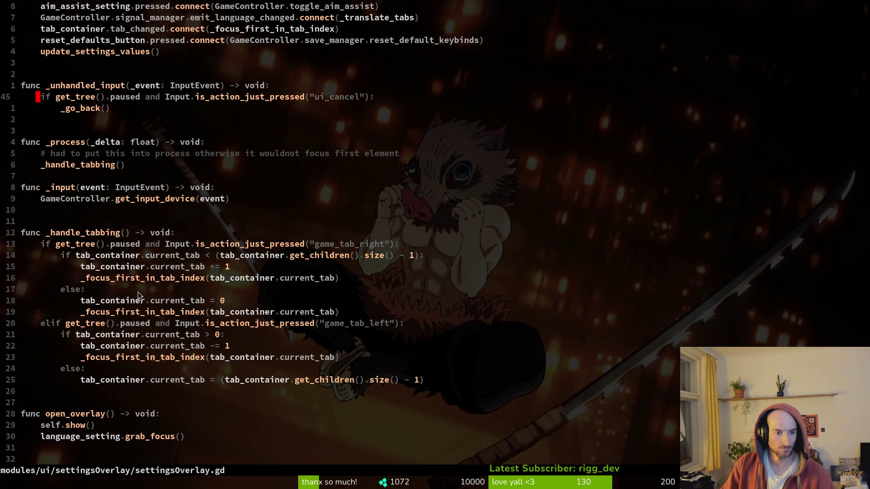
pyautogui.scroll(-18, 135, 291)
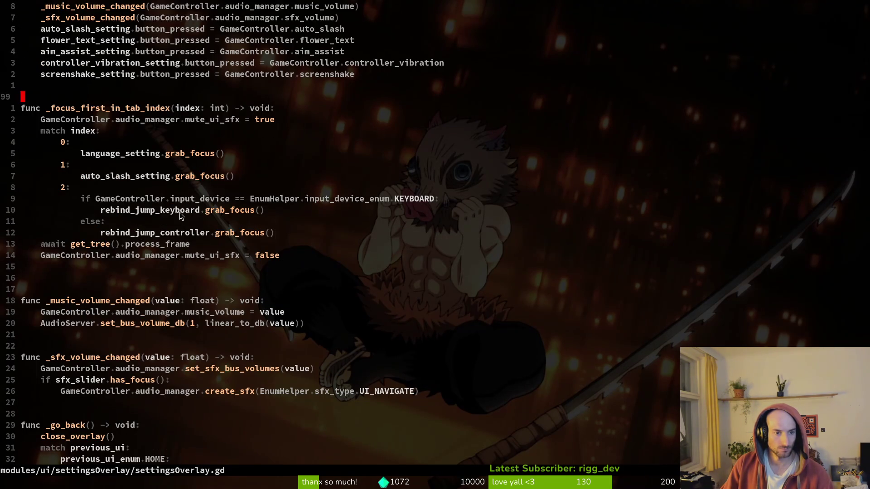
pyautogui.scroll(-2, 213, 167)
pyautogui.scroll(2, 213, 167)
# - Replace auto_slash_setting with screenshake_setting under index 1, then run the project in Godot
pyautogui.click(108, 177)
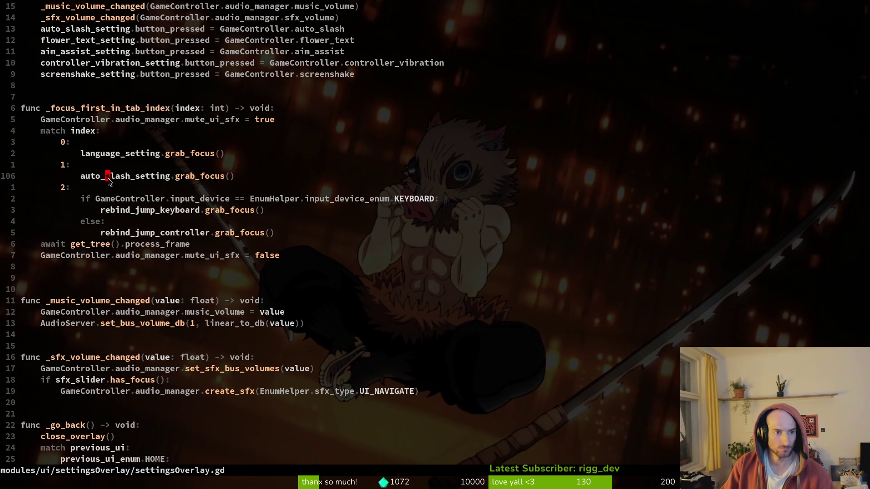
pyautogui.write('ciwsce')
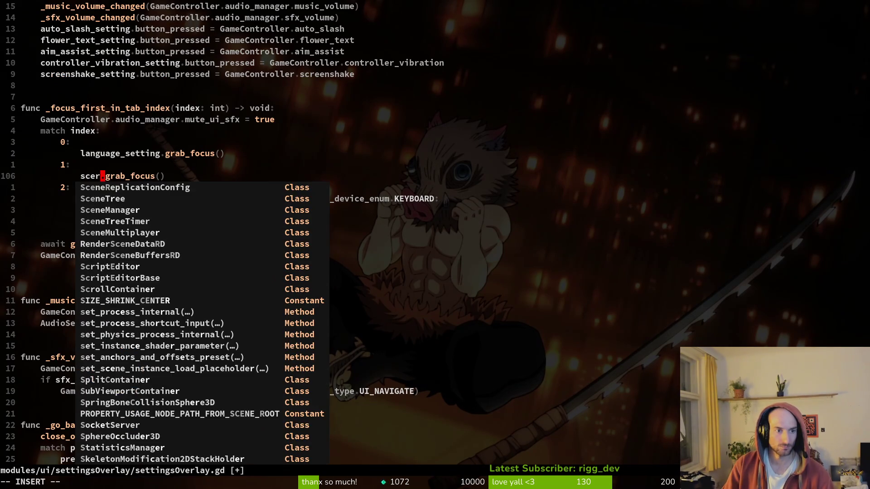
pyautogui.press('BackSpace')
pyautogui.write('r')
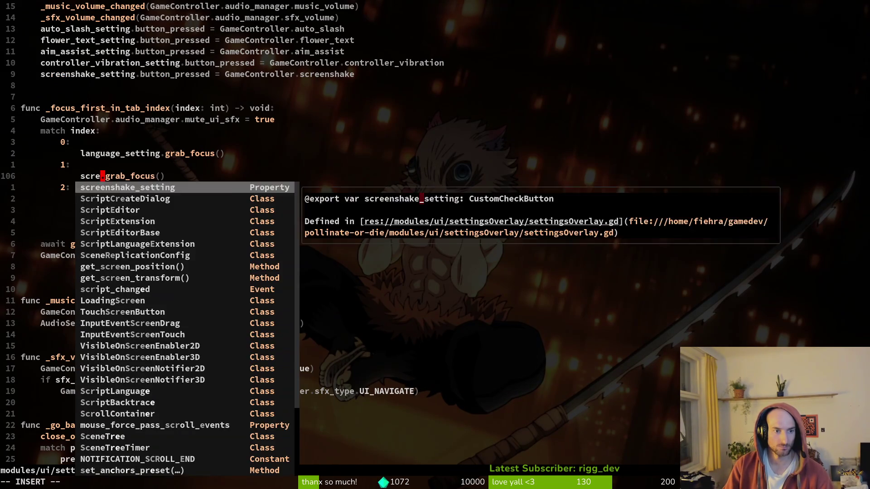
pyautogui.press('Return')
pyautogui.press('Escape')
pyautogui.hotkey('alt', 'Tab')
pyautogui.click(720, 29)
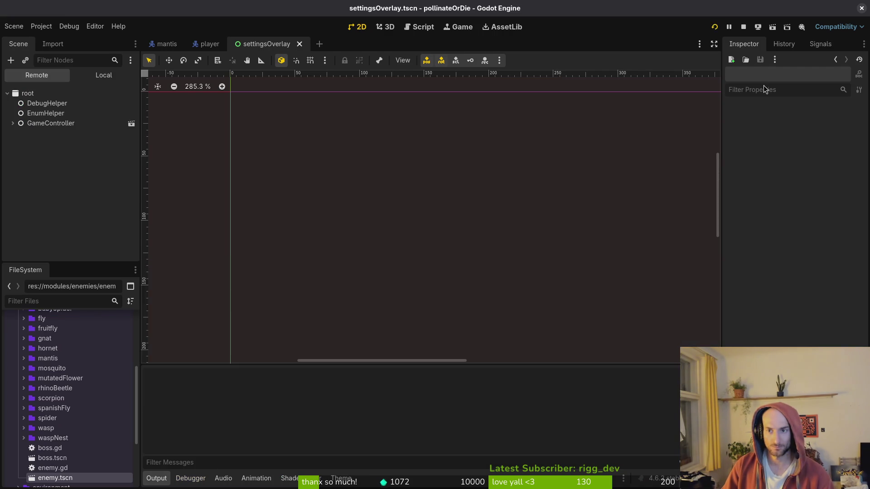
# - In the running game, open Settings, cycle tabs and focus by keyboard, then close the game window
pyautogui.press('Down')
pyautogui.press('Return')
pyautogui.press('Tab')
pyautogui.press('Tab')
pyautogui.press('Tab')
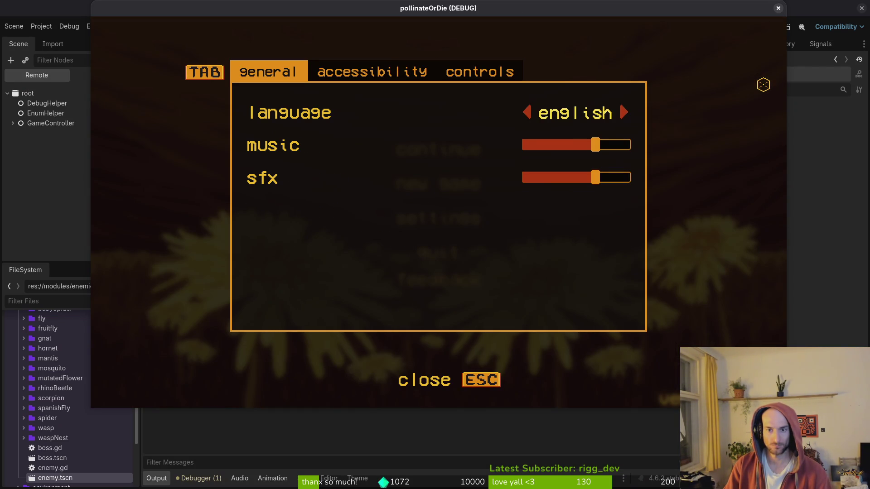
pyautogui.press('Down')
pyautogui.press('Down')
pyautogui.press('Up')
pyautogui.press('Up')
pyautogui.press('Tab')
pyautogui.press('Escape')
pyautogui.click(778, 8)
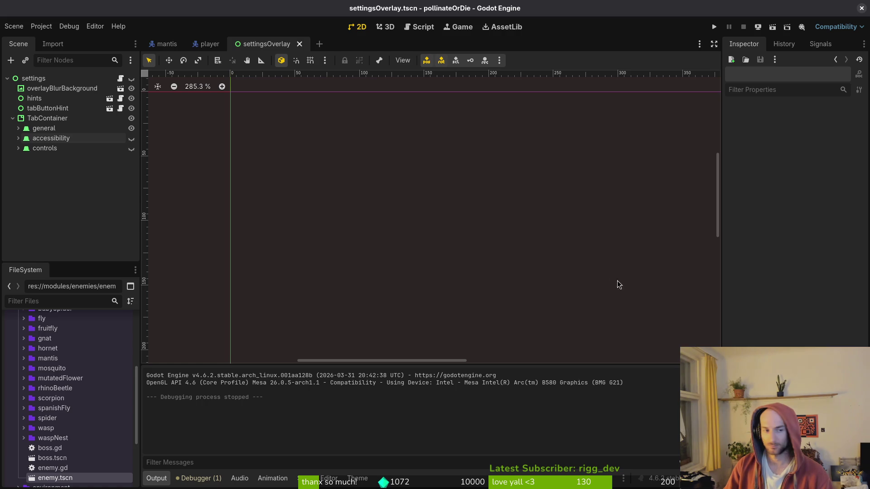
pyautogui.click(27, 119)
# - Collapse the TabContainer node and open a new terminal window
pyautogui.click(13, 119)
pyautogui.press('super+Tab')
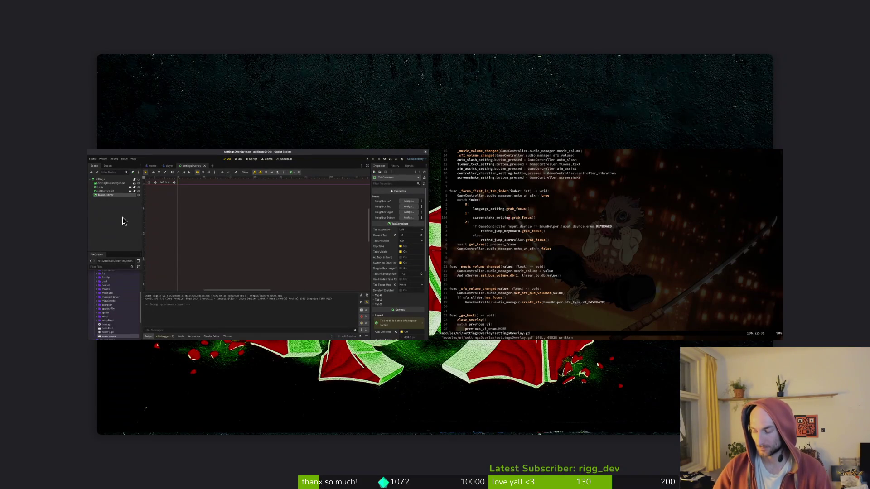
pyautogui.click(123, 216)
pyautogui.press('super+Return')
# - Change into the gamedev/pollinate-or-die project folder
pyautogui.write('cd ')
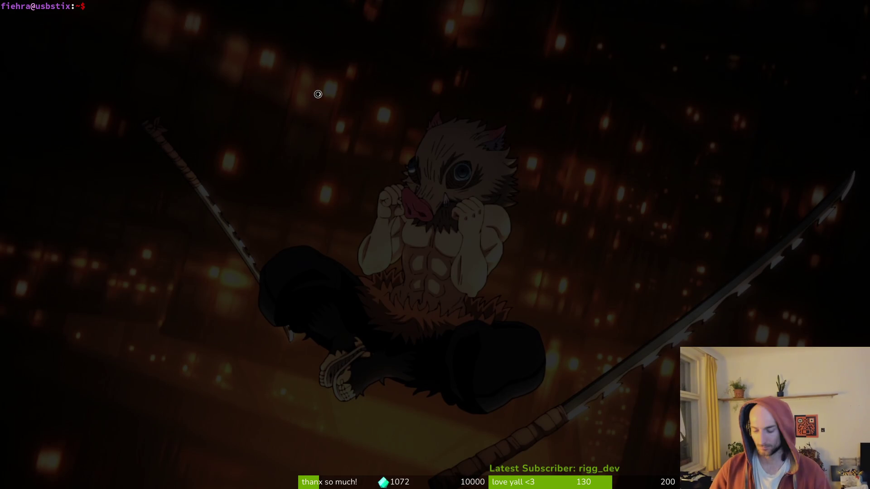
pyautogui.write('gamedev/pol')
pyautogui.press('Return')
pyautogui.write('ded')
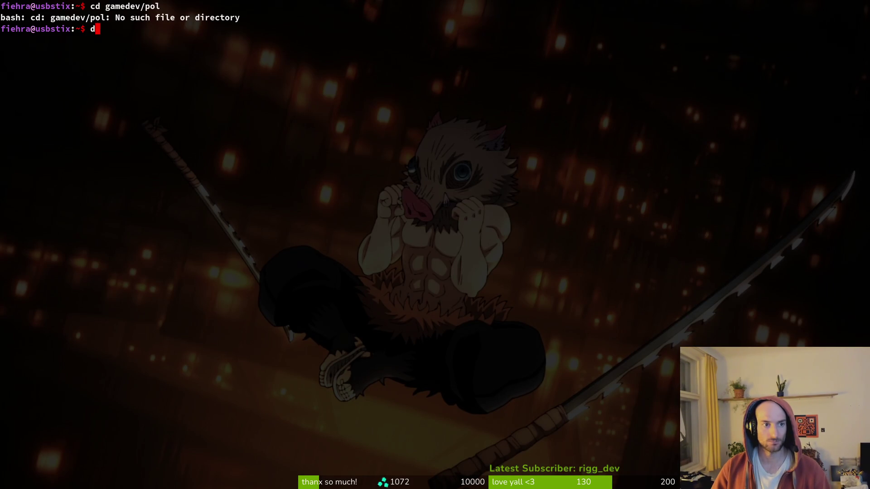
pyautogui.press('BackSpace')
pyautogui.press('BackSpace')
pyautogui.press('BackSpace')
pyautogui.write('cd gamedev/pol')
pyautogui.press('Tab')
pyautogui.write('l')
pyautogui.press('Return')
pyautogui.write('t')
pyautogui.press('BackSpace')
pyautogui.write('cd gamedev/pol')
pyautogui.press('Tab')
pyautogui.press('Return')
# - In tig status, stage player.tscn and input_buffer.manager.gd for commit
pyautogui.write('tig status')
pyautogui.press('Return')
pyautogui.press('Down')
pyautogui.press('Down')
pyautogui.press('Down')
pyautogui.press('Down')
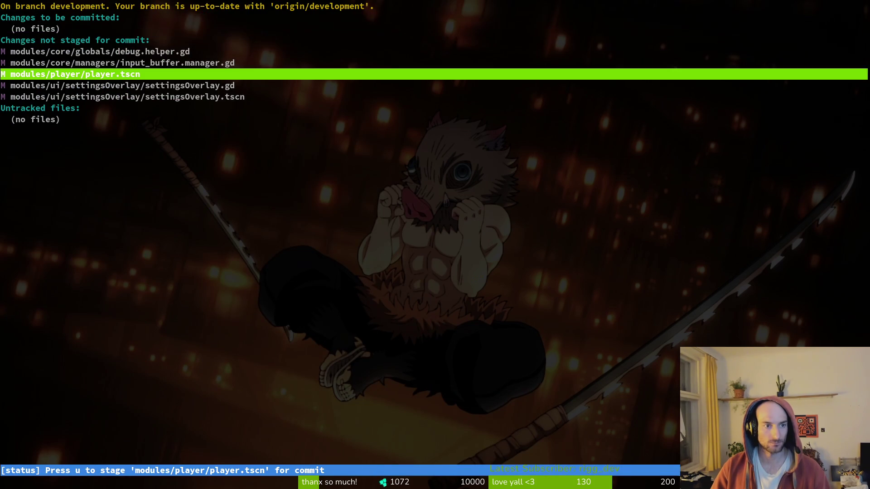
pyautogui.press('Return')
pyautogui.press('u')
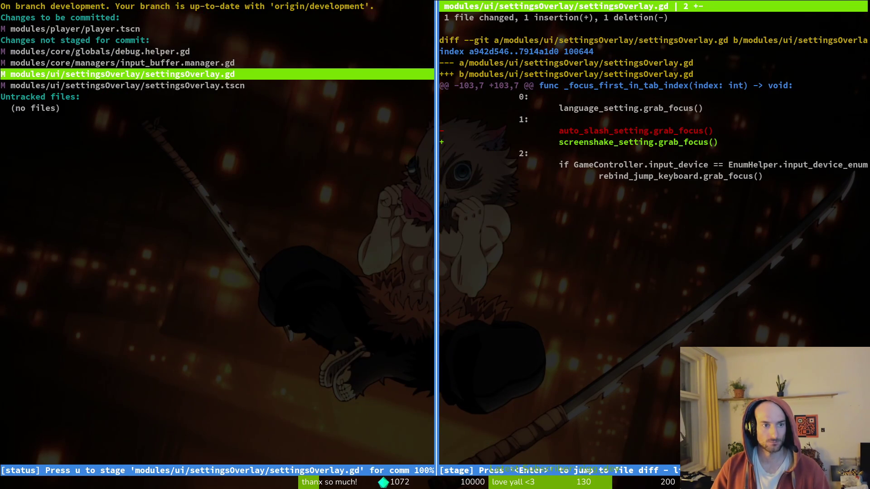
pyautogui.press('q')
pyautogui.press('q')
pyautogui.write('tig status')
pyautogui.press('Return')
pyautogui.press('Down')
pyautogui.press('Down')
pyautogui.press('Down')
pyautogui.press('Return')
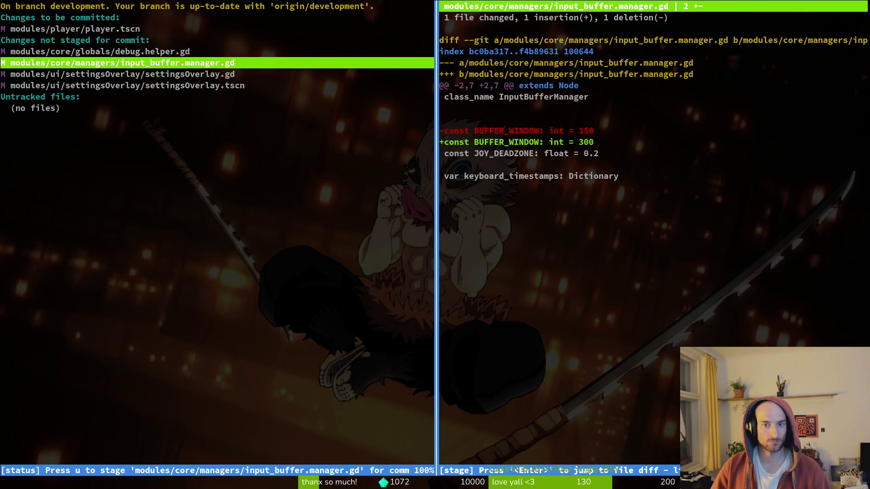
pyautogui.press('!')
pyautogui.press('y')
pyautogui.press('q')
pyautogui.press('q')
# - Commit 'reduced attack speed by around 10%' and review the settingsOverlay.tscn diff in tig
pyautogui.write('git commit ')
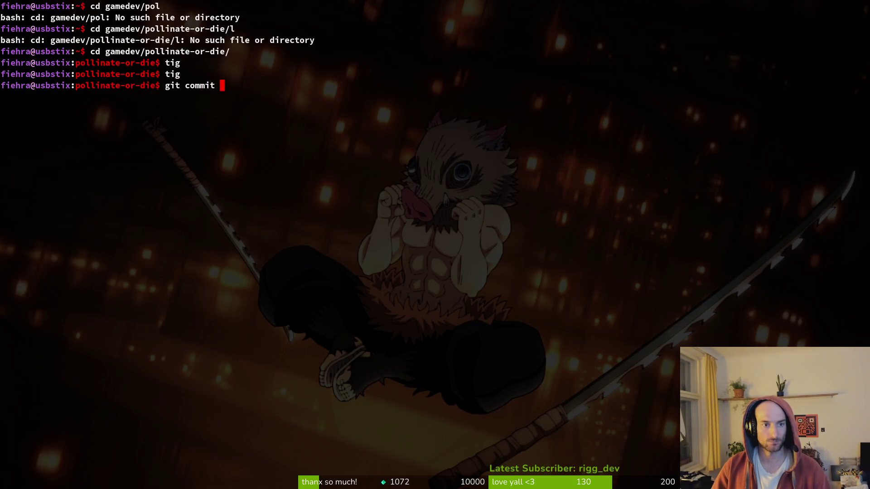
pyautogui.write('-m "reduce')
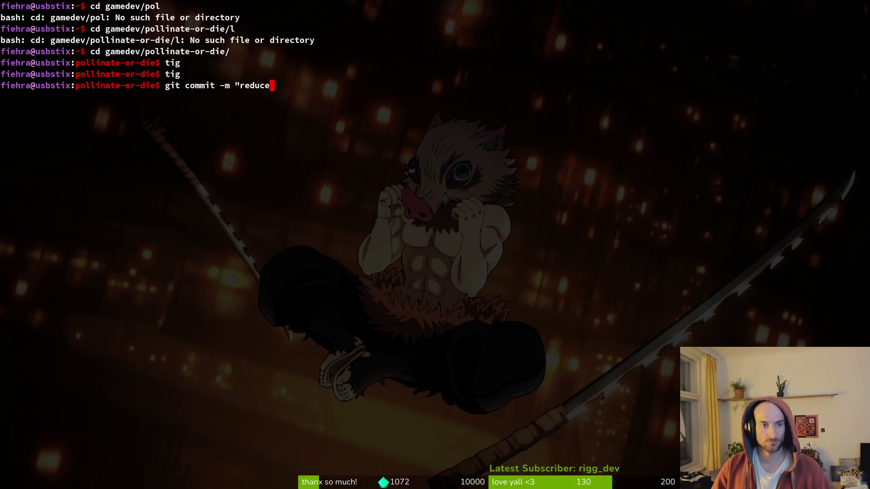
pyautogui.write('d attack speed by ')
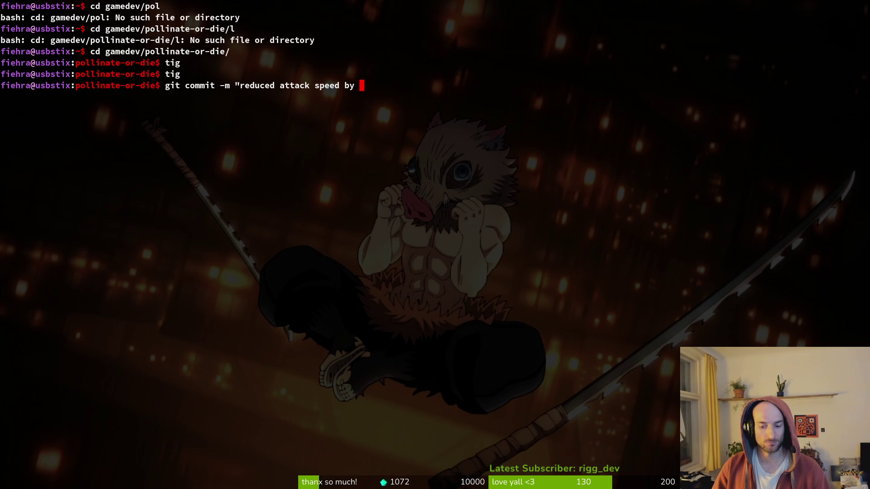
pyautogui.write('around 10%"')
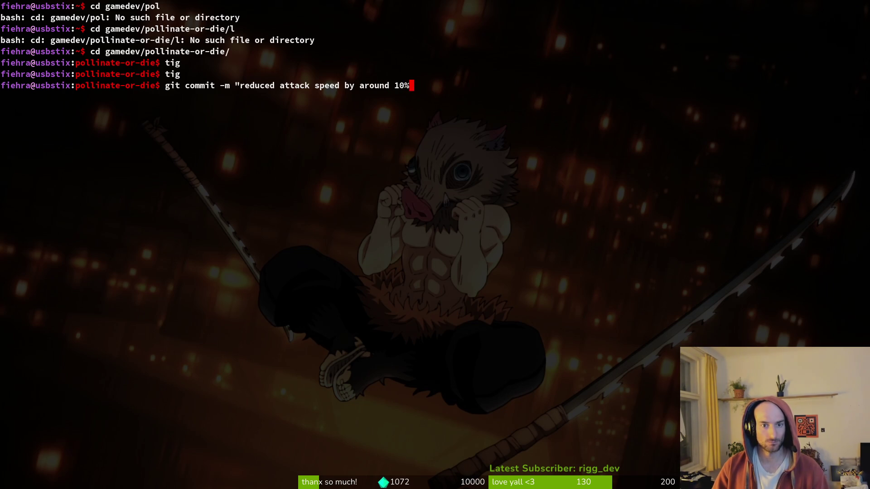
pyautogui.press('Return')
pyautogui.write('tig')
pyautogui.press('Return')
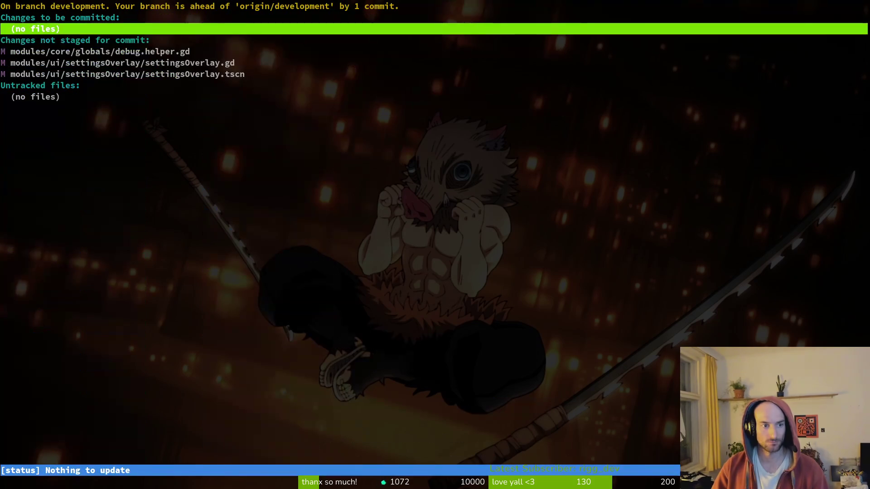
pyautogui.press('Down')
pyautogui.press('Down')
pyautogui.press('Down')
pyautogui.press('Down')
pyautogui.press('Return')
pyautogui.press('q')
pyautogui.press('q')
# - Commit 'reordered accessibility settings' and push both commits to the remote
pyautogui.write('git com')
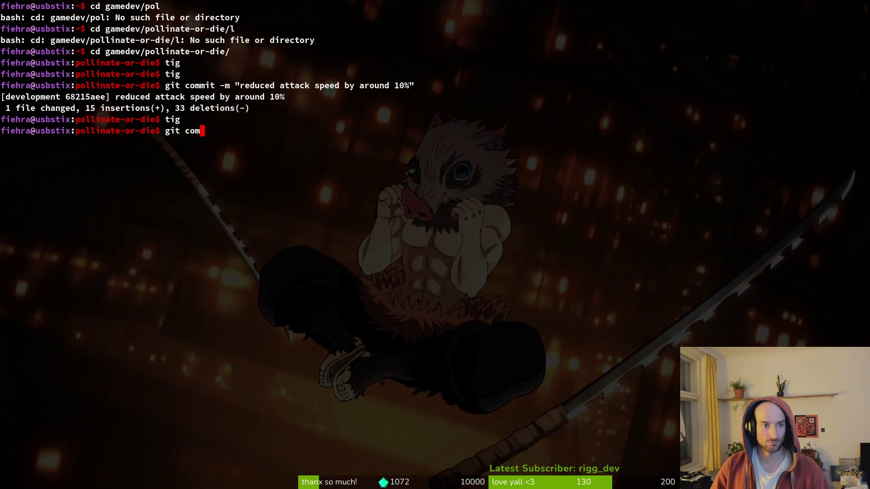
pyautogui.write('mit -m "up')
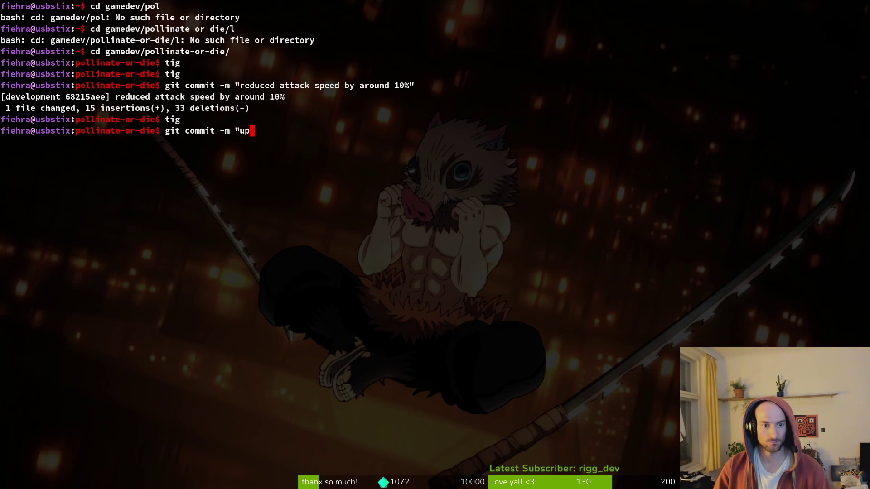
pyautogui.press('BackSpace')
pyautogui.press('BackSpace')
pyautogui.write('reordered ac')
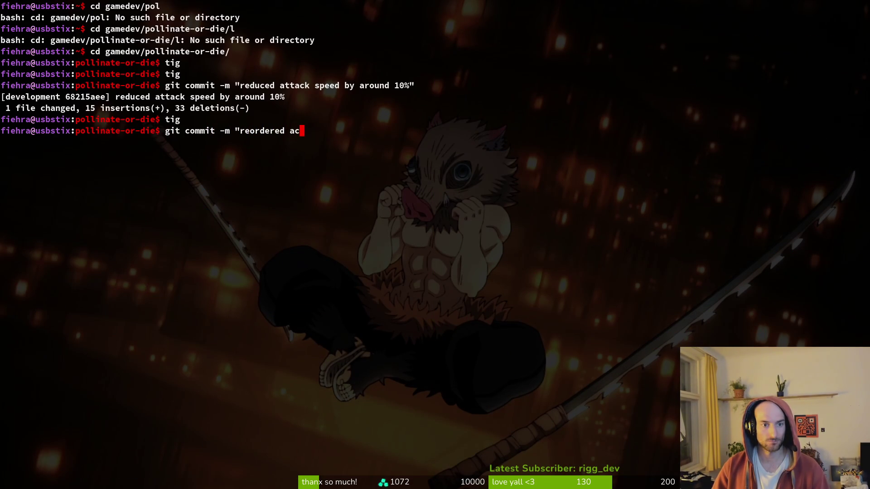
pyautogui.write('cessibility settings"')
pyautogui.press('Return')
pyautogui.write('git push')
pyautogui.press('Return')
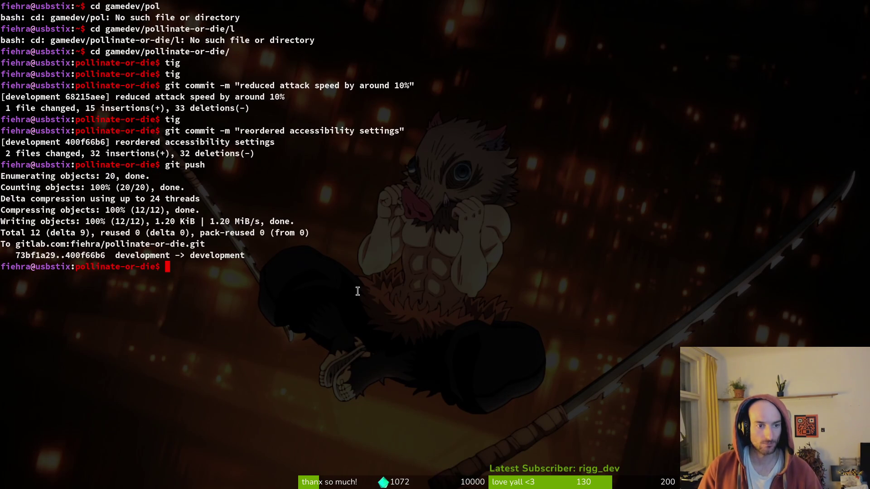
pyautogui.hotkey('alt', 'Tab')
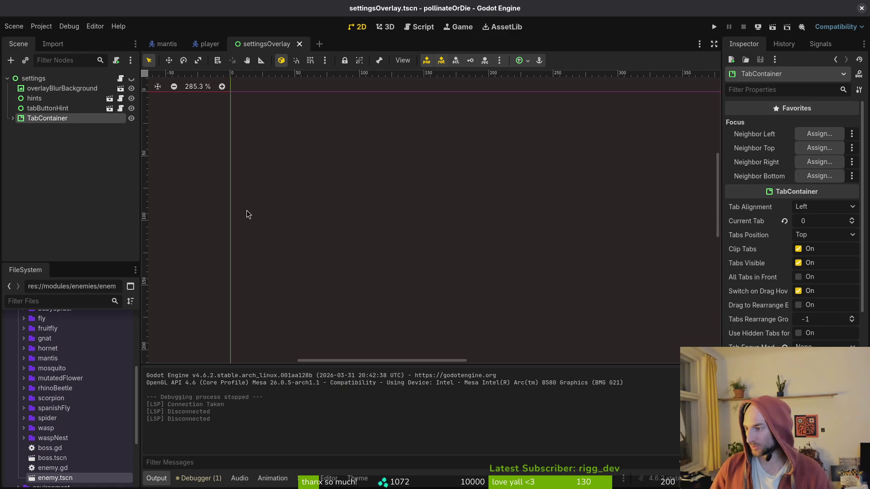
pyautogui.hotkey('shift', 'alt', 'o')
# - Open amanita_mushroom.tscn, expand finiteStateMachine, and start adding a child node under it
pyautogui.write('muss')
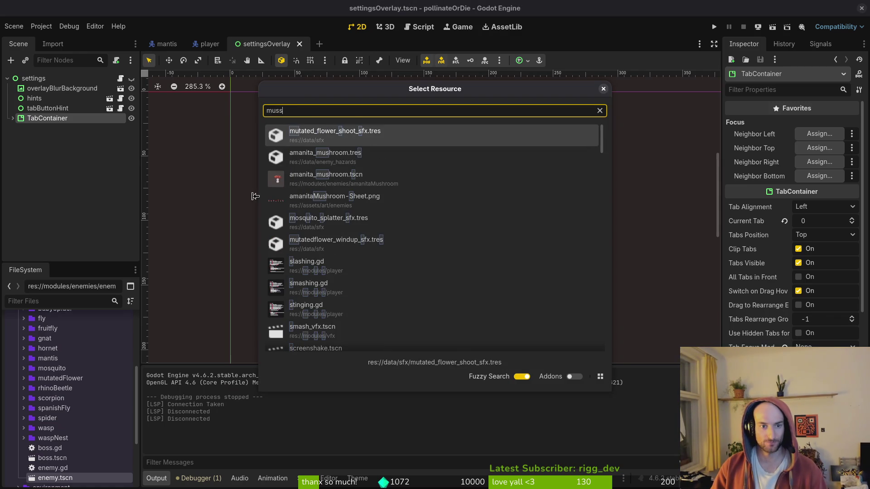
pyautogui.press('Down')
pyautogui.press('Return')
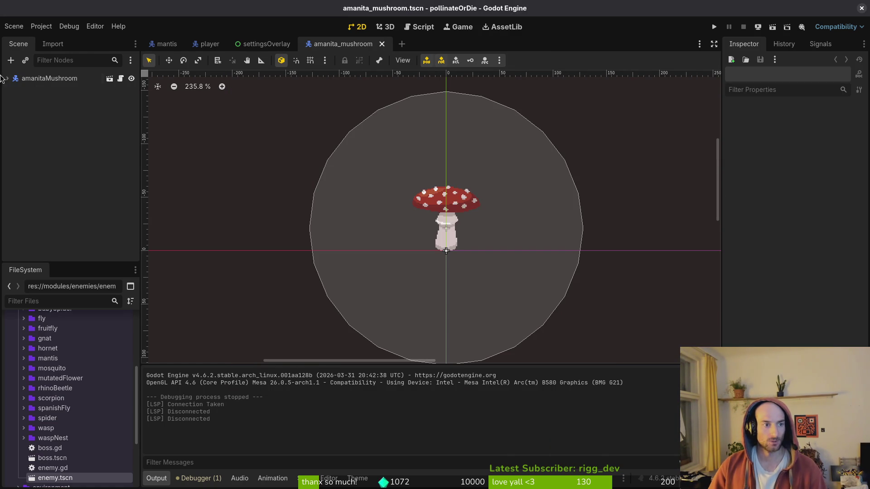
pyautogui.click(7, 79)
pyautogui.scroll(-3, 482, 245)
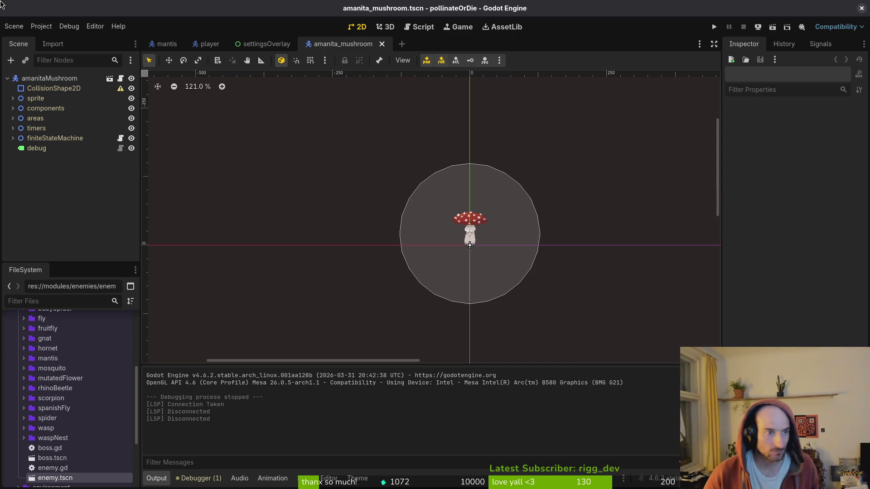
pyautogui.click(13, 138)
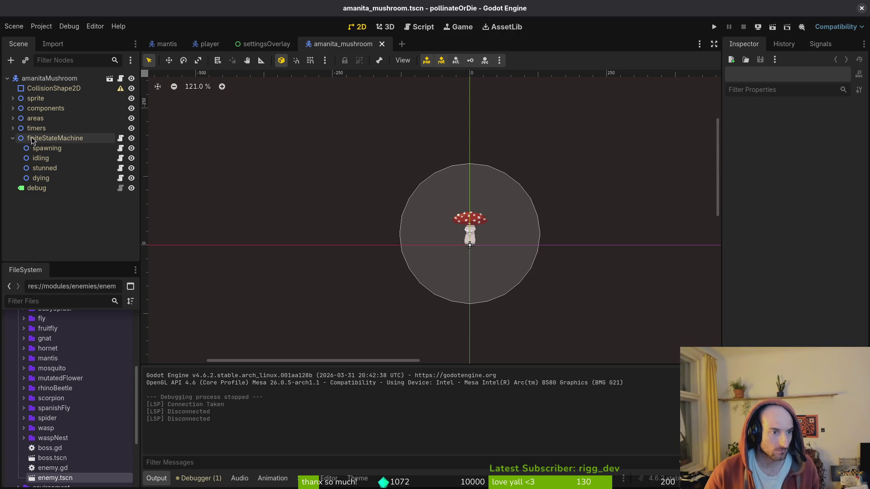
pyautogui.click(46, 142)
pyautogui.hotkey('ctrl', 'a')
# - Add a Node2D child under finiteStateMachine and name it spores
pyautogui.write('node')
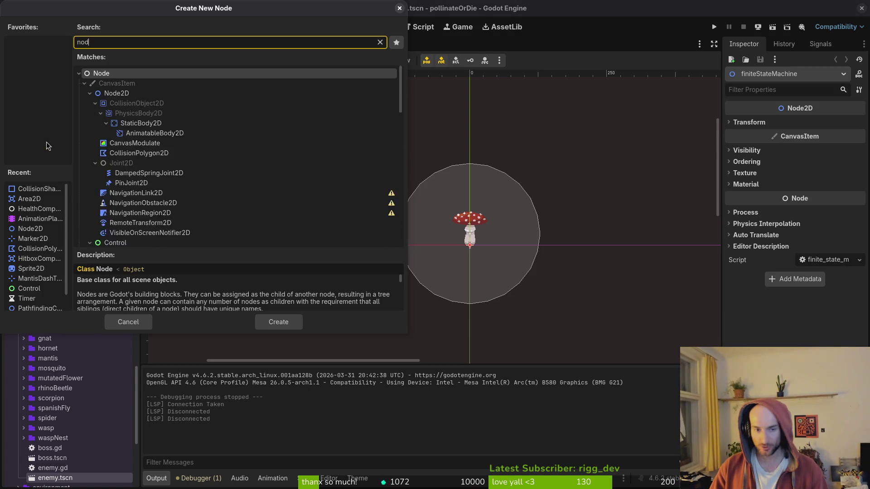
pyautogui.press('Down')
pyautogui.press('Return')
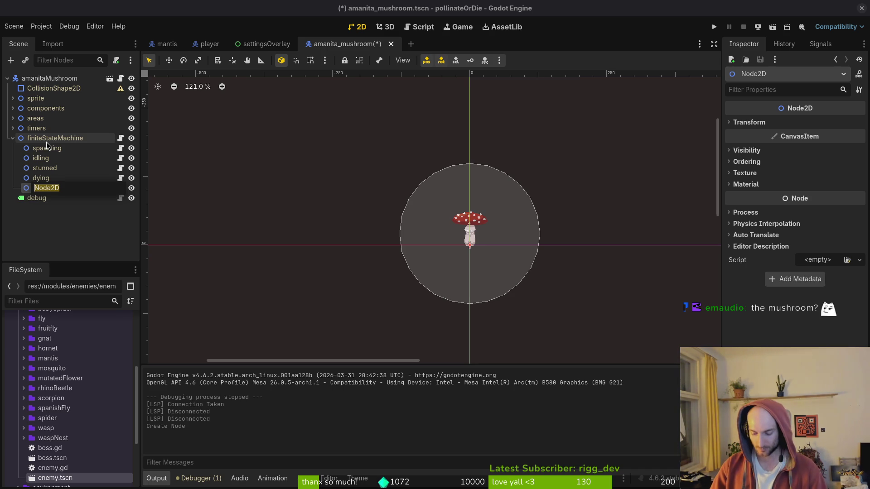
pyautogui.write('s')
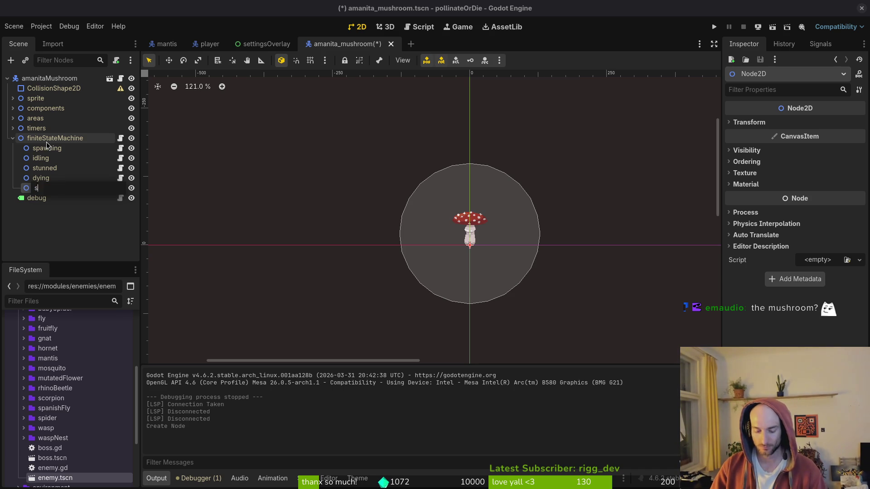
pyautogui.write('pores')
pyautogui.press('Return')
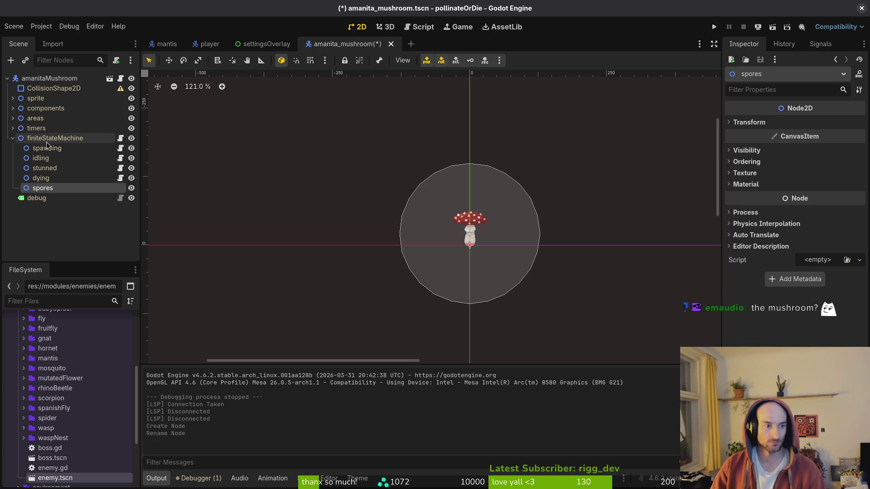
# - Attach the existing res://modules/core/state/state.gd script to spores
pyautogui.rightClick(45, 192)
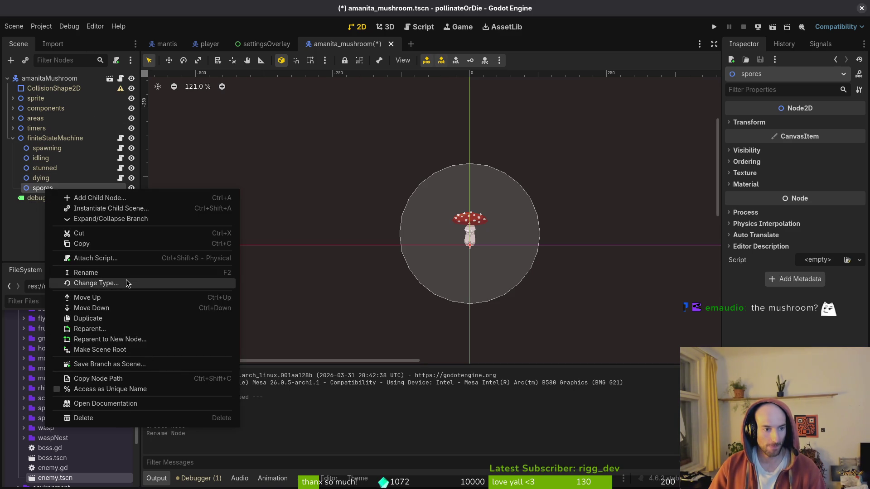
pyautogui.click(111, 260)
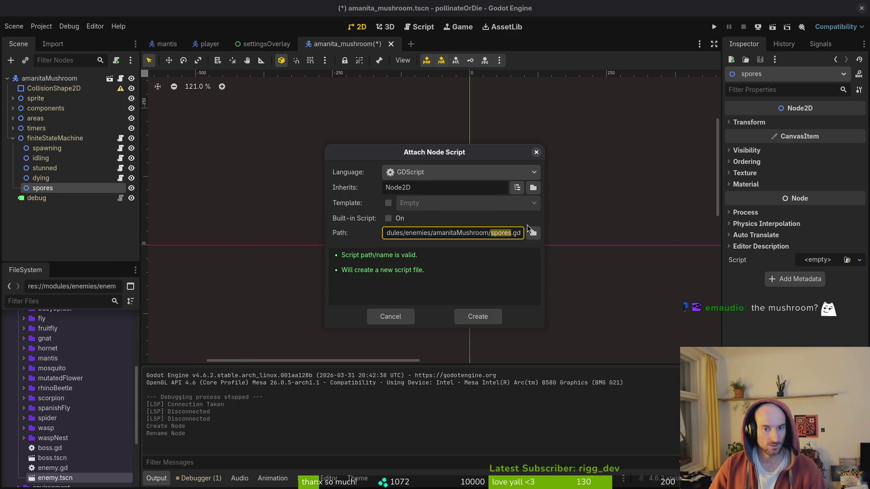
pyautogui.click(533, 233)
pyautogui.click(230, 97)
pyautogui.click(230, 97)
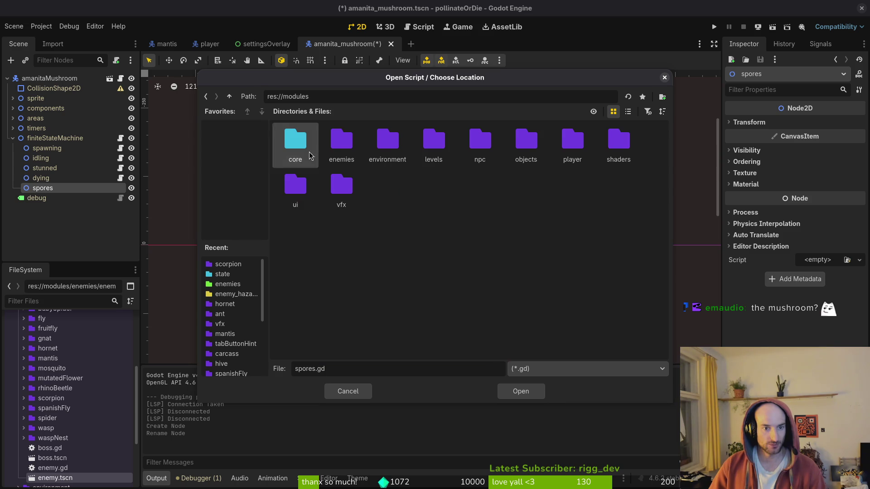
pyautogui.doubleClick(295, 142)
pyautogui.doubleClick(477, 142)
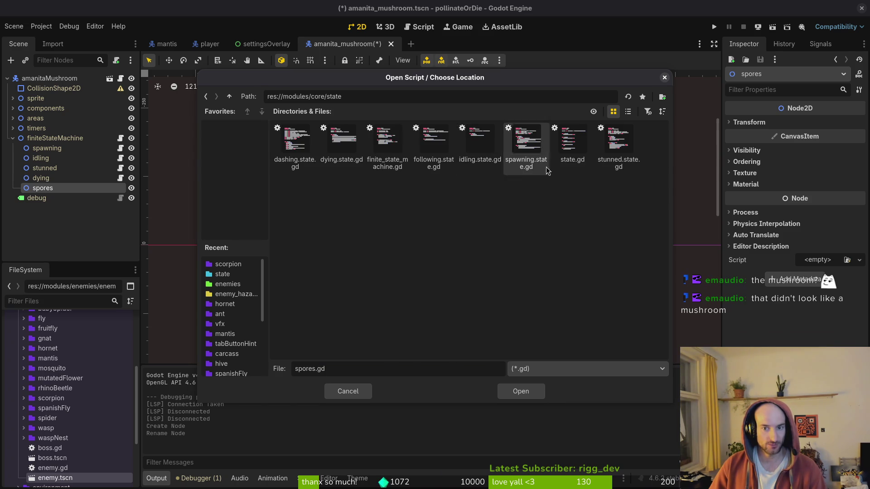
pyautogui.click(564, 144)
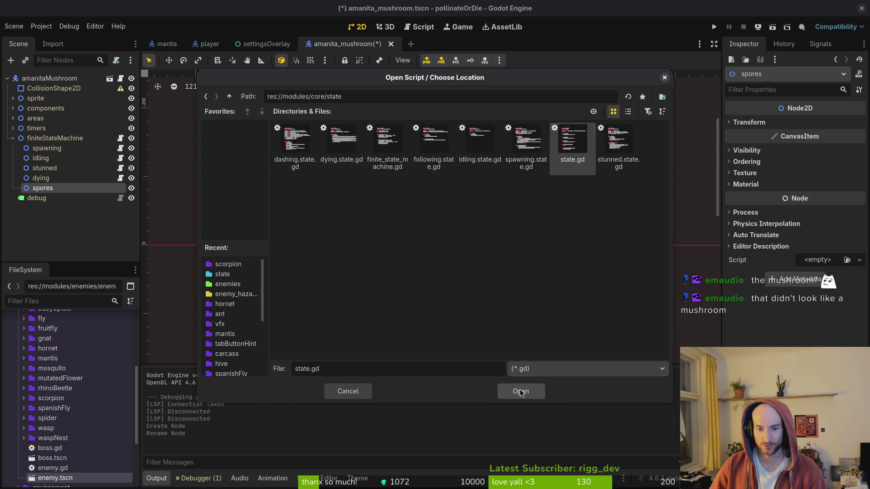
pyautogui.click(521, 391)
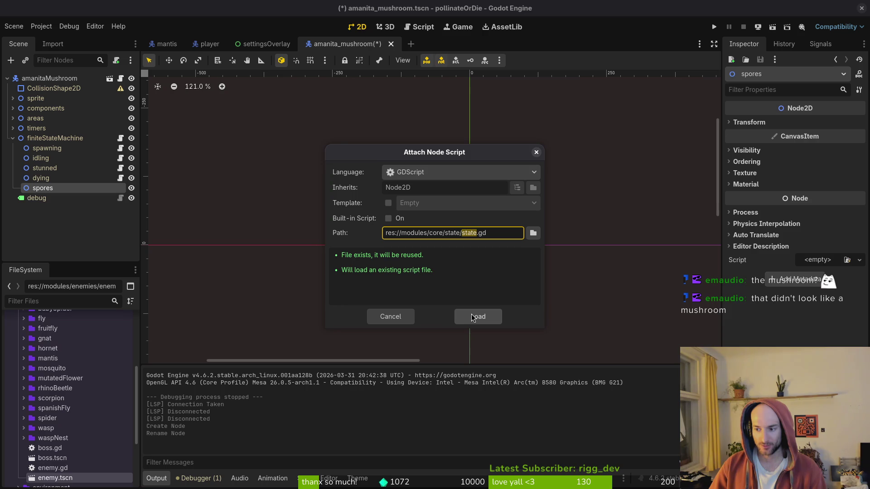
pyautogui.click(483, 316)
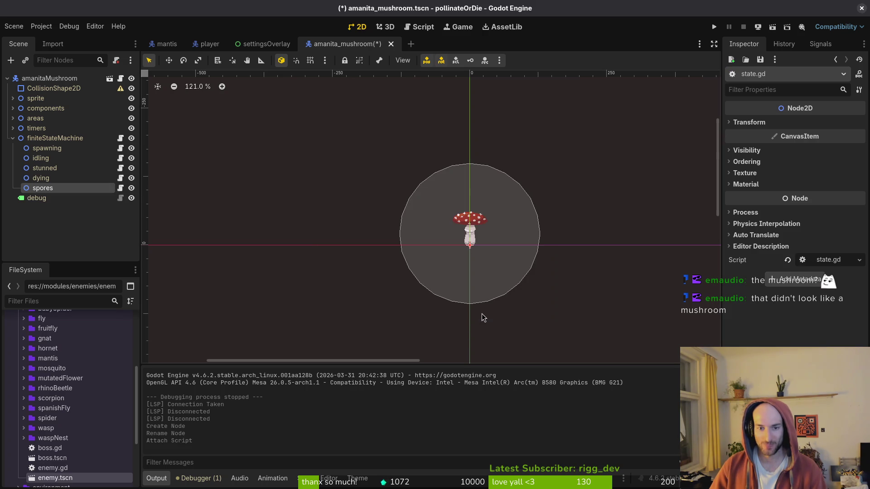
pyautogui.scroll(7, 482, 315)
# - Undo the accidental move of the aggroRange collision shape
pyautogui.moveTo(554, 231); pyautogui.dragTo(534, 260)
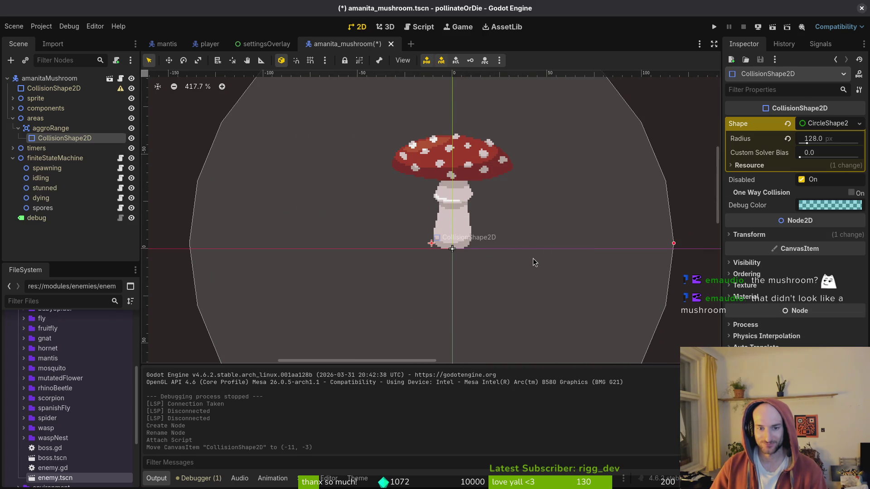
pyautogui.hotkey('ctrl', 'z')
pyautogui.hscroll(2, 530, 239)
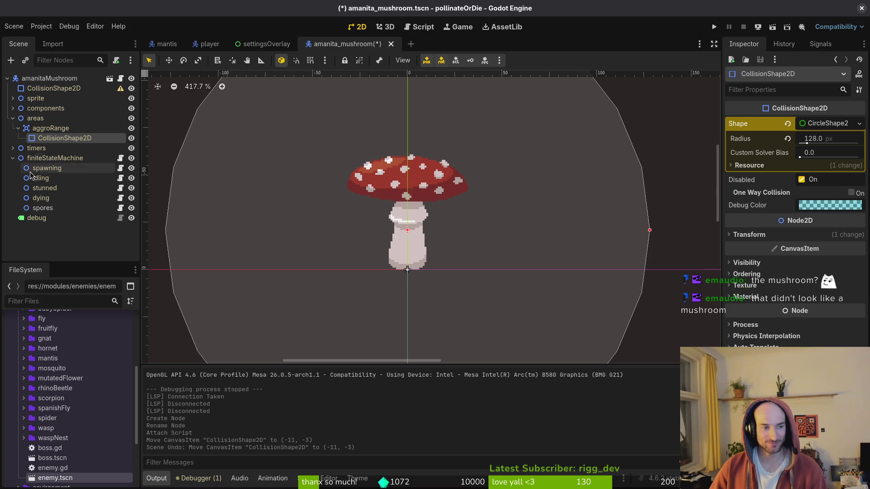
# - Create spores.gd extending the state script, save the scene, and select Sprite2D
pyautogui.rightClick(47, 208)
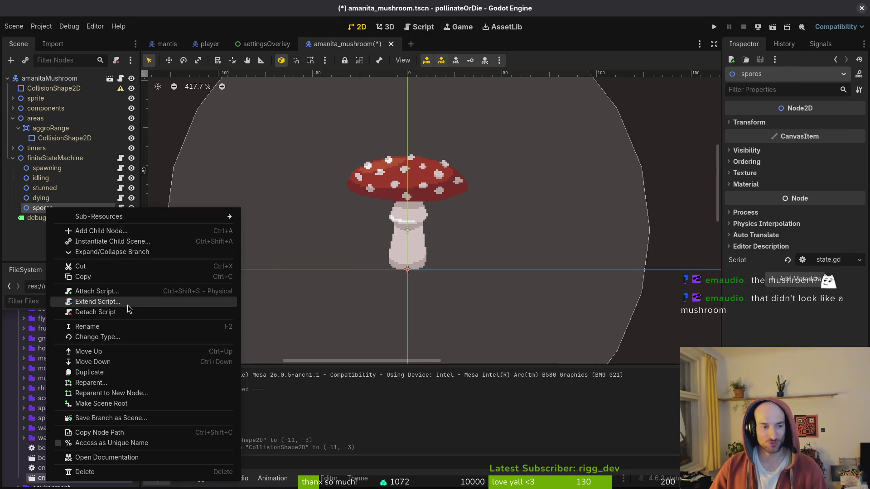
pyautogui.click(128, 305)
pyautogui.click(482, 322)
pyautogui.hotkey('ctrl', 's')
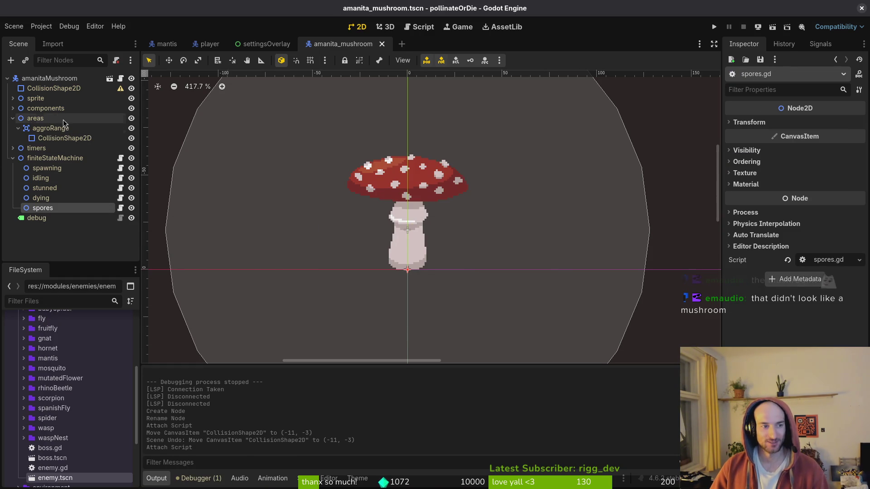
pyautogui.click(13, 99)
pyautogui.click(44, 109)
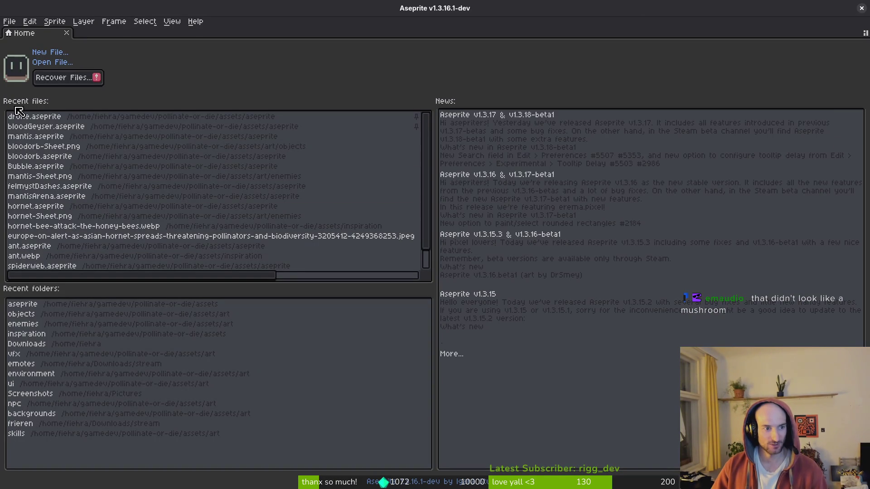
# - Open amanitaMushroom.aseprite from the assets aseprite folder
pyautogui.click(51, 63)
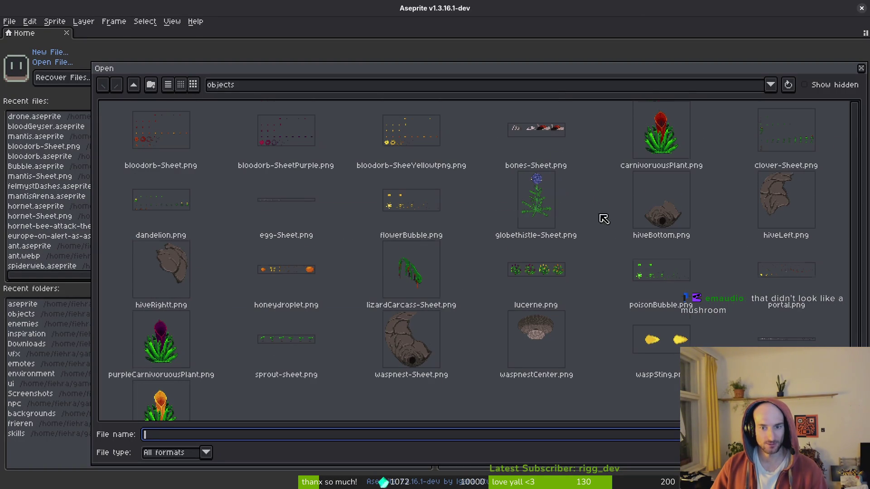
pyautogui.click(135, 85)
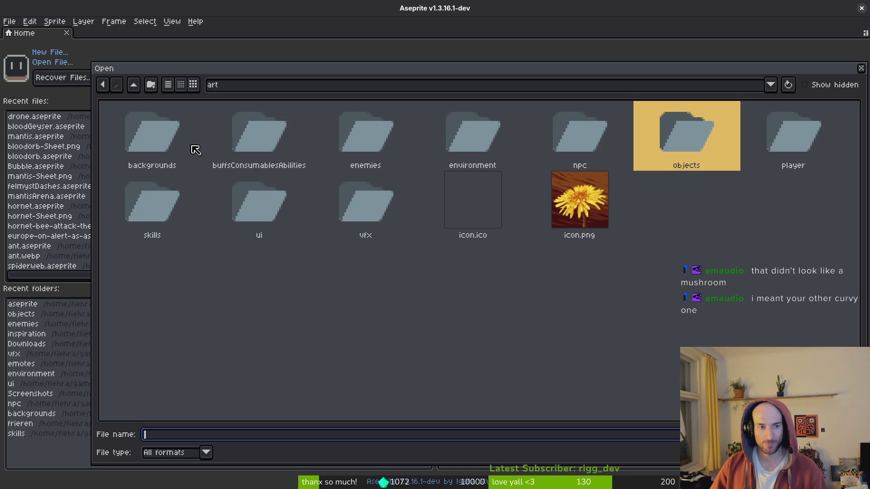
pyautogui.click(135, 85)
pyautogui.doubleClick(176, 136)
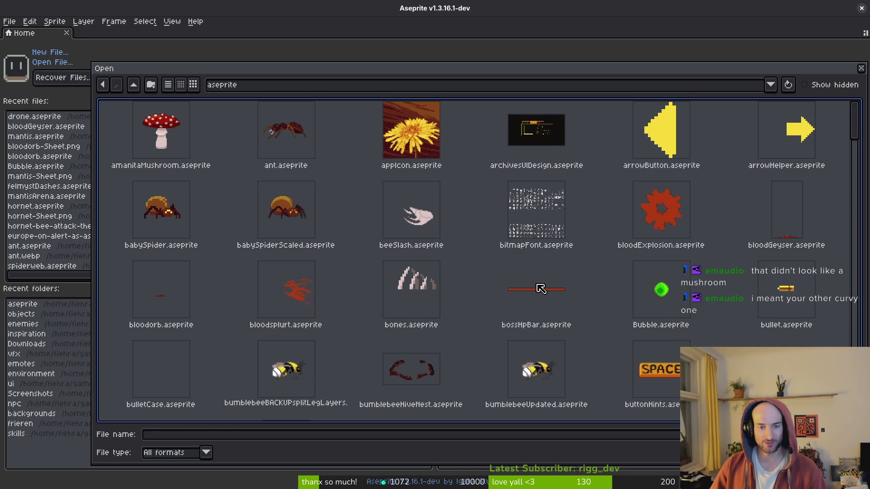
pyautogui.click(173, 137)
pyautogui.press('Return')
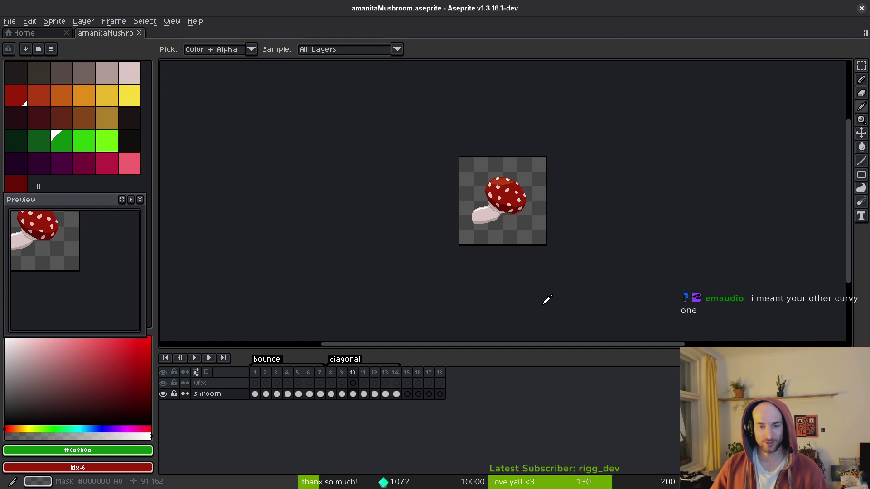
# - Export the sprite sheet over art/enemies/amanitaMushroom-Sheet.png, replacing the old file
pyautogui.hotkey('ctrl', 'e')
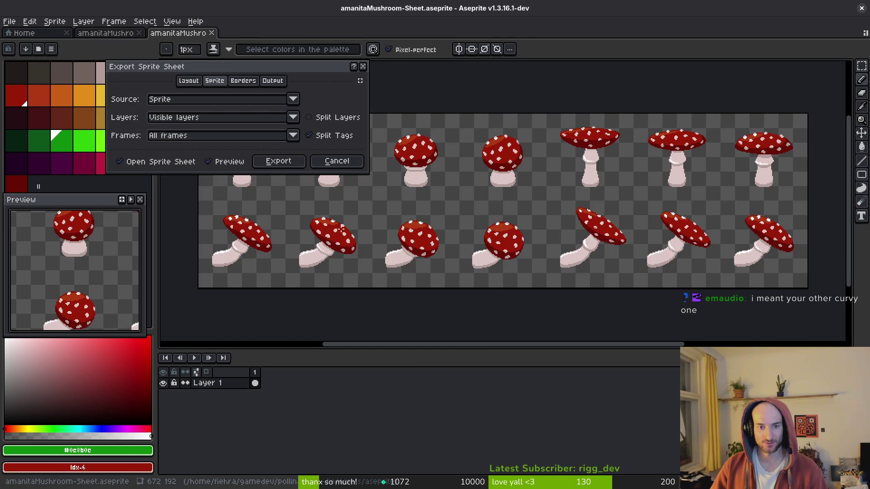
pyautogui.click(279, 162)
pyautogui.hotkey('ctrl', 'alt', 'shift', 's')
pyautogui.click(219, 40)
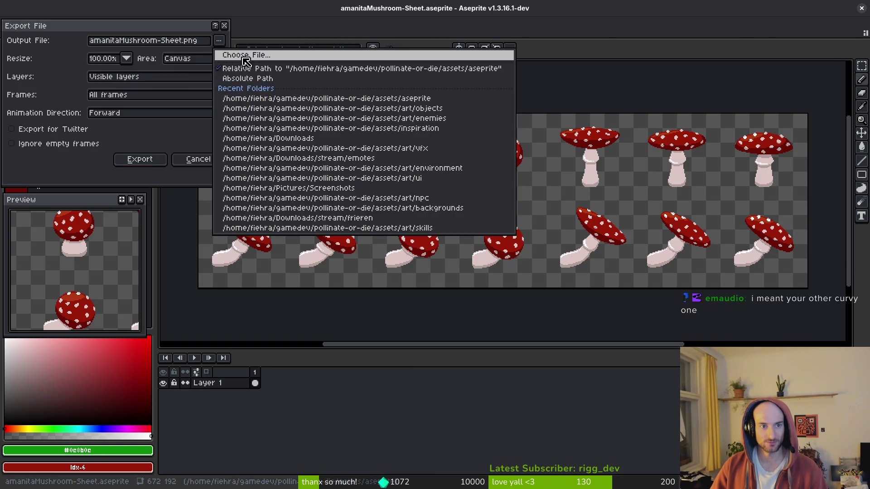
pyautogui.click(236, 54)
pyautogui.doubleClick(145, 136)
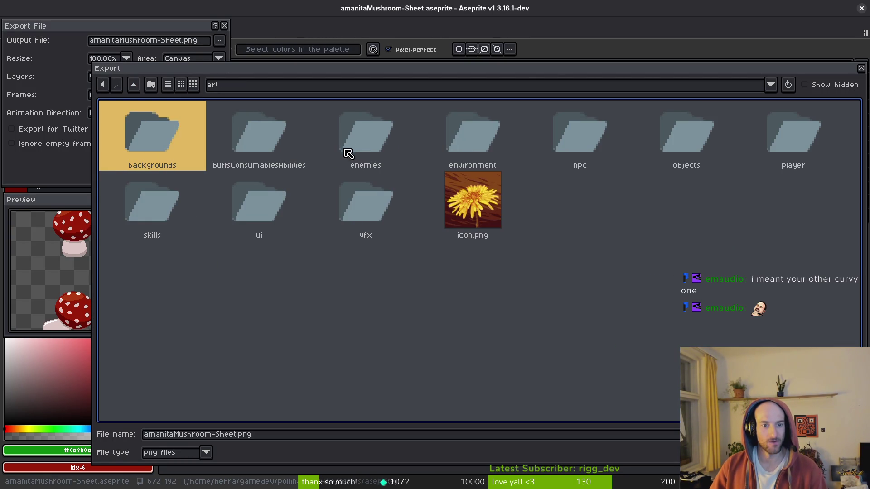
pyautogui.doubleClick(357, 141)
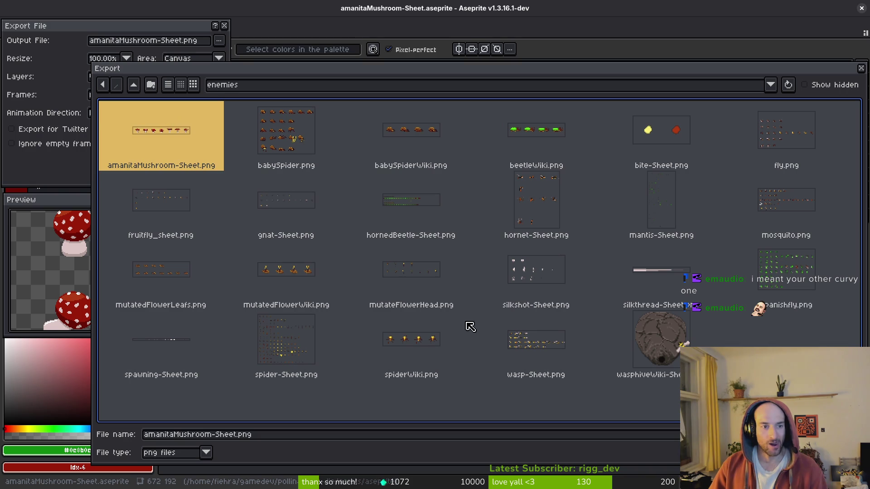
pyautogui.click(811, 453)
pyautogui.click(392, 273)
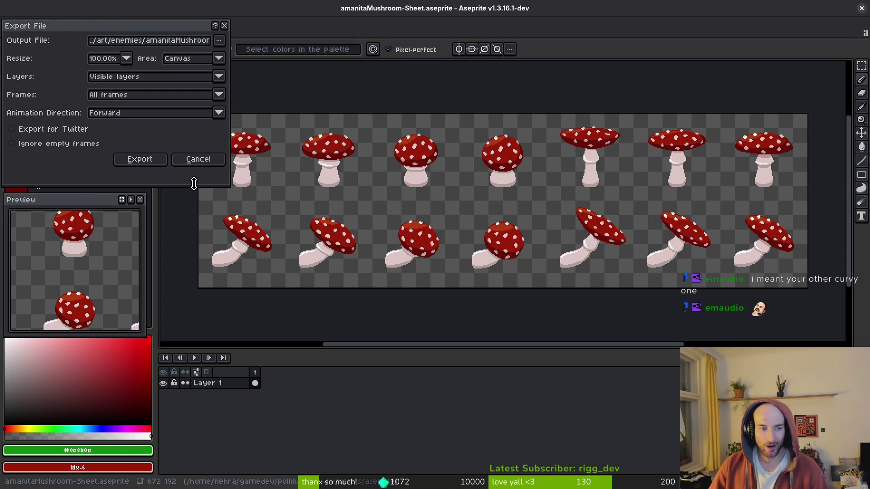
pyautogui.click(140, 163)
pyautogui.hotkey('alt', 'Tab')
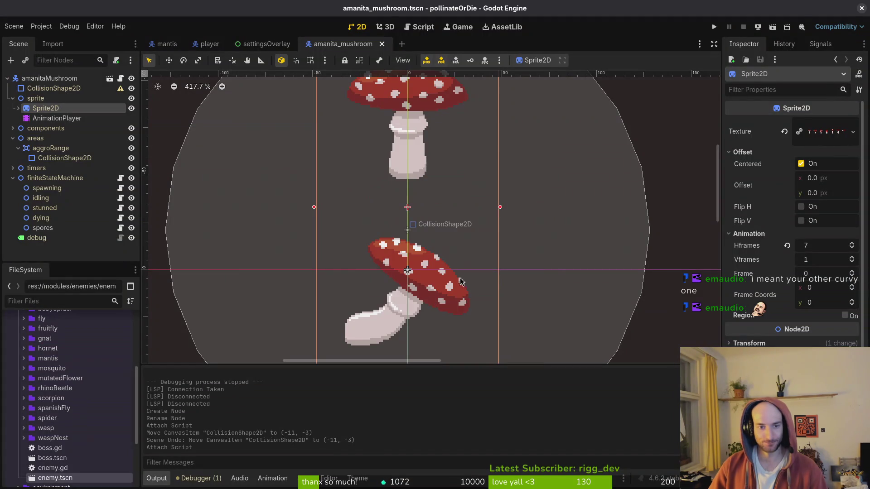
# - Set the Sprite2D Vframes to 2, save, and collapse the areas and finiteStateMachine nodes
pyautogui.click(811, 259)
pyautogui.write('2')
pyautogui.press('Return')
pyautogui.hotkey('ctrl', 's')
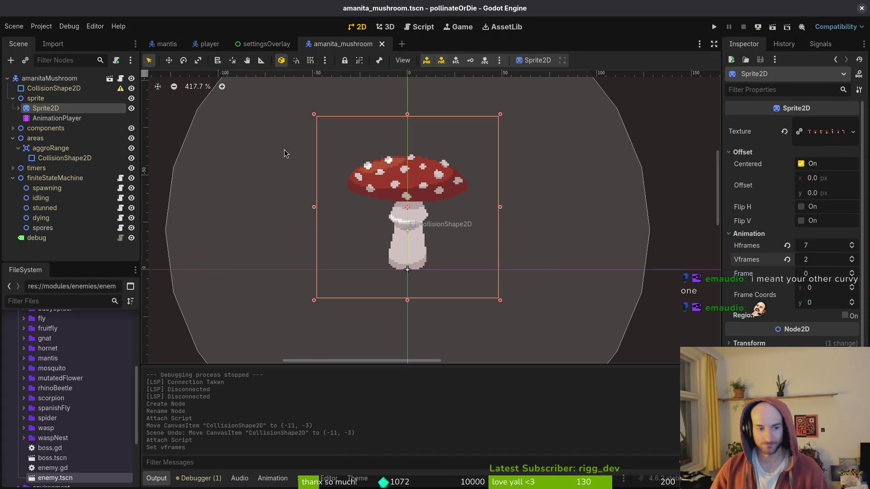
pyautogui.click(12, 138)
pyautogui.click(13, 158)
pyautogui.hotkey('ctrl', 's')
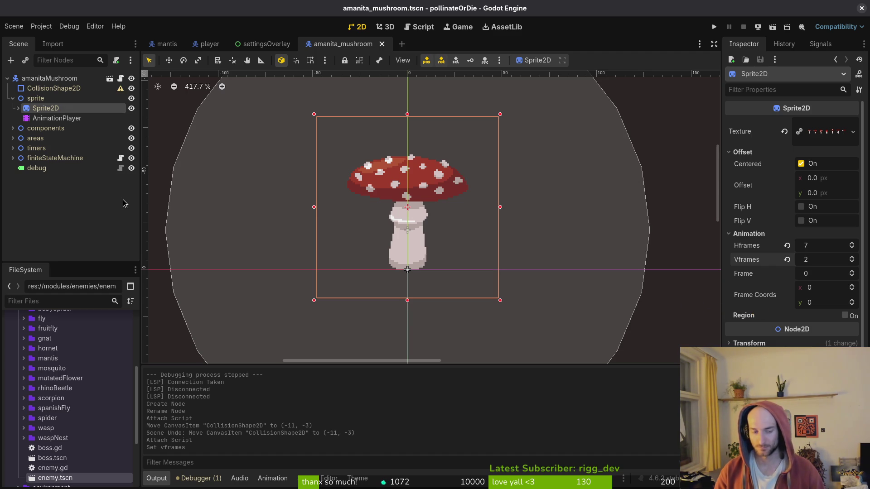
# - Select the AnimationPlayer and load the bounce animation
pyautogui.click(12, 98)
pyautogui.click(264, 225)
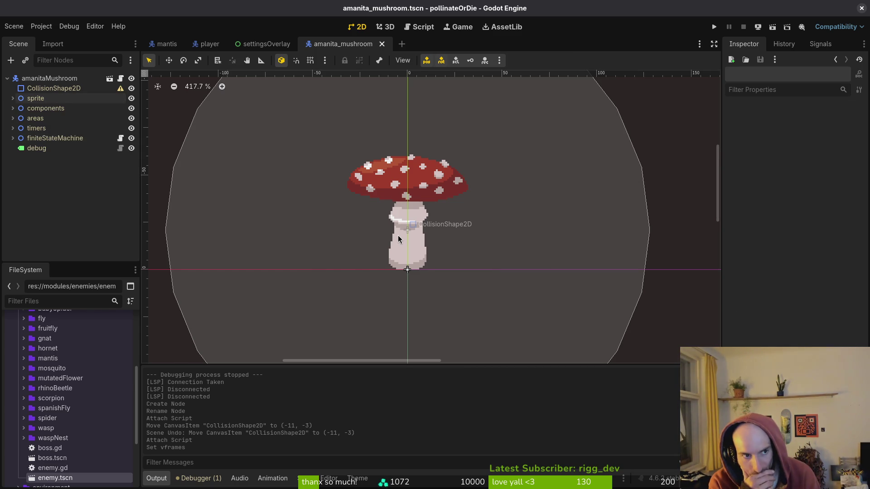
pyautogui.click(12, 98)
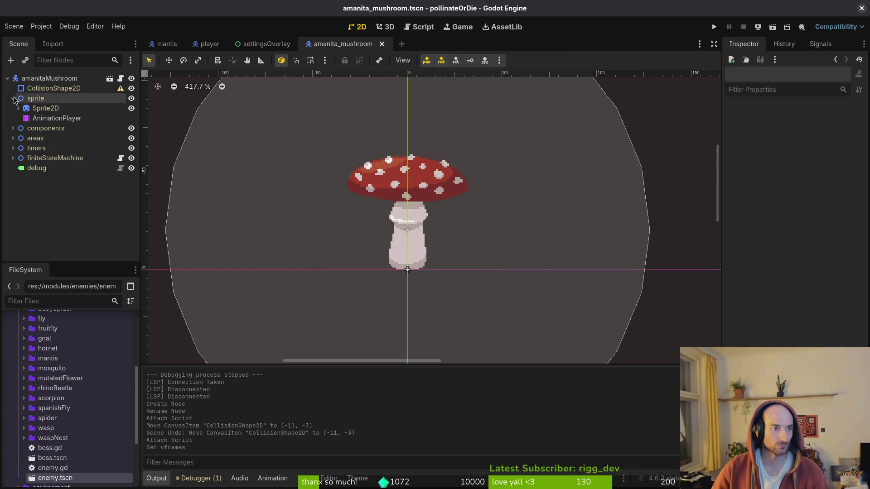
pyautogui.click(56, 118)
pyautogui.click(424, 341)
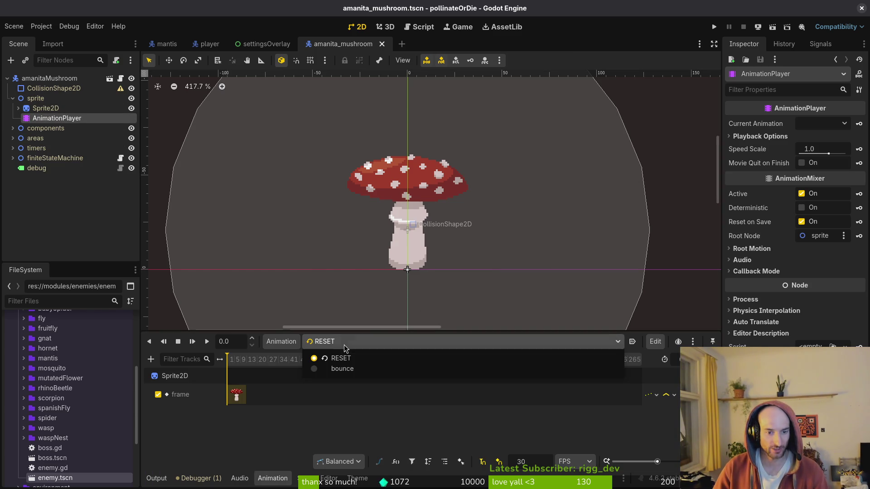
pyautogui.click(353, 368)
# - Scrub through the bounce frames and glance at the animation libraries manager
pyautogui.moveTo(231, 366)
pyautogui.mouseDown()
pyautogui.moveTo(255, 372)
pyautogui.moveTo(227, 369)
pyautogui.mouseUp()
pyautogui.scroll(5, 287, 394)
pyautogui.click(281, 342)
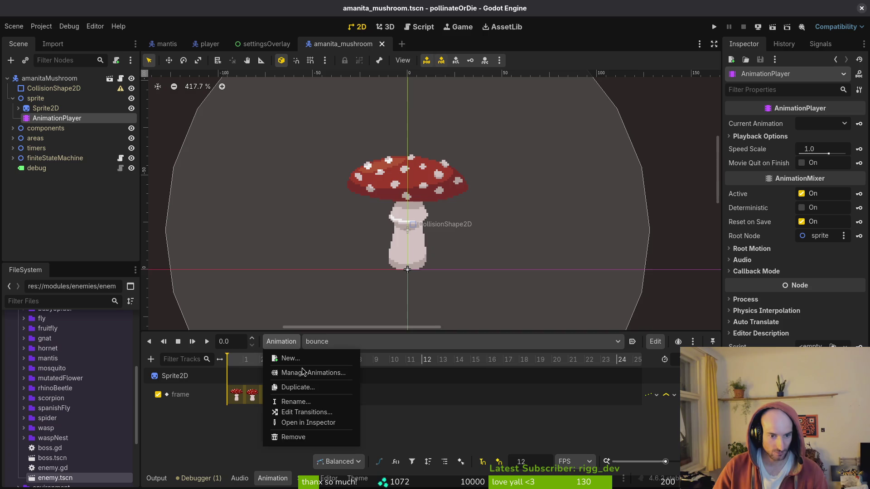
pyautogui.click(303, 372)
pyautogui.press('Escape')
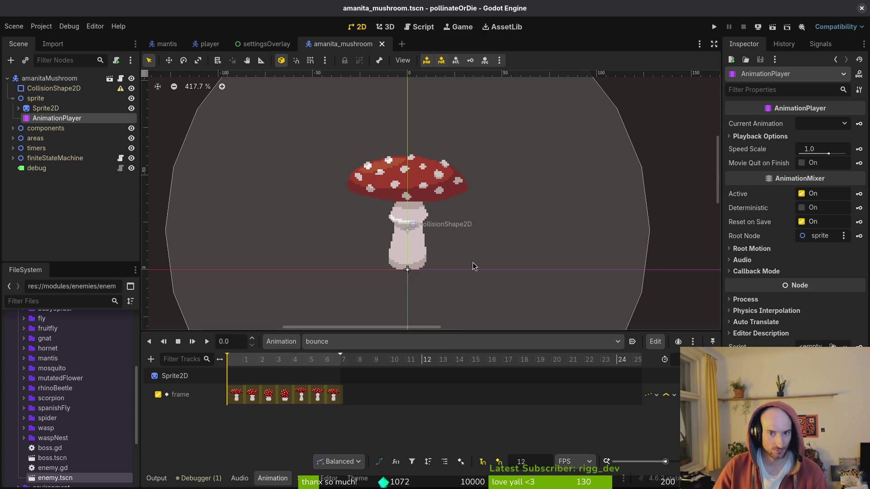
pyautogui.moveTo(226, 365)
pyautogui.mouseDown()
pyautogui.moveTo(364, 369)
pyautogui.moveTo(228, 375)
pyautogui.mouseUp()
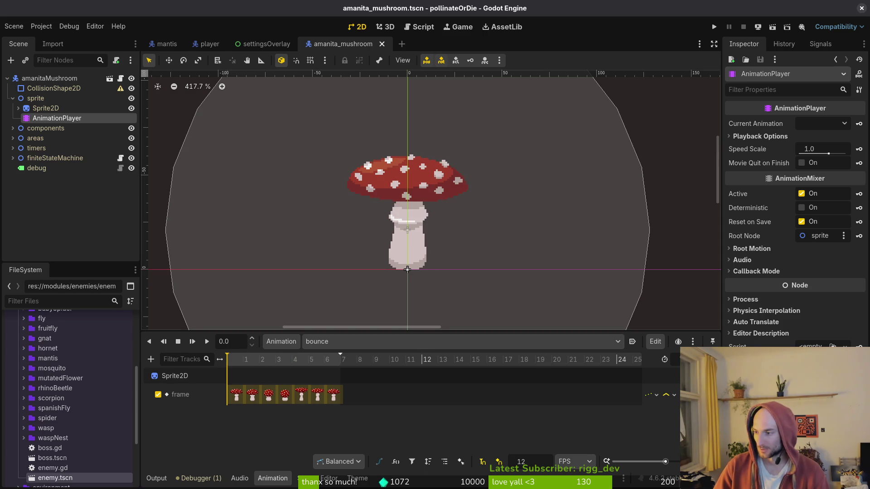
pyautogui.hotkey('alt', 'Tab')
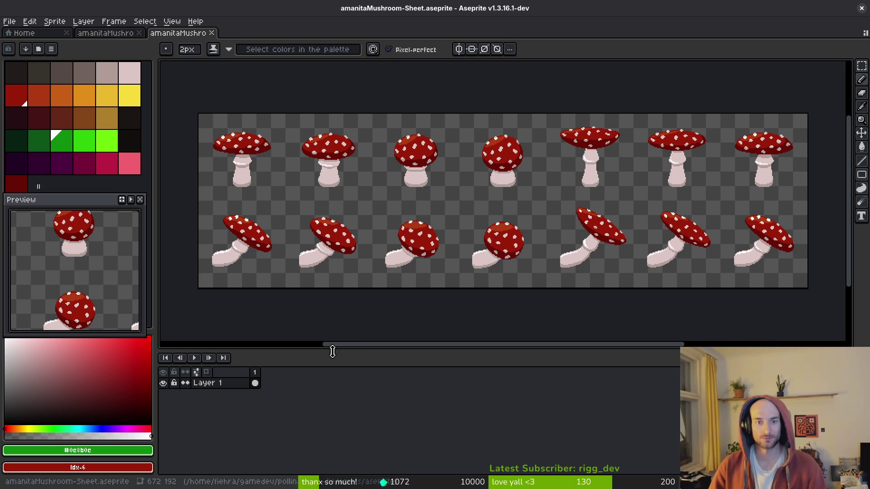
# - Compare the bounce playback with the Aseprite frames and save the lengthened animation
pyautogui.press('i')
pyautogui.hotkey('alt', 'Tab')
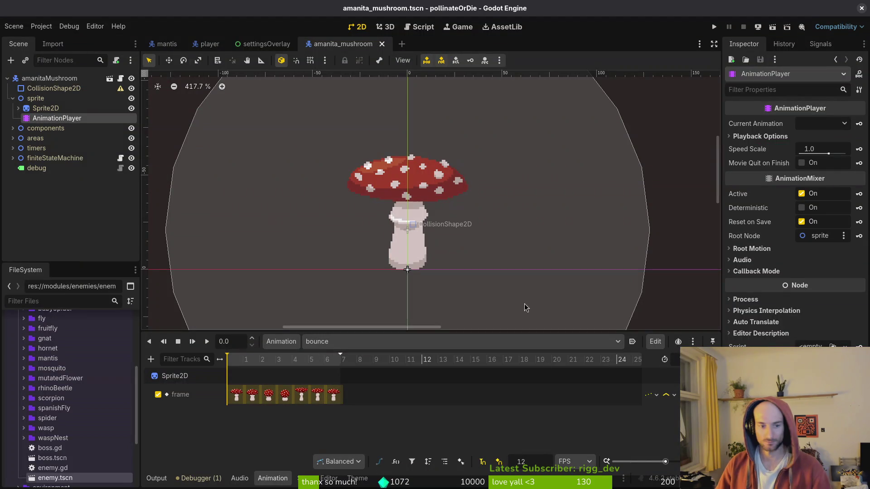
pyautogui.click(206, 341)
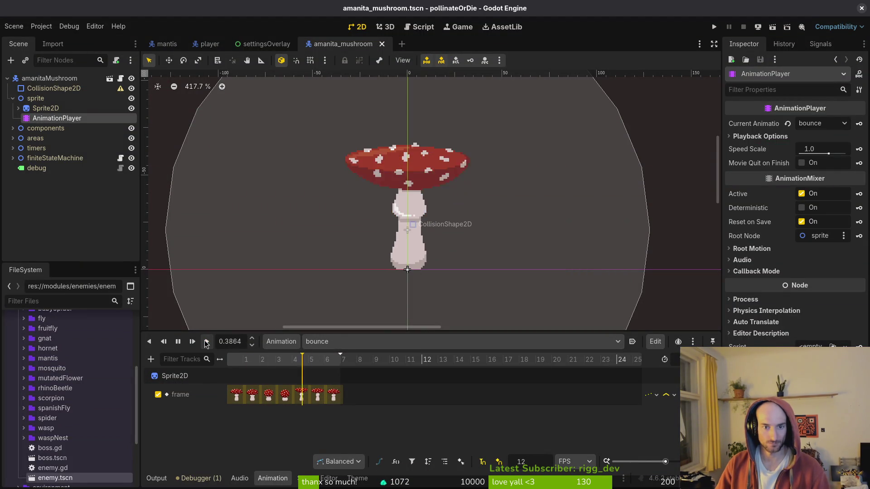
pyautogui.moveTo(226, 364)
pyautogui.mouseDown()
pyautogui.moveTo(295, 365)
pyautogui.moveTo(280, 365)
pyautogui.mouseUp()
pyautogui.hotkey('alt', 'Tab')
pyautogui.scroll(2, 435, 151)
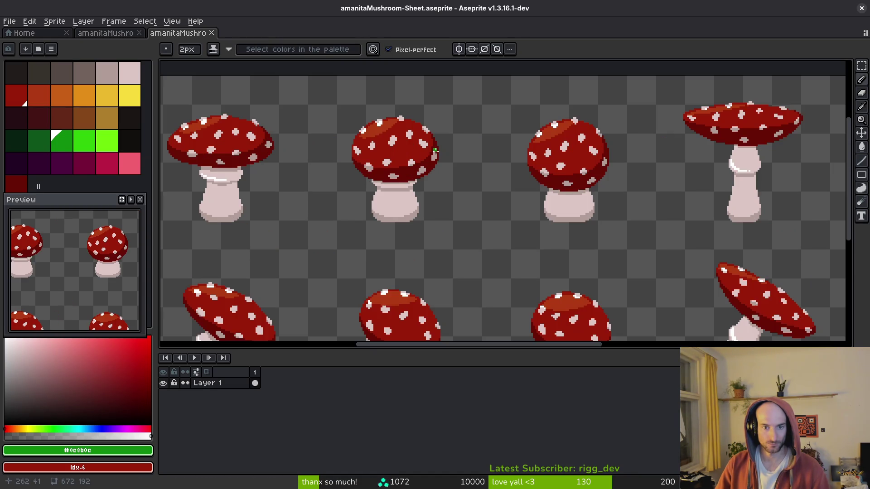
pyautogui.scroll(-3, 450, 154)
pyautogui.hotkey('alt', 'Tab')
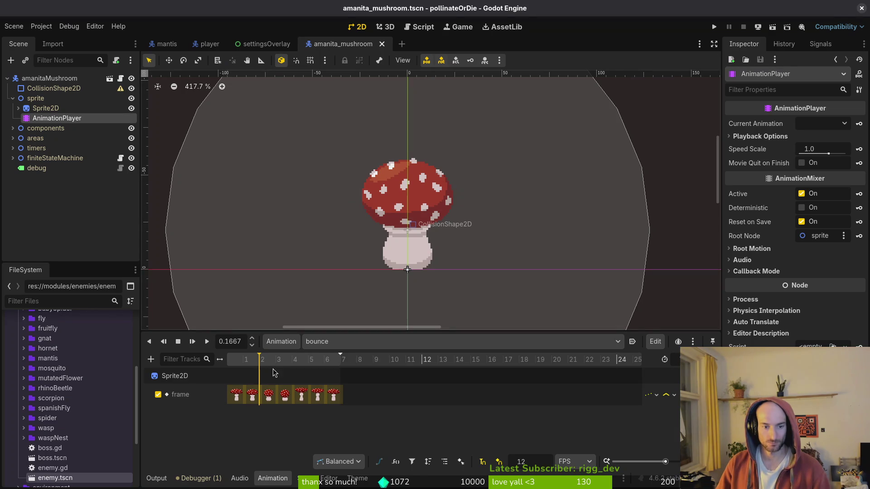
pyautogui.scroll(1, 672, 366)
pyautogui.hotkey('ctrl', 's')
pyautogui.scroll(3, 366, 408)
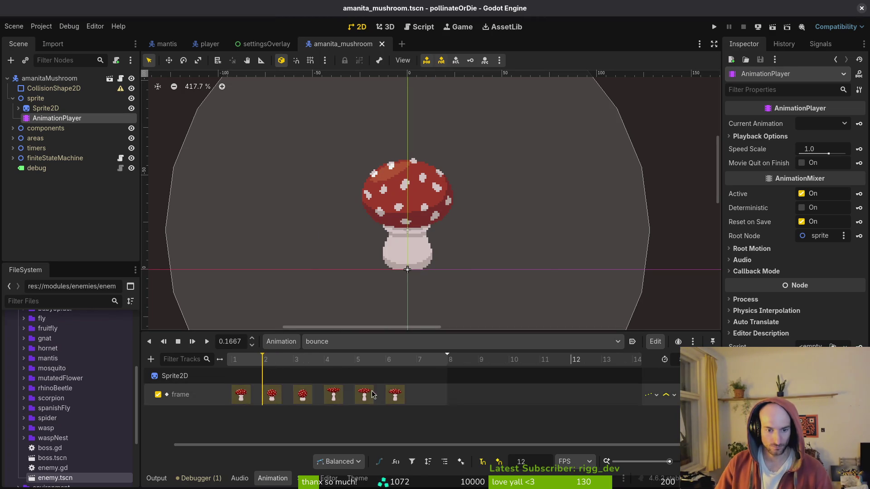
# - Shift the last three bounce keys to frames 5–7, leaving frame 4 empty, and save
pyautogui.click(426, 398)
pyautogui.moveTo(417, 399); pyautogui.dragTo(451, 399)
pyautogui.moveTo(390, 398); pyautogui.dragTo(421, 398)
pyautogui.moveTo(360, 398); pyautogui.dragTo(392, 398)
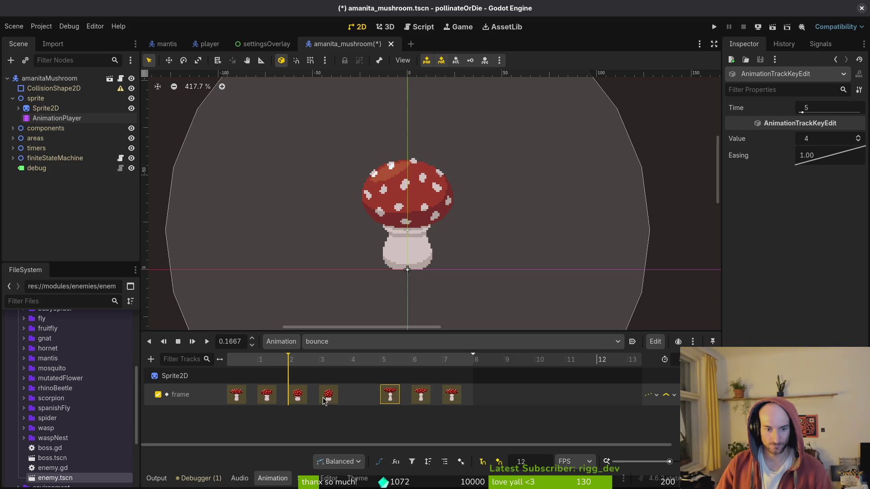
pyautogui.click(208, 342)
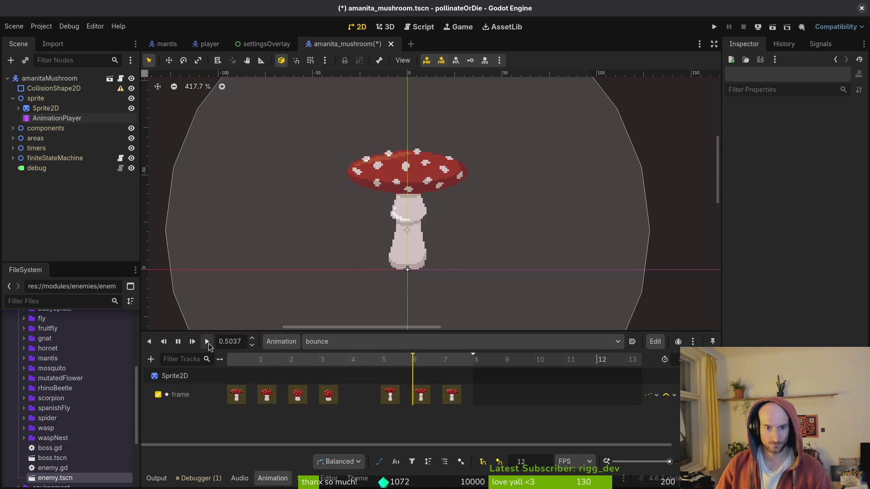
pyautogui.hotkey('ctrl', 's')
pyautogui.click(331, 347)
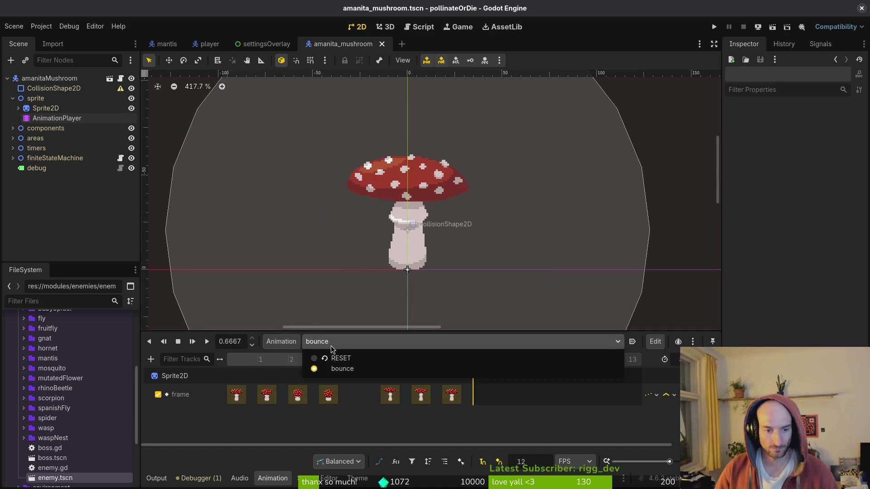
pyautogui.click(337, 316)
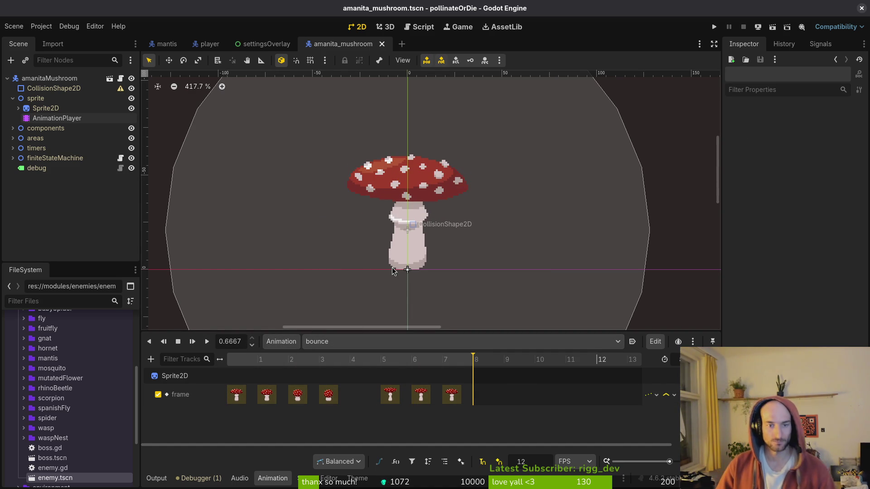
pyautogui.scroll(-2, 391, 279)
pyautogui.hscroll(-1, 409, 216)
pyautogui.hscroll(-1, 409, 216)
pyautogui.click(13, 98)
# - Give the HurtboxComponent's CollisionShape2D a new CapsuleShape2D
pyautogui.click(13, 108)
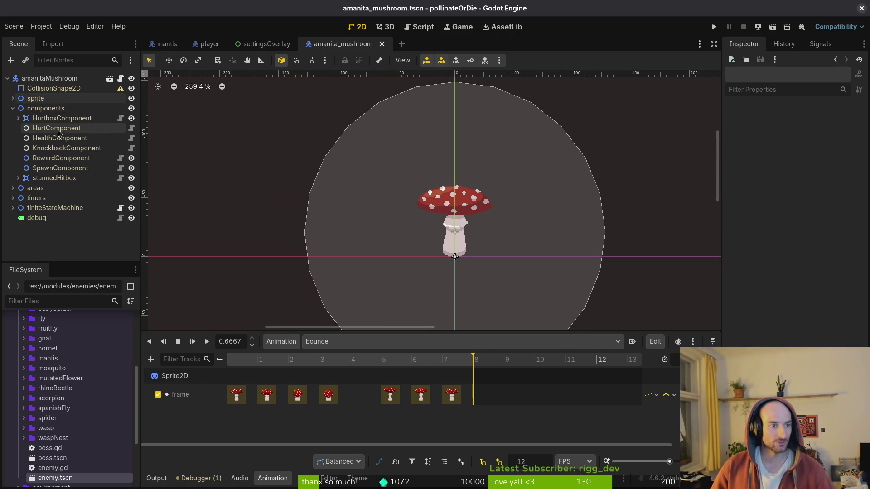
pyautogui.click(18, 118)
pyautogui.click(64, 128)
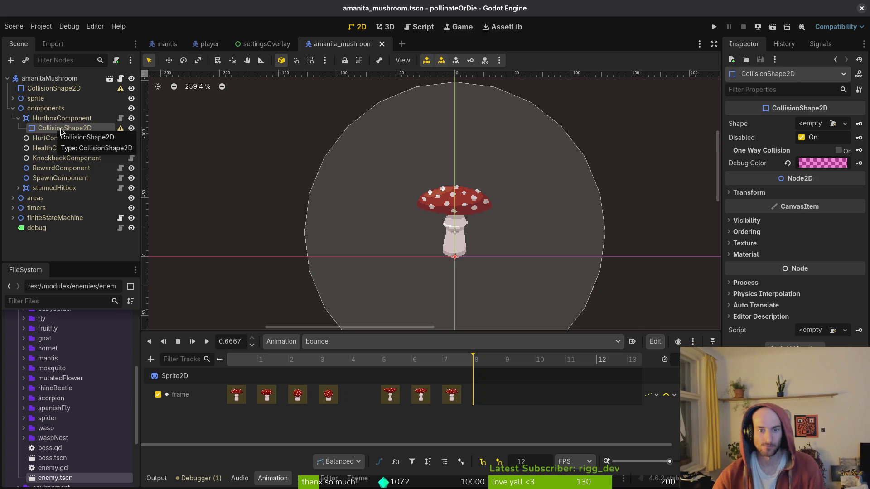
pyautogui.click(807, 124)
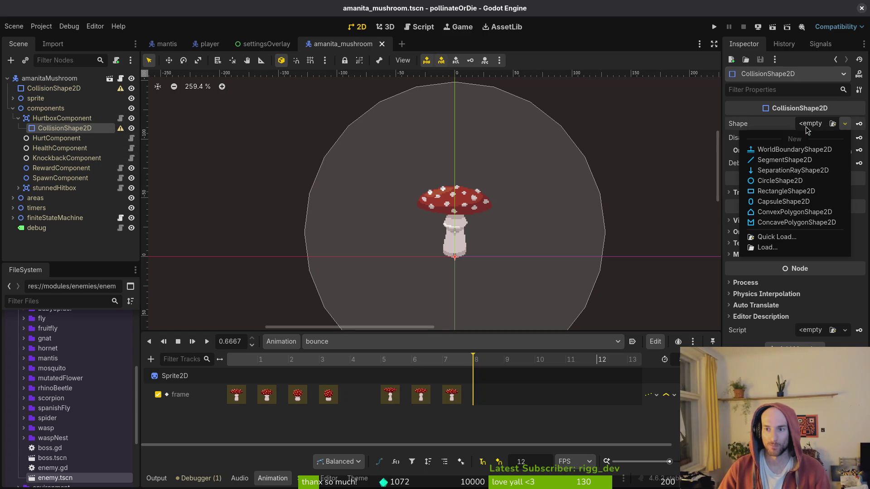
pyautogui.click(784, 202)
# - Move the hurtbox capsule up onto the stem and stretch it taller to cover it
pyautogui.scroll(2, 456, 278)
pyautogui.click(463, 266)
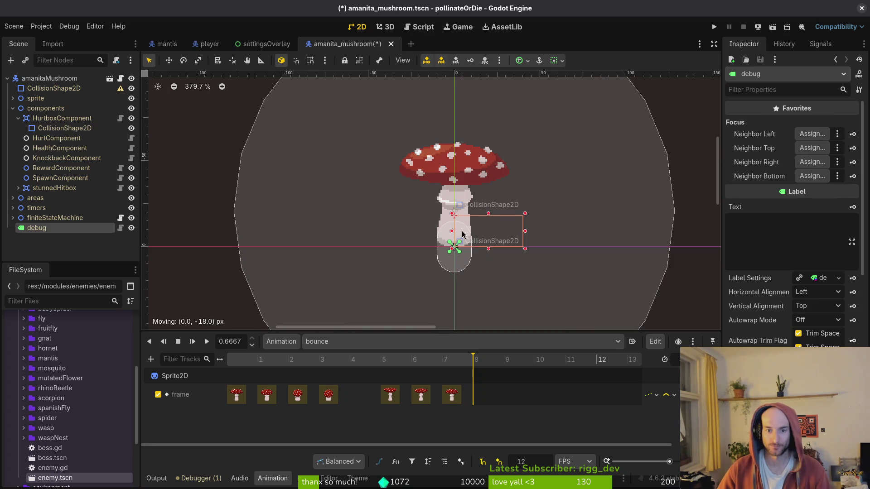
pyautogui.click(444, 266)
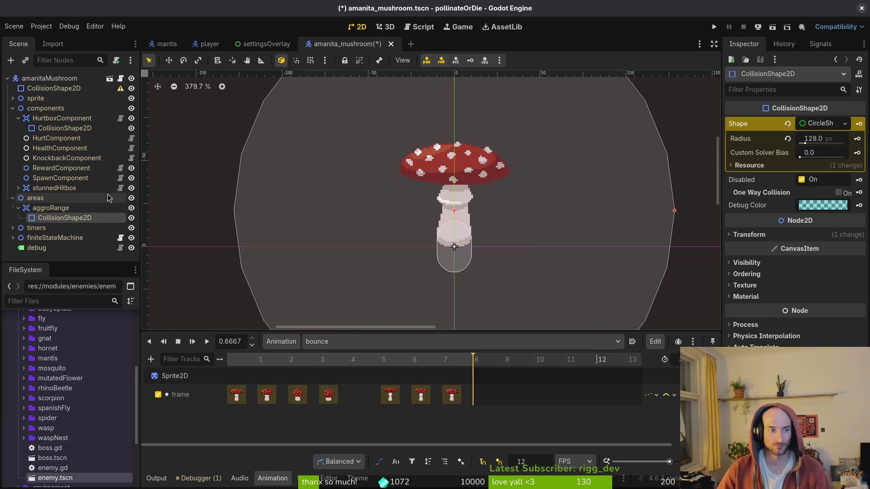
pyautogui.click(57, 139)
pyautogui.click(62, 119)
pyautogui.moveTo(462, 265); pyautogui.dragTo(464, 227)
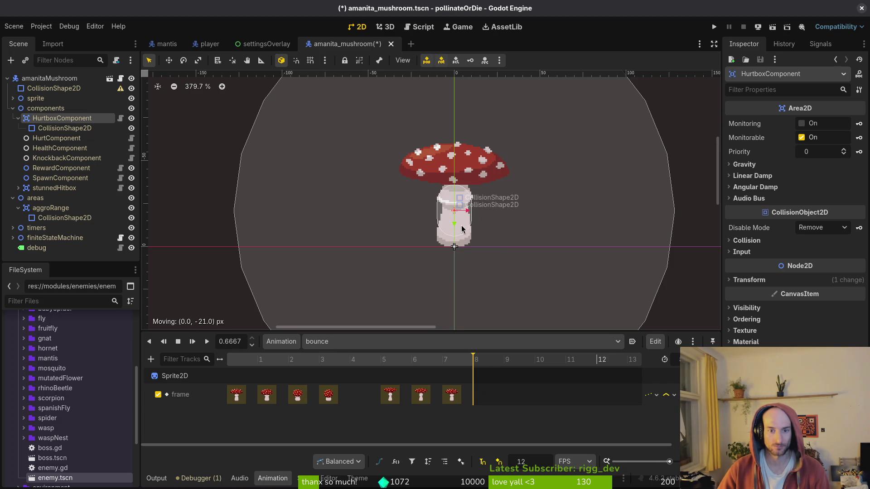
pyautogui.scroll(5, 463, 225)
pyautogui.click(466, 161)
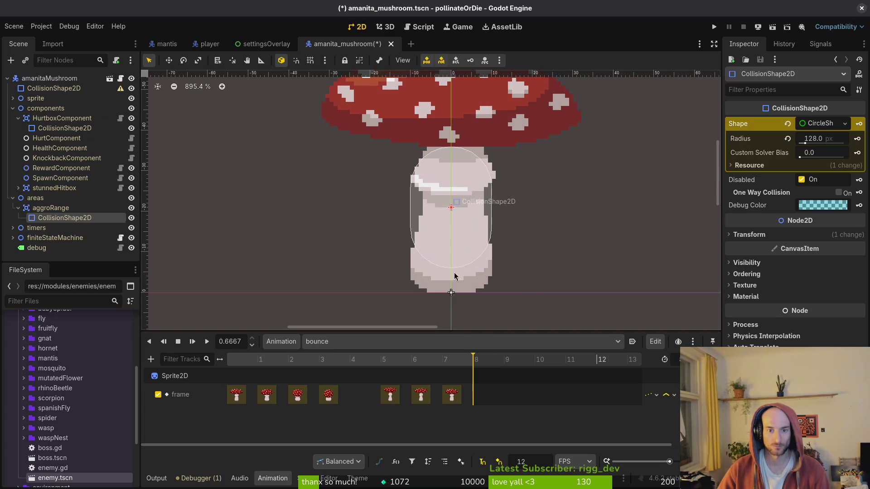
pyautogui.scroll(-2, 447, 207)
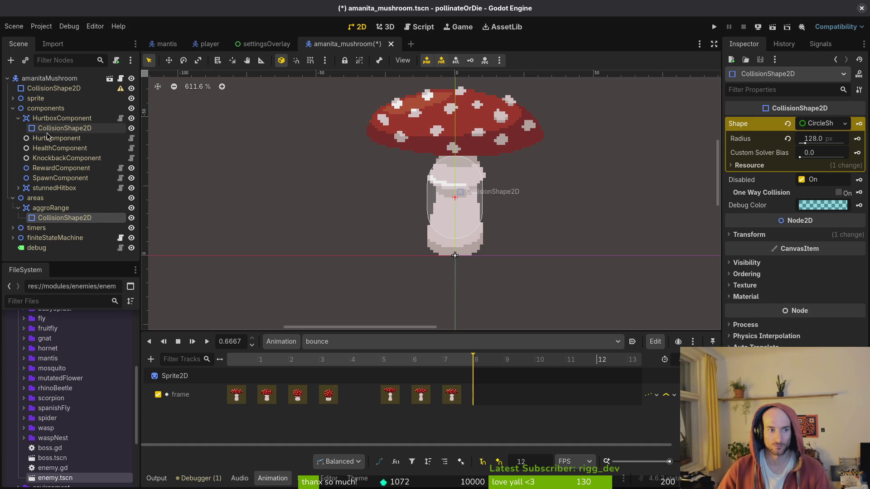
pyautogui.click(63, 129)
pyautogui.moveTo(456, 240); pyautogui.dragTo(457, 259)
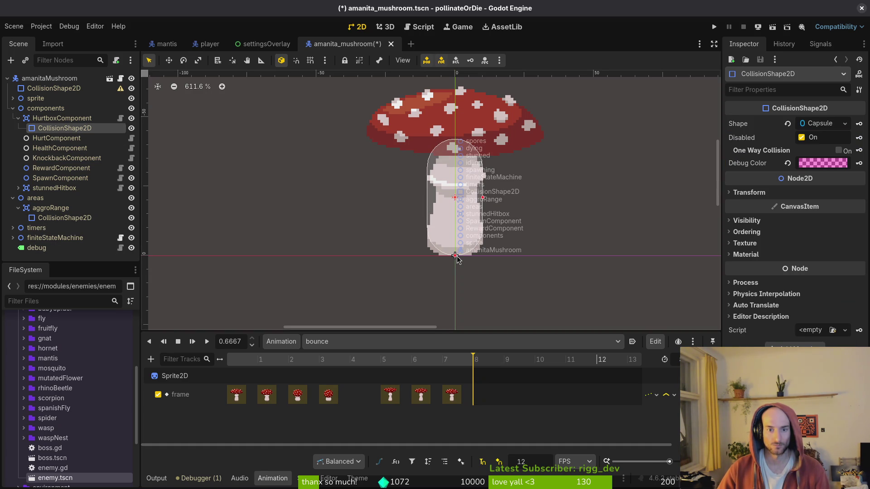
# - Attempt adding a CollisionShape2D, then delete the misplaced empty shape under the stem's shape
pyautogui.click(71, 118)
pyautogui.hotkey('ctrl', 'a')
pyautogui.write('coll')
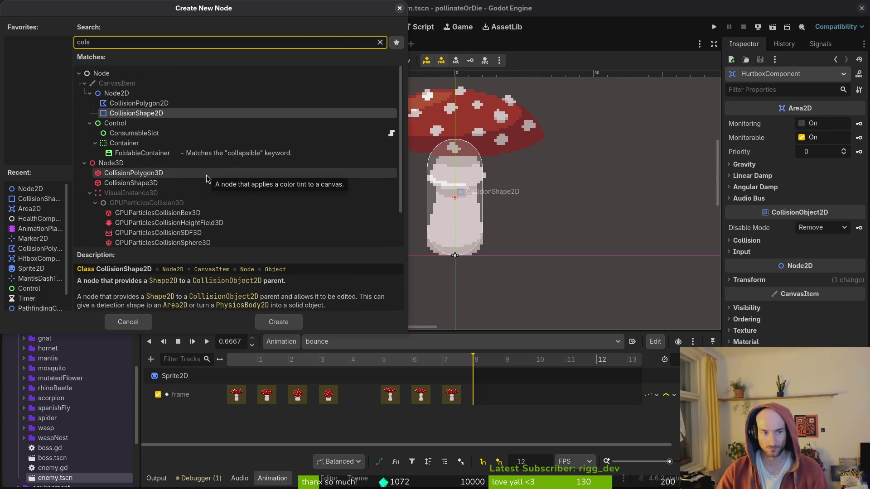
pyautogui.press('Escape')
pyautogui.click(63, 128)
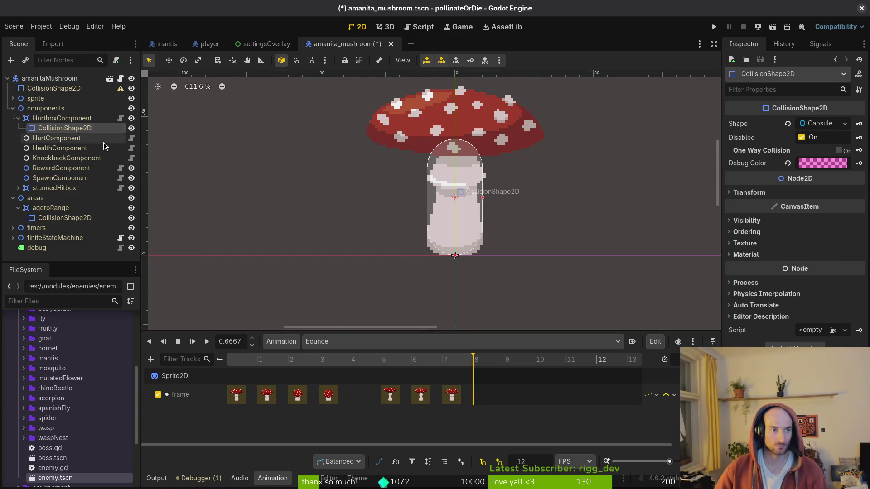
pyautogui.hotkey('ctrl', 'a')
pyautogui.write('collisionshape')
pyautogui.press('Return')
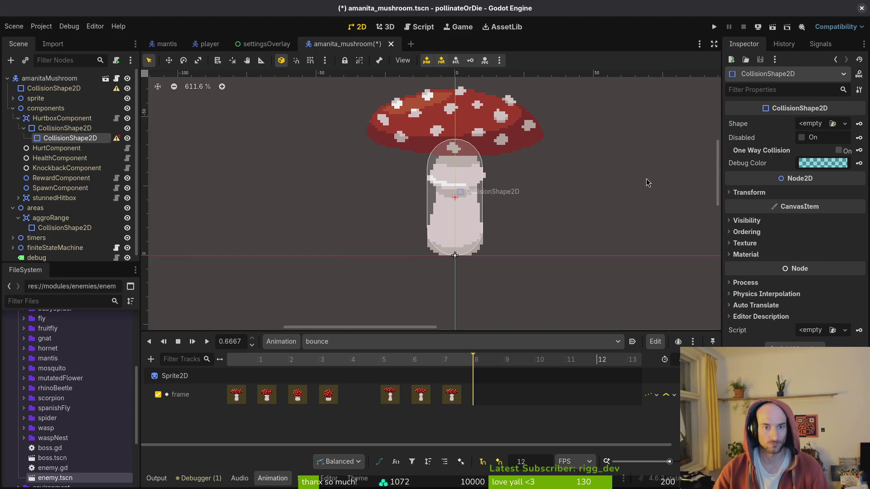
pyautogui.moveTo(117, 139)
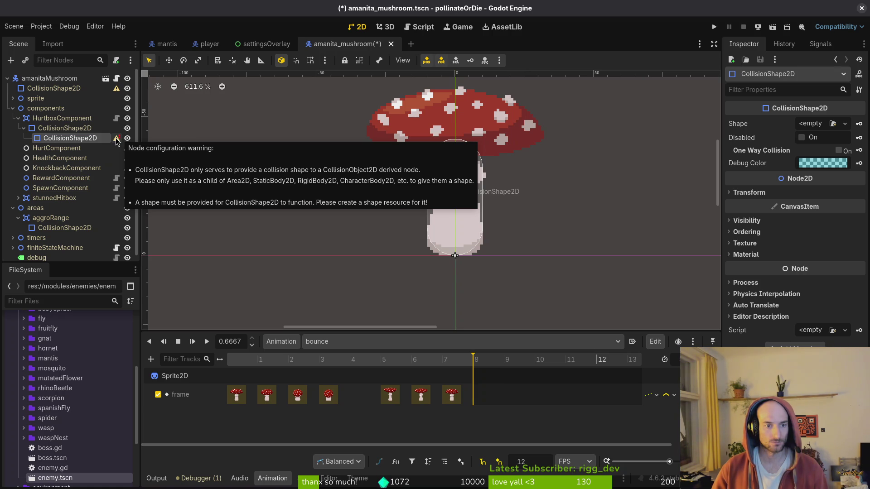
pyautogui.press('Delete')
# - Add a new CollisionShape2D under HurtboxComponent with a CapsuleShape2D shape
pyautogui.click(65, 129)
pyautogui.click(62, 118)
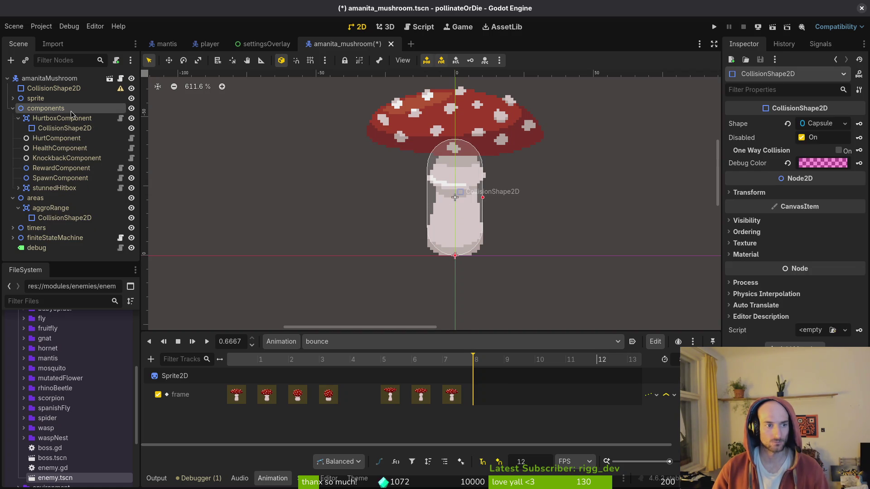
pyautogui.hotkey('ctrl', 'a')
pyautogui.write('cosh')
pyautogui.press('Return')
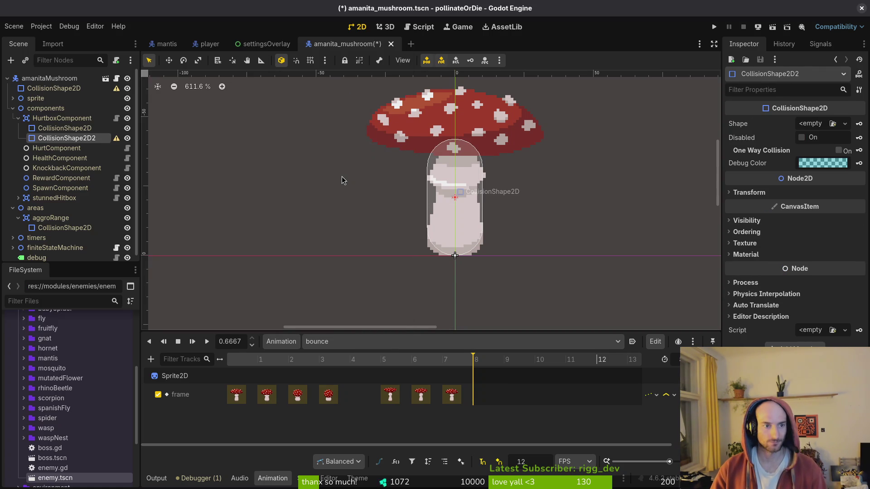
pyautogui.click(821, 125)
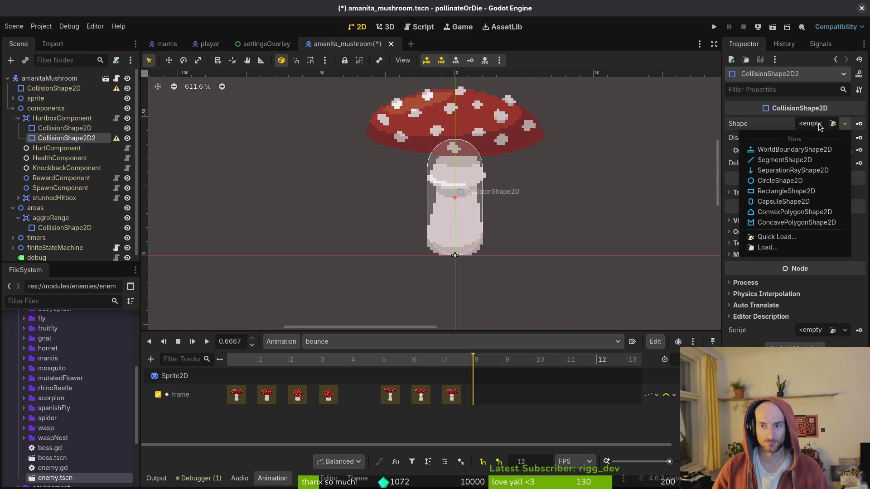
pyautogui.click(778, 204)
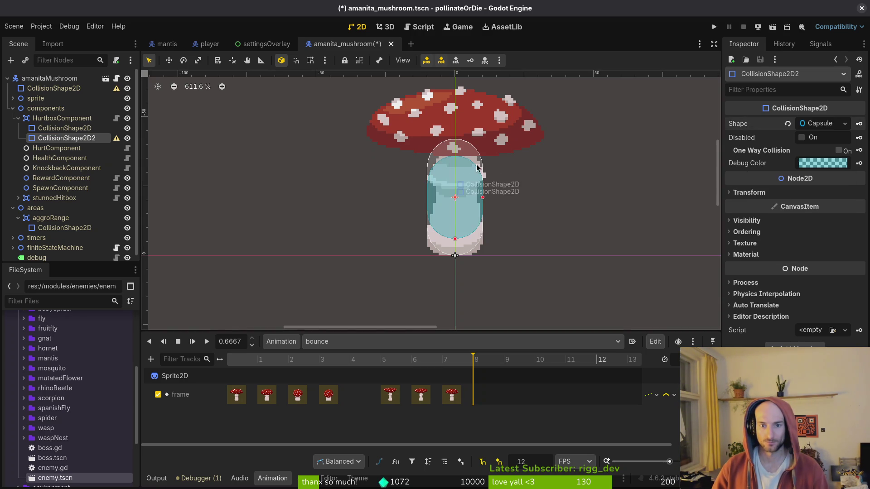
# - Move the new capsule onto the cap, rotate it horizontal, and resize it to fit
pyautogui.moveTo(487, 181); pyautogui.dragTo(464, 214)
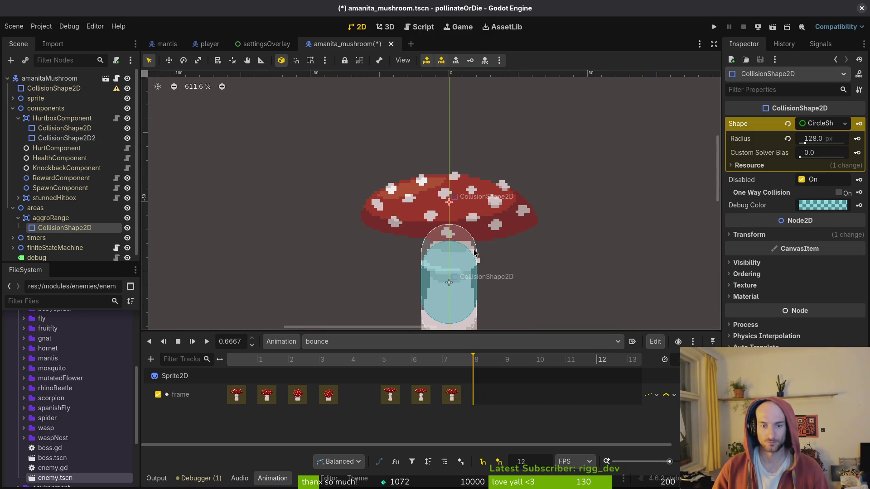
pyautogui.hotkey('ctrl', 'z')
pyautogui.click(444, 303)
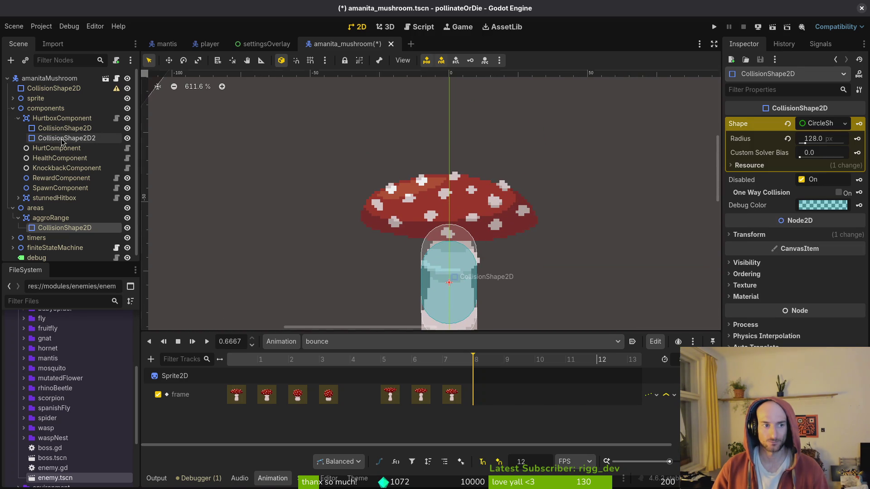
pyautogui.moveTo(442, 299); pyautogui.dragTo(440, 225)
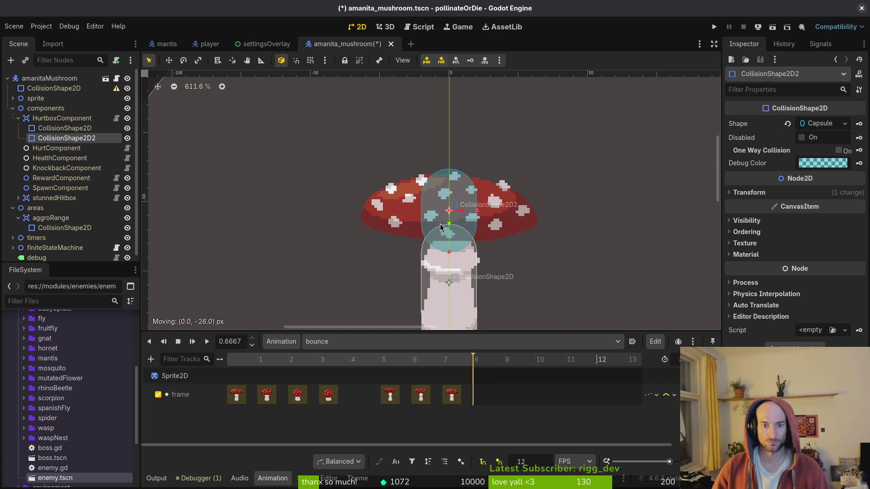
pyautogui.moveTo(521, 235)
pyautogui.mouseDown()
pyautogui.moveTo(543, 177)
pyautogui.moveTo(499, 93)
pyautogui.mouseUp()
pyautogui.moveTo(456, 222); pyautogui.dragTo(529, 219)
pyautogui.moveTo(464, 227); pyautogui.dragTo(464, 217)
pyautogui.moveTo(529, 208)
pyautogui.mouseDown()
pyautogui.moveTo(486, 211)
pyautogui.moveTo(485, 219)
pyautogui.moveTo(485, 212)
pyautogui.mouseUp()
pyautogui.moveTo(450, 183); pyautogui.dragTo(450, 178)
pyautogui.moveTo(495, 222); pyautogui.dragTo(494, 226)
# - Save the scene and reselect the new cap capsule in the scene tree
pyautogui.hotkey('ctrl', 's')
pyautogui.click(463, 204)
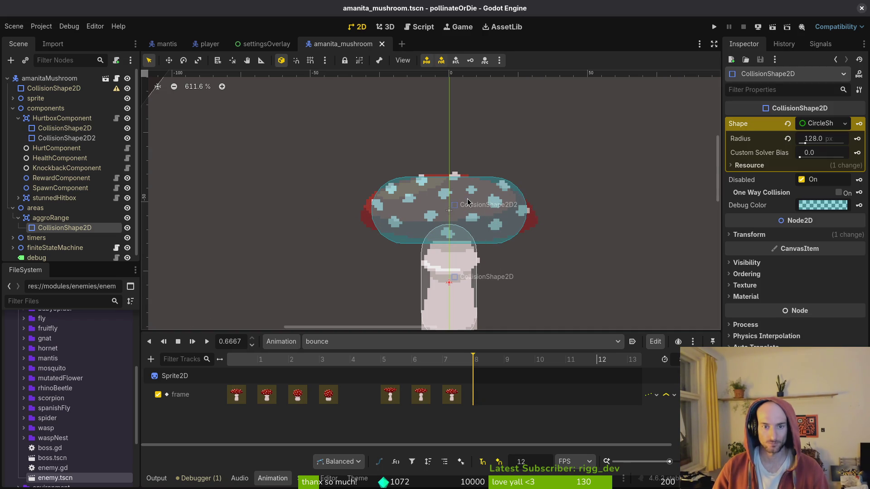
pyautogui.click(317, 209)
pyautogui.hotkey('ctrl', 's')
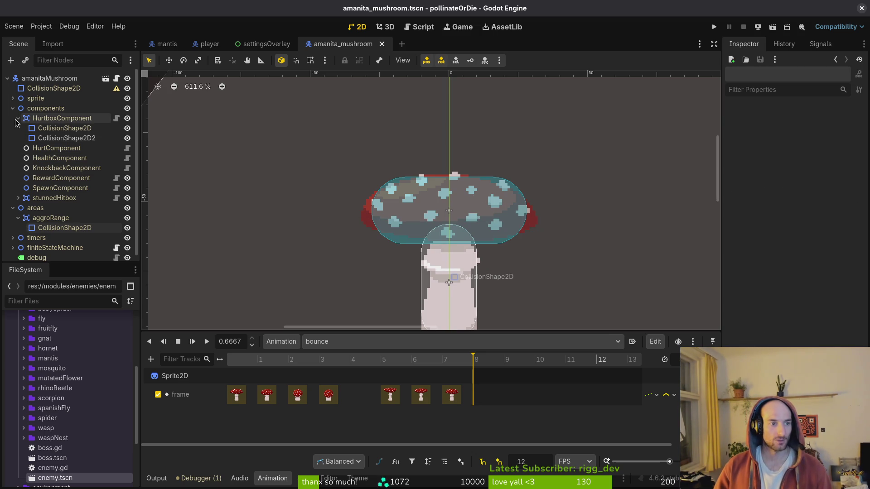
pyautogui.click(18, 118)
pyautogui.click(18, 118)
pyautogui.click(67, 138)
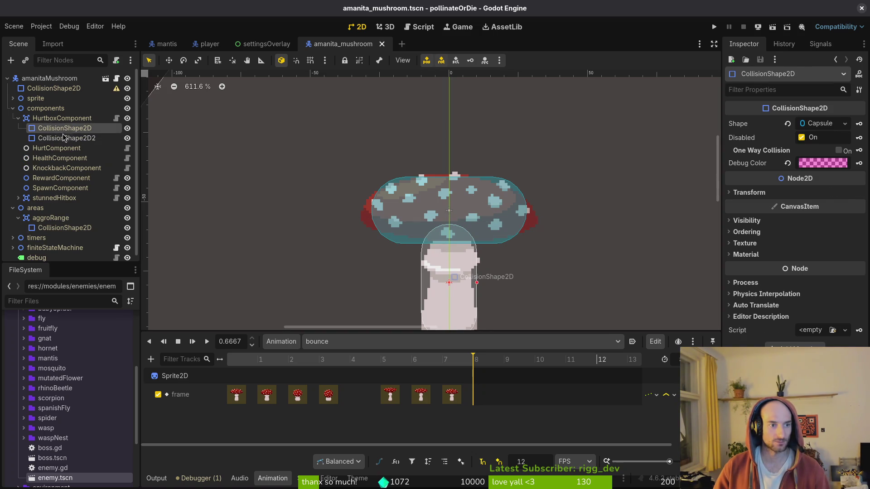
# - Compare the stem and cap capsule settings and tick Disabled on the cap capsule
pyautogui.click(53, 121)
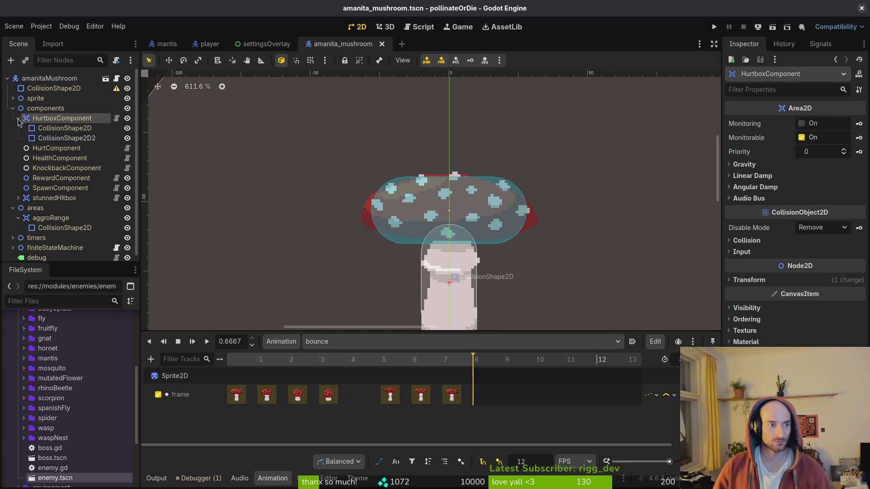
pyautogui.click(45, 129)
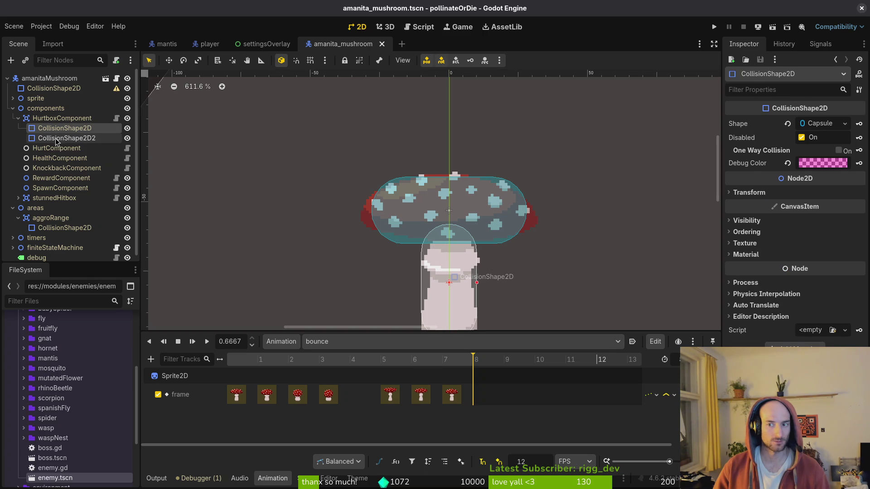
pyautogui.click(57, 138)
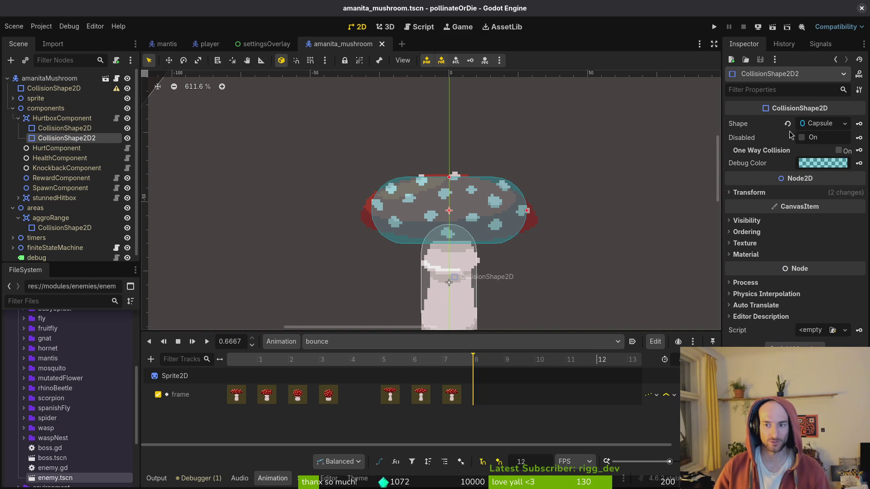
pyautogui.click(802, 138)
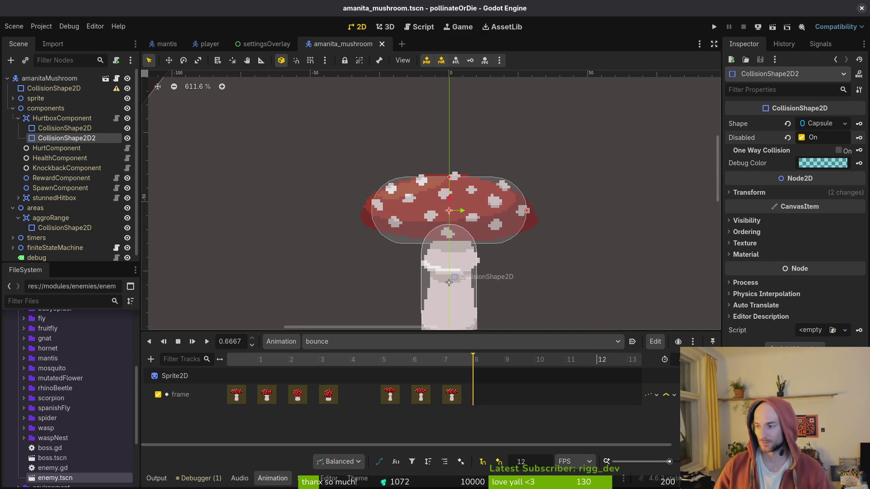
# - Switch to the terminal and enter the command to launch Neovim on the project
pyautogui.hotkey('alt', 'Tab')
pyautogui.write('im .')
pyautogui.press('Return')
# - Search 'spawning.state' in Find Files, open spawning.state.gd, and go to its hurtbox_collision line
pyautogui.press('j')
pyautogui.press('j')
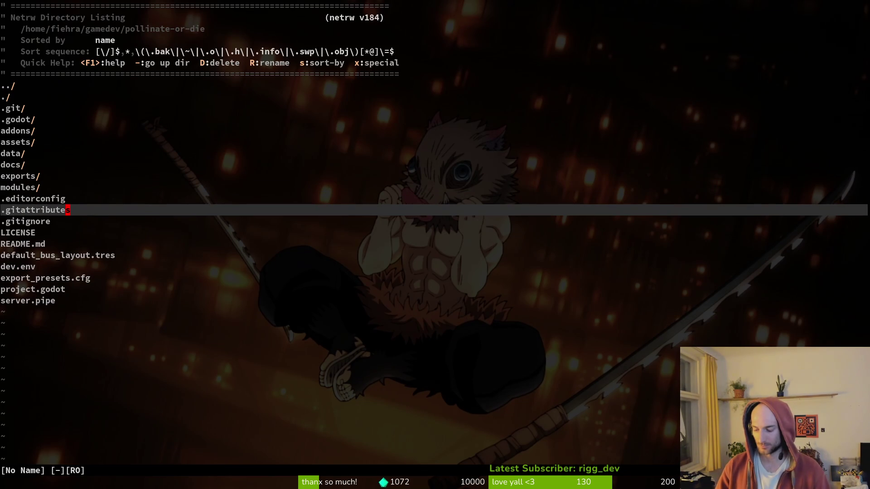
pyautogui.hotkey('ctrl', 'p')
pyautogui.press('Escape')
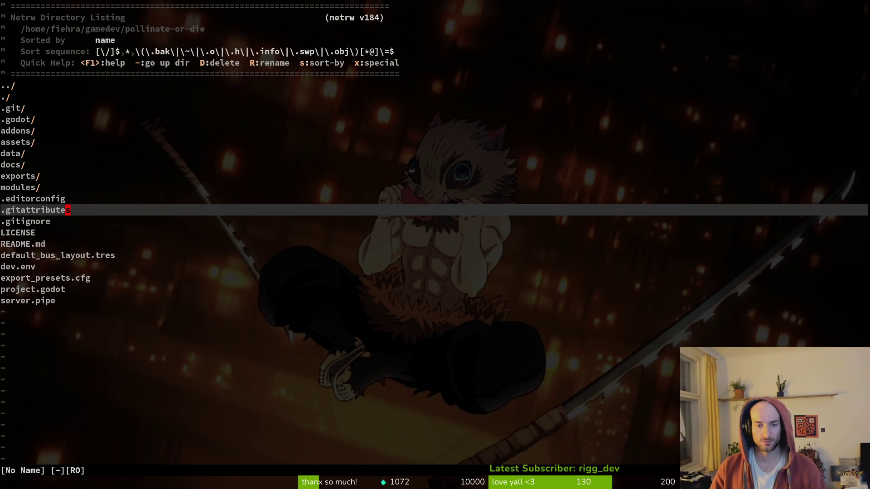
pyautogui.hotkey('ctrl', 'p')
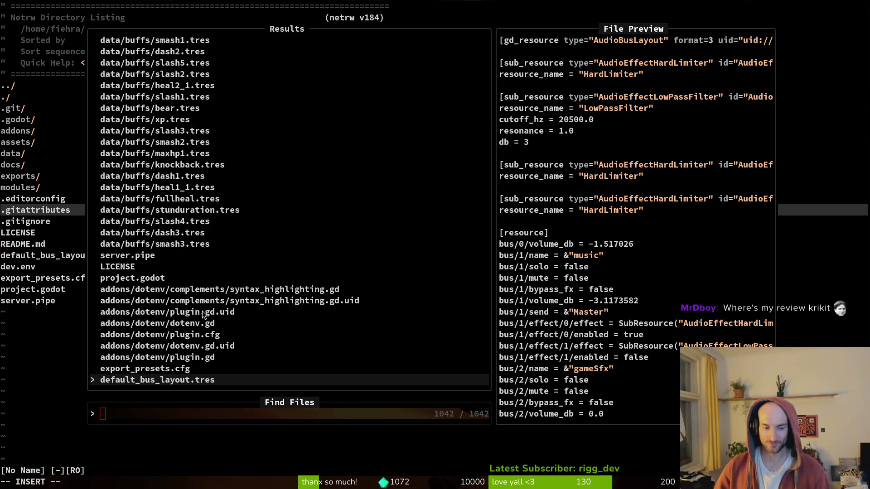
pyautogui.press('Escape')
pyautogui.press('space')
pyautogui.press('f')
pyautogui.press('f')
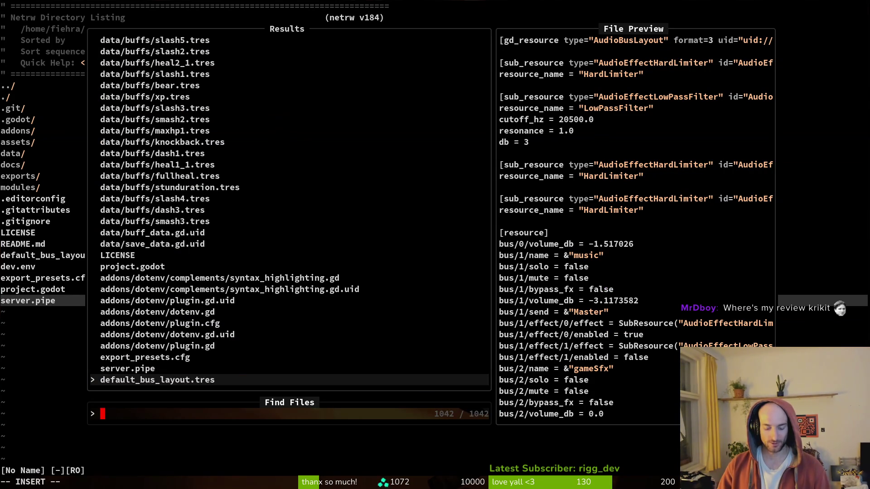
pyautogui.write('spawn')
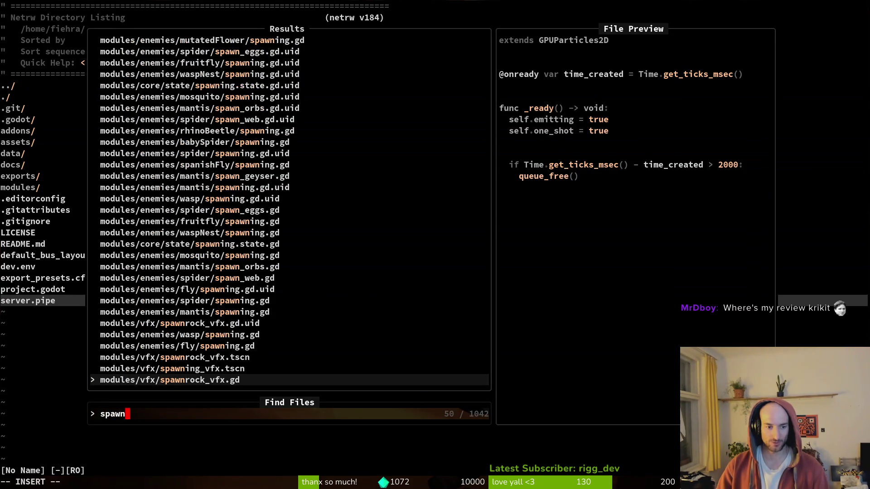
pyautogui.write('ing.state')
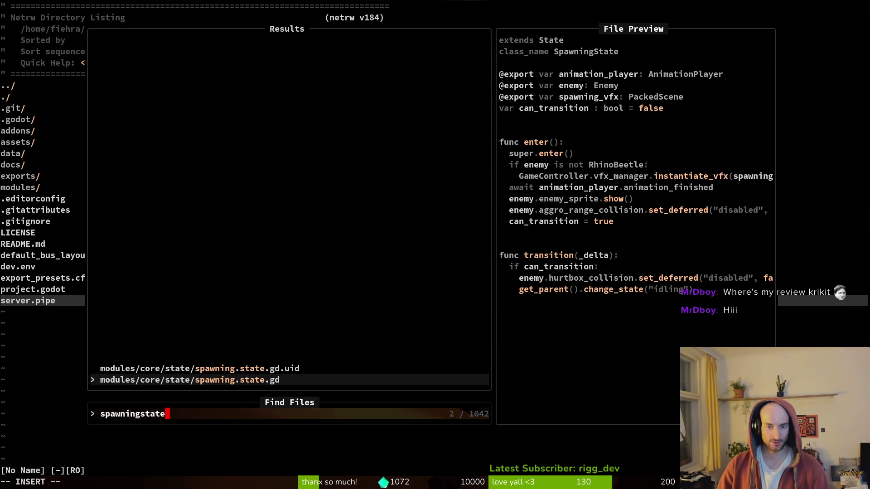
pyautogui.press('Return')
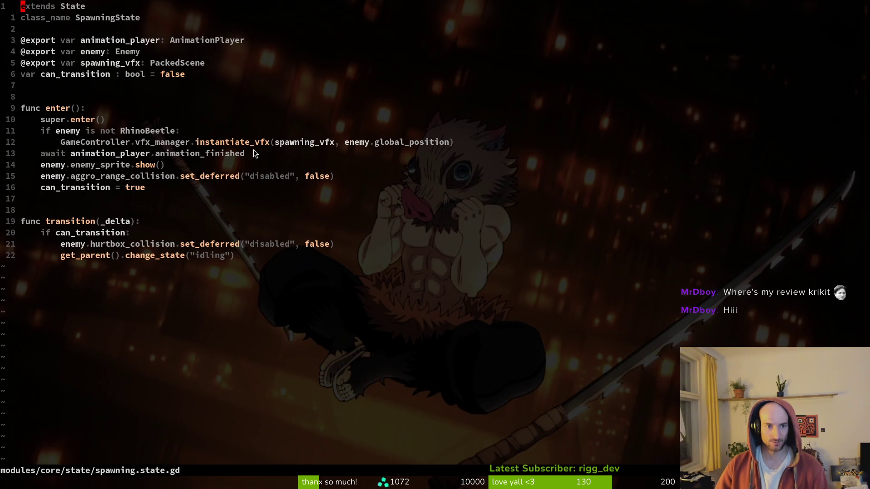
pyautogui.click(254, 245)
pyautogui.click(162, 245)
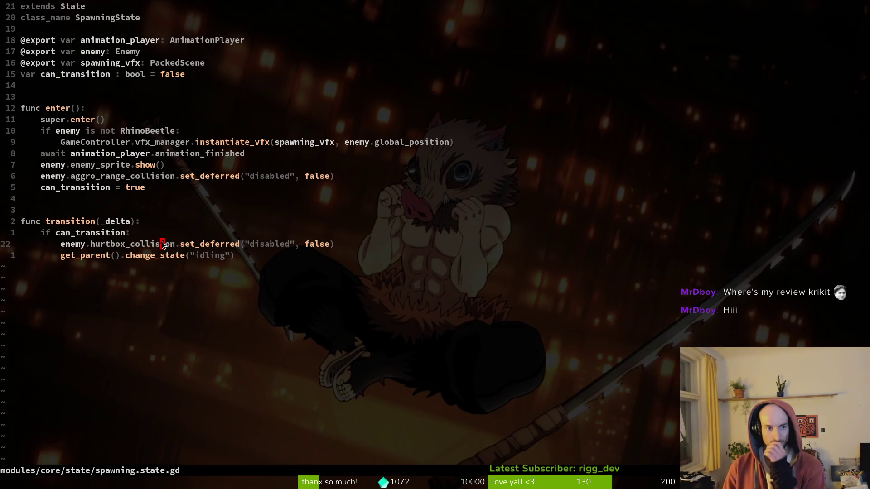
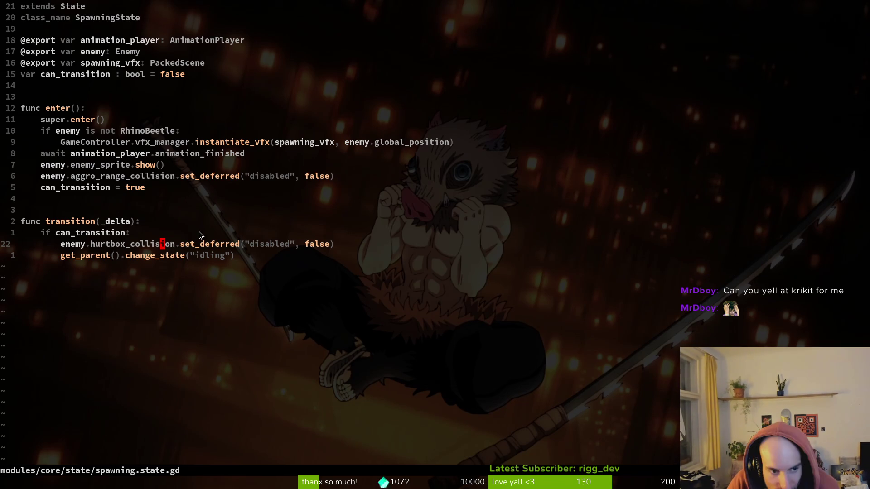
# - Place the cursor on the get_parent() line of spawning.state.gd, then switch to Godot
pyautogui.click(121, 256)
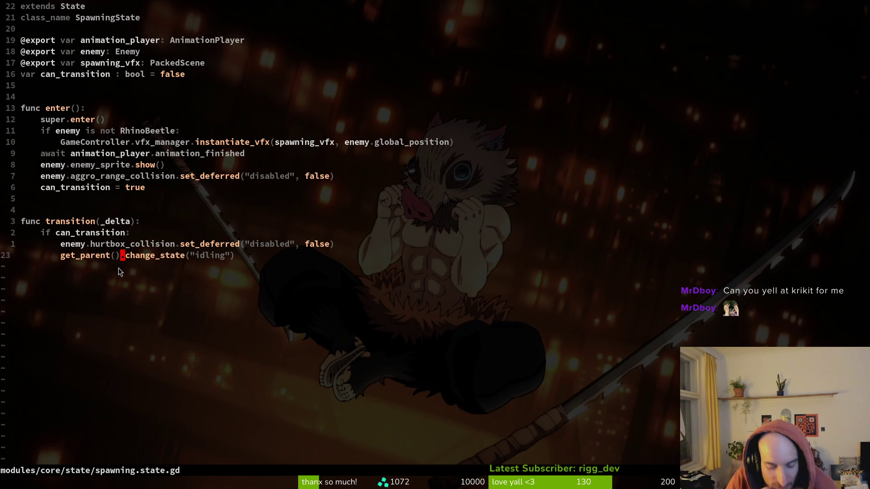
pyautogui.hotkey('alt', 'Tab')
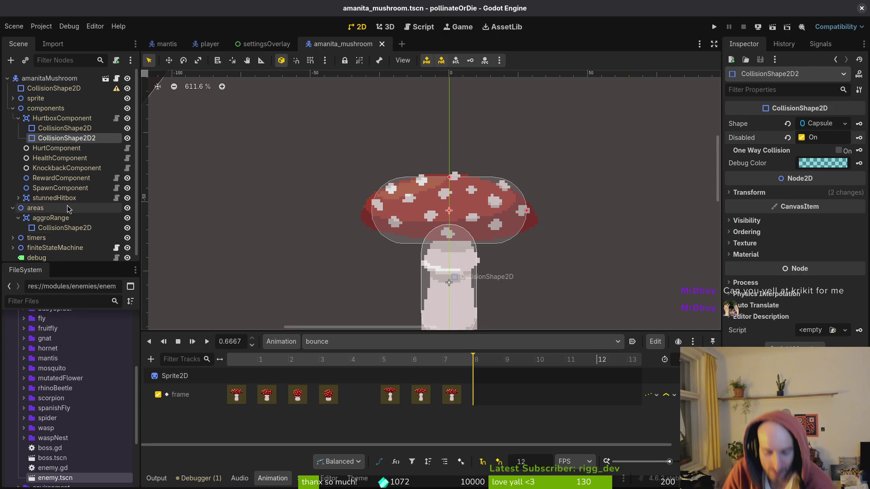
# - Expand finiteStateMachine in the Scene dock and select the spawning state node
pyautogui.scroll(-1, 68, 213)
pyautogui.click(13, 242)
pyautogui.scroll(-3, 64, 202)
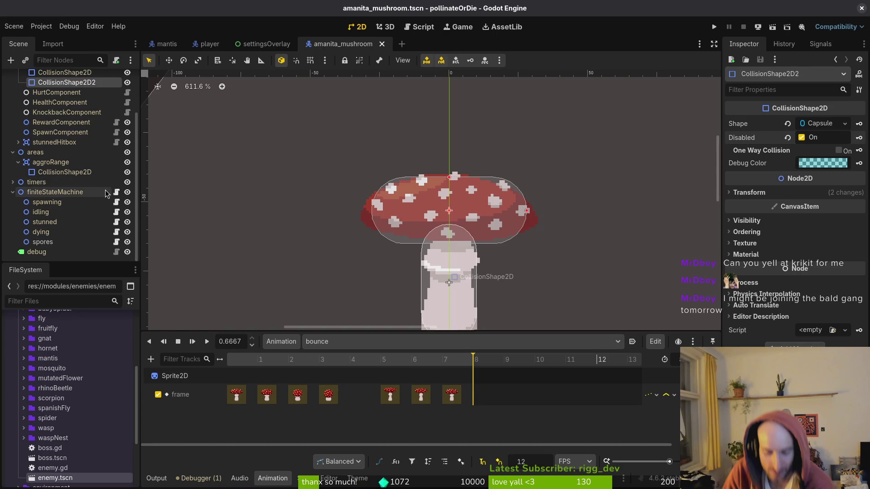
pyautogui.click(64, 202)
# - Dismiss the spawning node's menu and search Neovim's project files for 'spawning'
pyautogui.rightClick(49, 204)
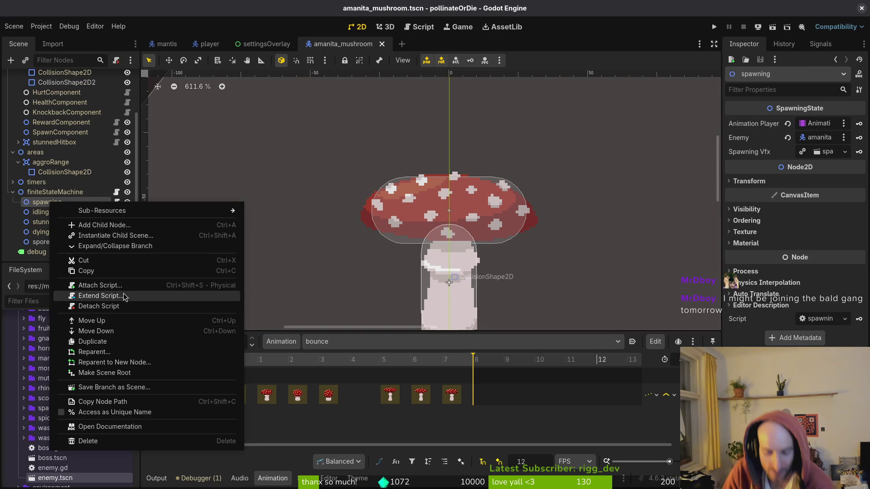
pyautogui.press('Escape')
pyautogui.hotkey('alt', 'Tab')
pyautogui.write('spawning')
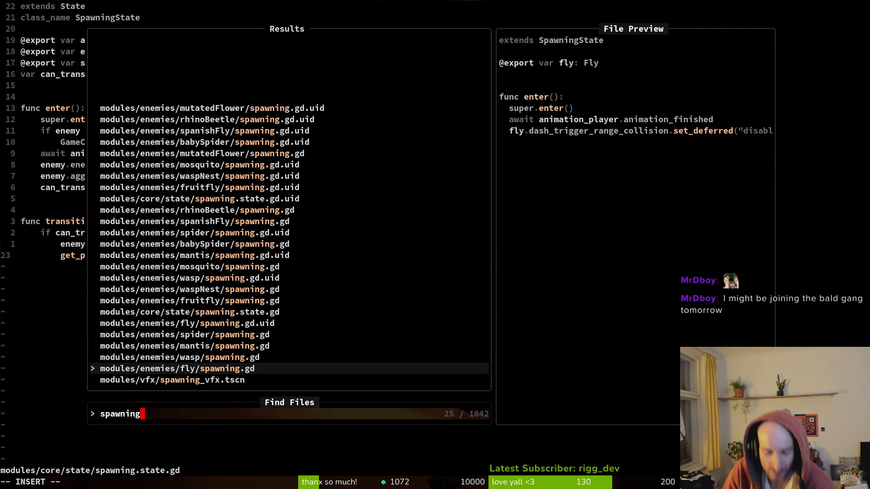
# - Preview the wasp and fly spawning results, close the search, and inspect the GameController line
pyautogui.hotkey('ctrl', 'p')
pyautogui.hotkey('ctrl', 'n')
pyautogui.press('Escape')
pyautogui.press('Escape')
pyautogui.press('k')
pyautogui.press('k')
pyautogui.press('k')
pyautogui.press('j')
pyautogui.press('V')
pyautogui.press('Escape')
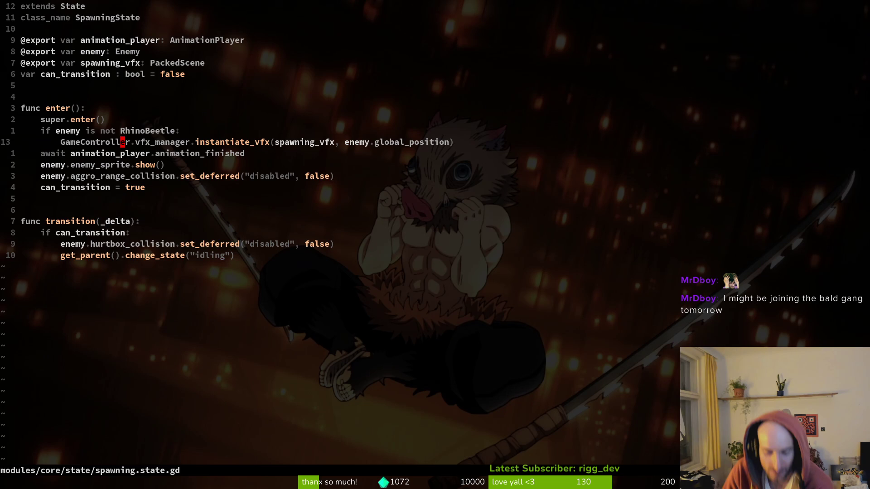
# - Review the enemy_sprite.show(), aggro_range and hurtbox lines, then return to Godot
pyautogui.press('j')
pyautogui.press('j')
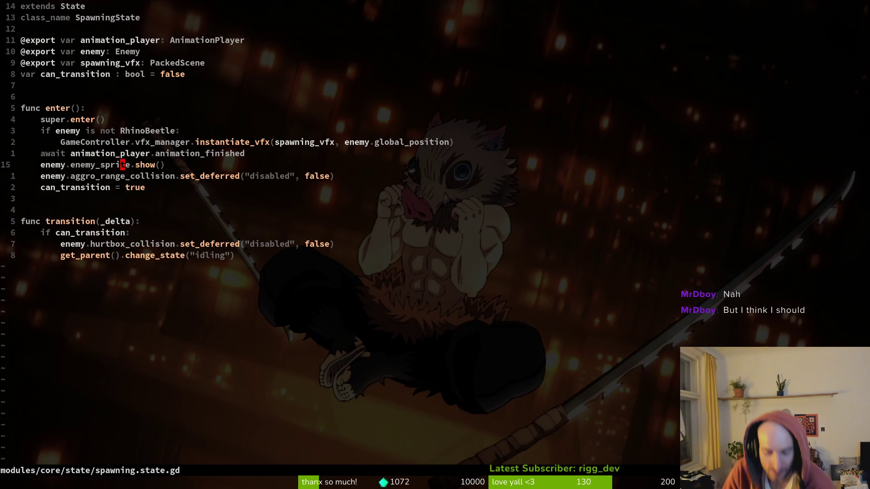
pyautogui.press('j')
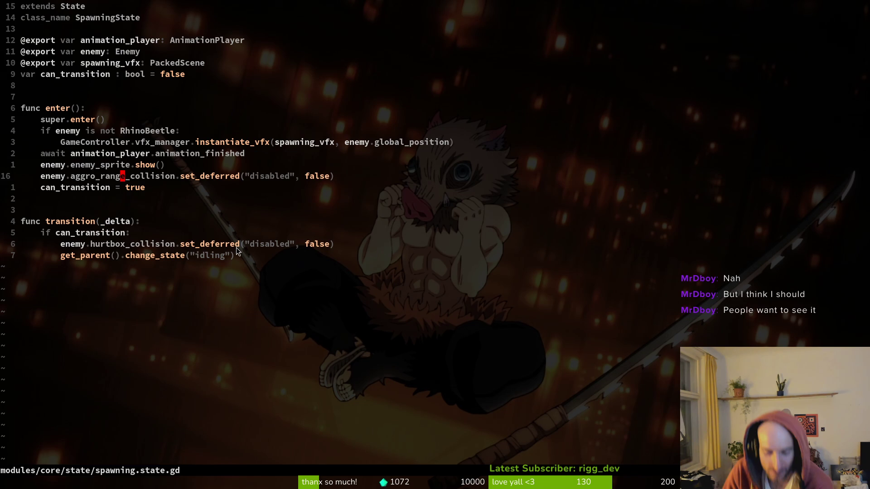
pyautogui.click(98, 245)
pyautogui.hotkey('shift', 'v')
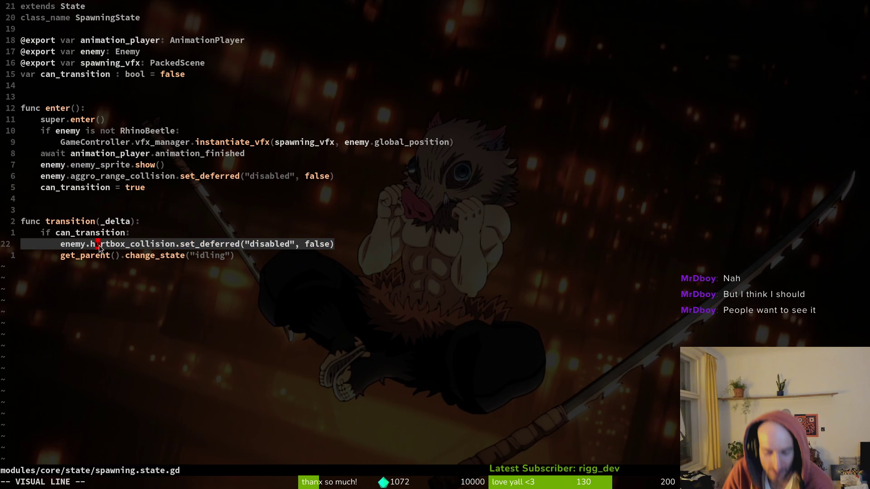
pyautogui.press('Escape')
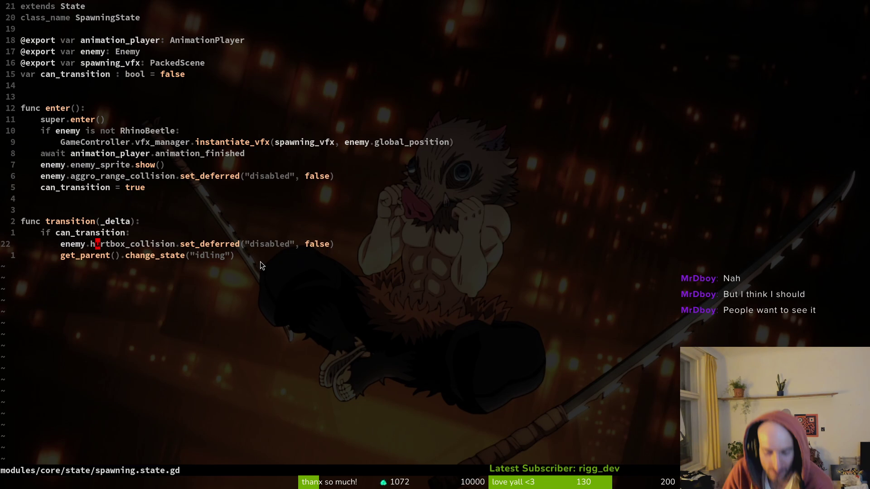
pyautogui.hotkey('alt', 'Tab')
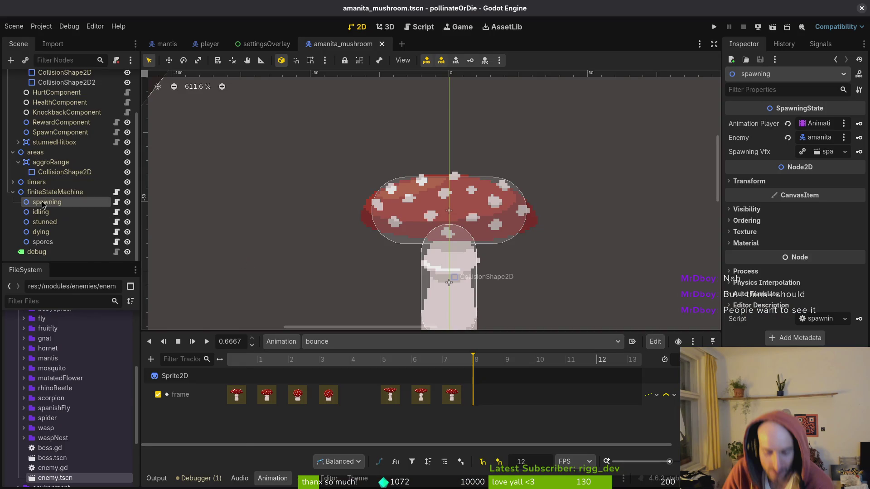
# - Extend the spawning node with a new amanitaMushroom/spawning.gd inheriting SpawningState
pyautogui.rightClick(49, 202)
pyautogui.click(119, 298)
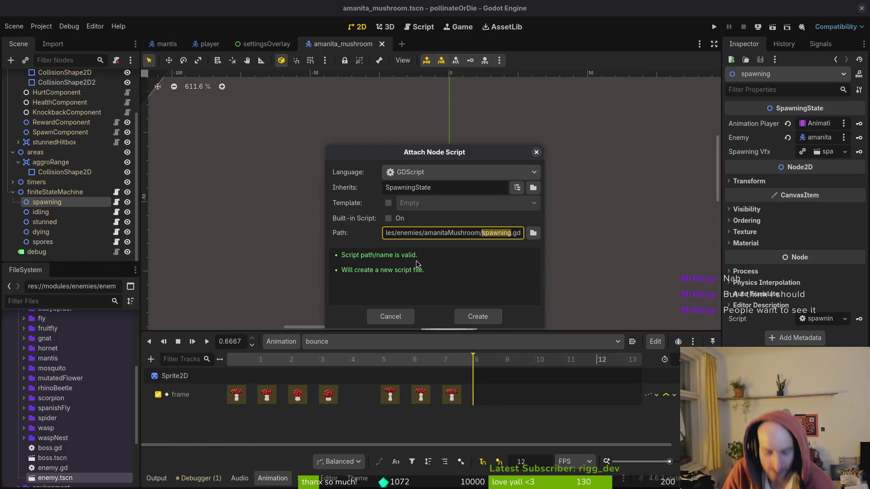
pyautogui.click(483, 318)
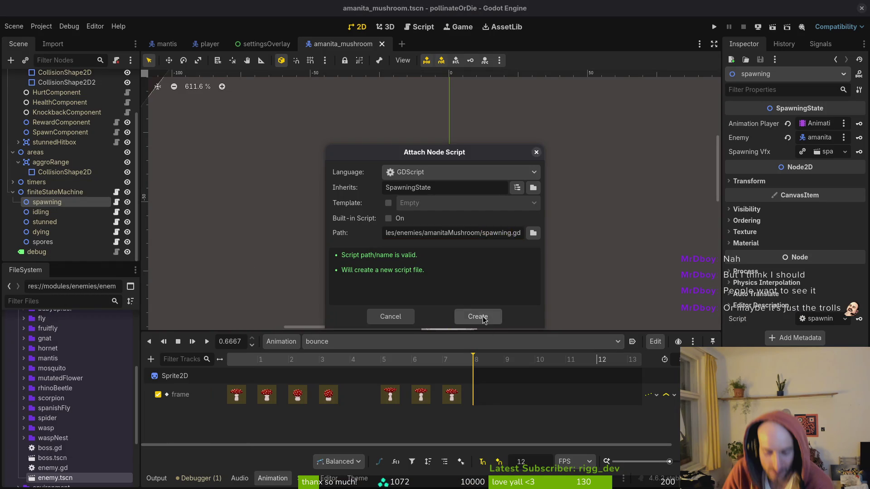
pyautogui.hotkey('alt', 'Tab')
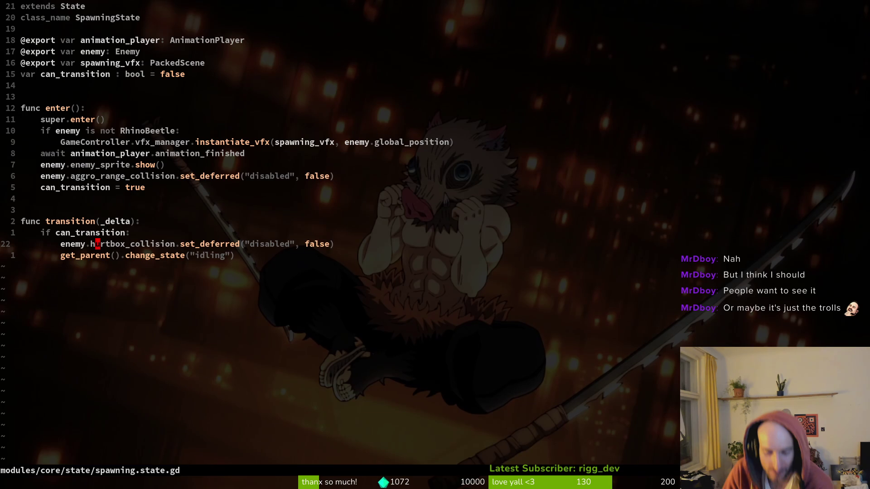
# - Save spawning.state.gd and open the amanita mushroom's spawning.gd via an 'amspaw' search
pyautogui.write(':w')
pyautogui.press('Return')
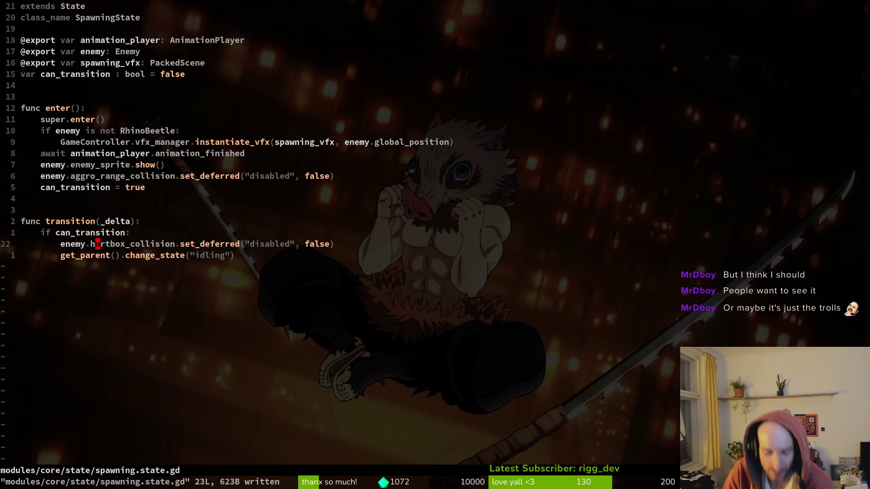
pyautogui.press('space')
pyautogui.press('f')
pyautogui.press('f')
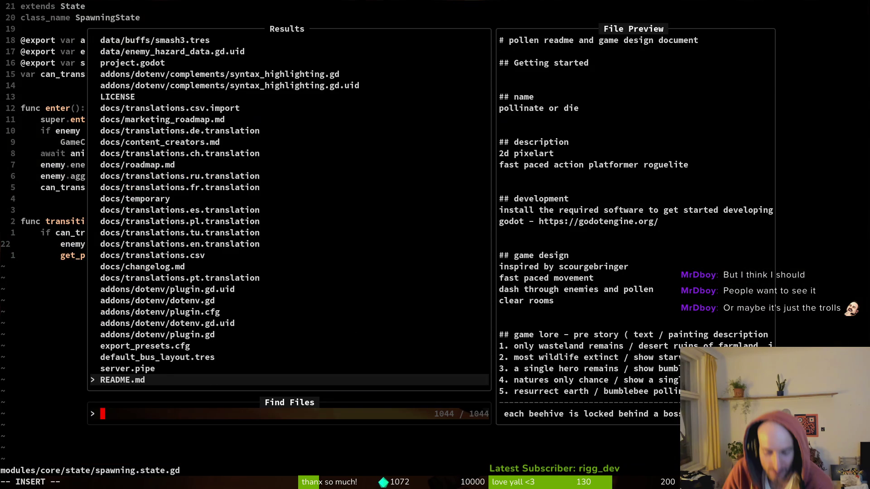
pyautogui.write('amspaw')
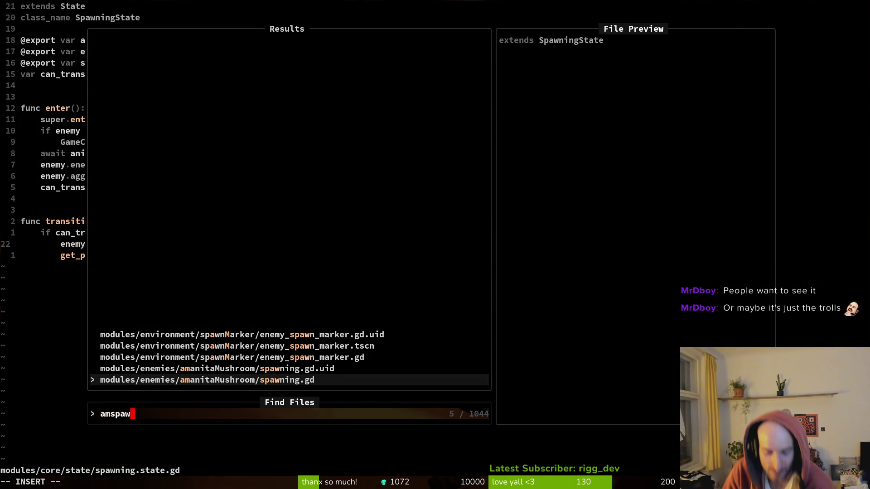
pyautogui.press('Return')
pyautogui.hotkey('ctrl', 'o')
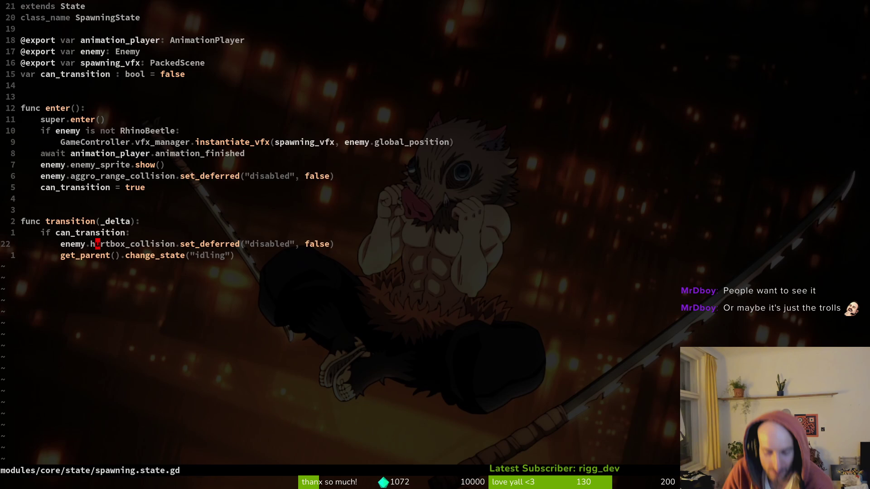
pyautogui.hotkey('ctrl', 'i')
# - Open spawning.state.gd in a side-by-side split and add blank lines below extends SpawningState
pyautogui.hotkey('ctrl', 'p')
pyautogui.write('spstate')
pyautogui.hotkey('ctrl', 'v')
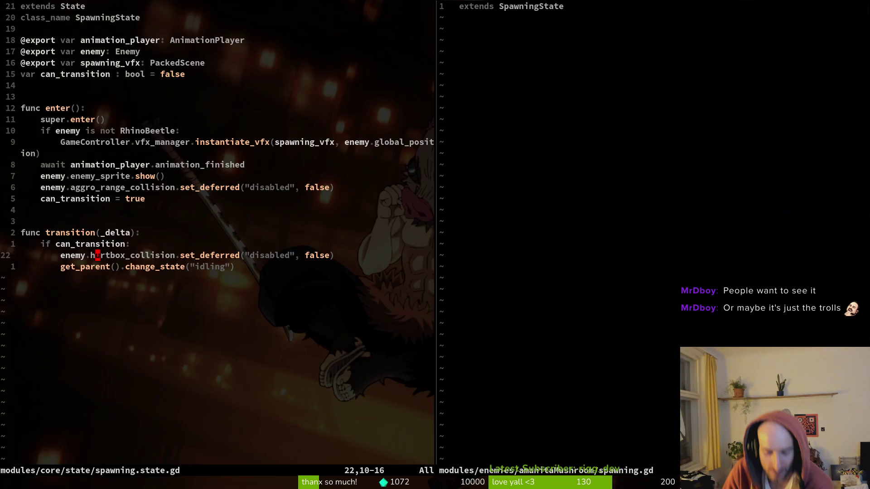
pyautogui.hotkey('ctrl', 'w')
pyautogui.press('l')
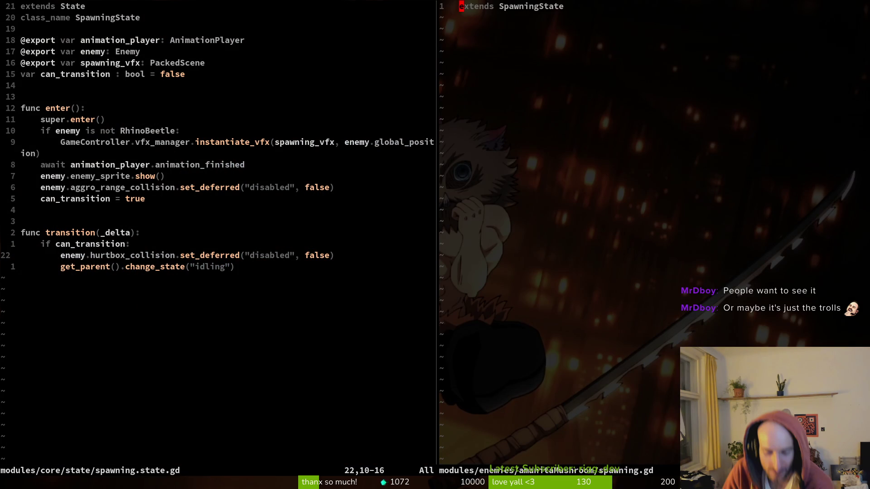
pyautogui.press('o')
pyautogui.press('Return')
pyautogui.press('Return')
pyautogui.press('Escape')
# - Copy the five variable declaration lines from spawning.state.gd into the amanita script
pyautogui.hotkey('ctrl', 'w')
pyautogui.press('h')
pyautogui.press('k')
pyautogui.press('k')
pyautogui.press('k')
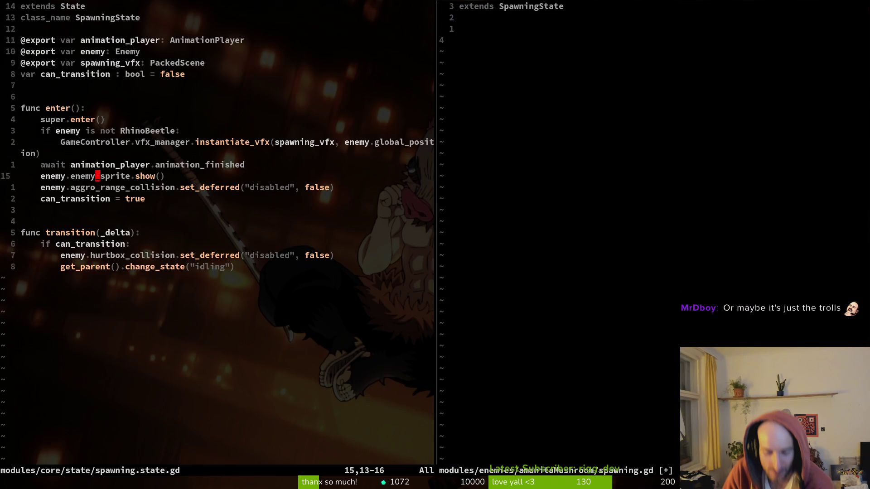
pyautogui.hotkey('shift', 'v')
pyautogui.press('j')
pyautogui.press('j')
pyautogui.press('j')
pyautogui.press('y')
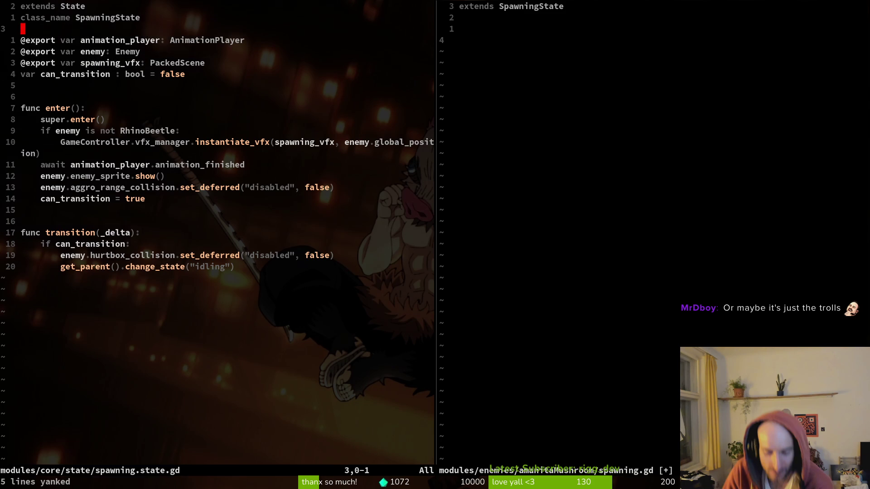
pyautogui.hotkey('ctrl', 'w')
pyautogui.press('l')
pyautogui.press('p')
# - Delete the blank, enemy, spawning_vfx, can_transition and animation_player lines, then save
pyautogui.press('k')
pyautogui.press('k')
pyautogui.press('d')
pyautogui.press('d')
pyautogui.press('d')
pyautogui.press('d')
pyautogui.press('j')
pyautogui.press('j')
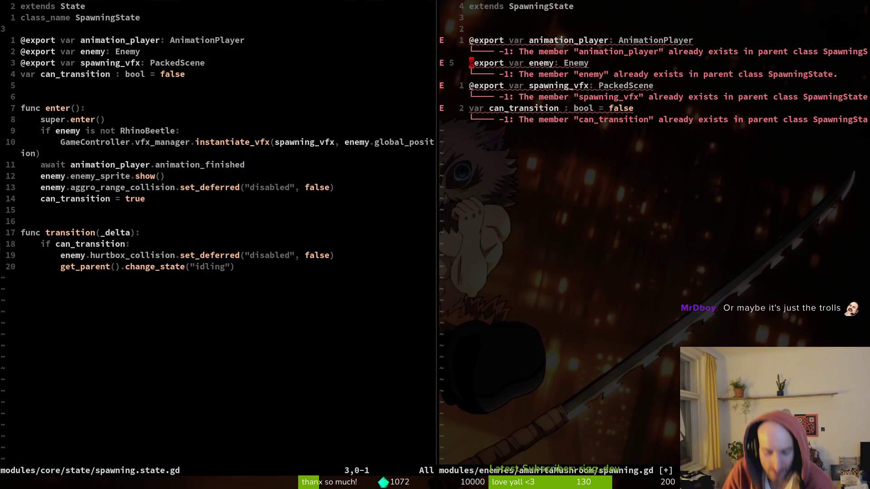
pyautogui.press('d')
pyautogui.press('d')
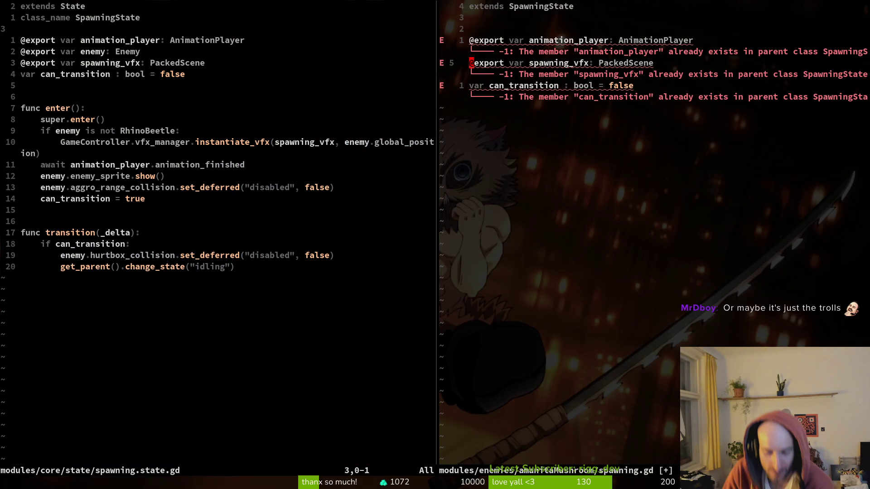
pyautogui.press('d')
pyautogui.press('d')
pyautogui.press('d')
pyautogui.press('k')
pyautogui.press('d')
pyautogui.press('d')
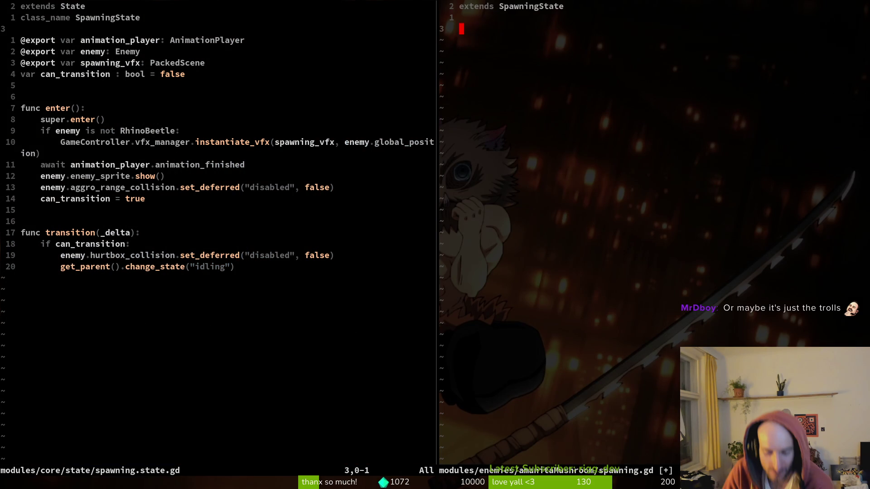
pyautogui.write(':w')
pyautogui.press('Return')
# - Open the fly spawning script and copy its code from line 2 through the enter function
pyautogui.press('space')
pyautogui.press('f')
pyautogui.press('f')
pyautogui.write('spawning')
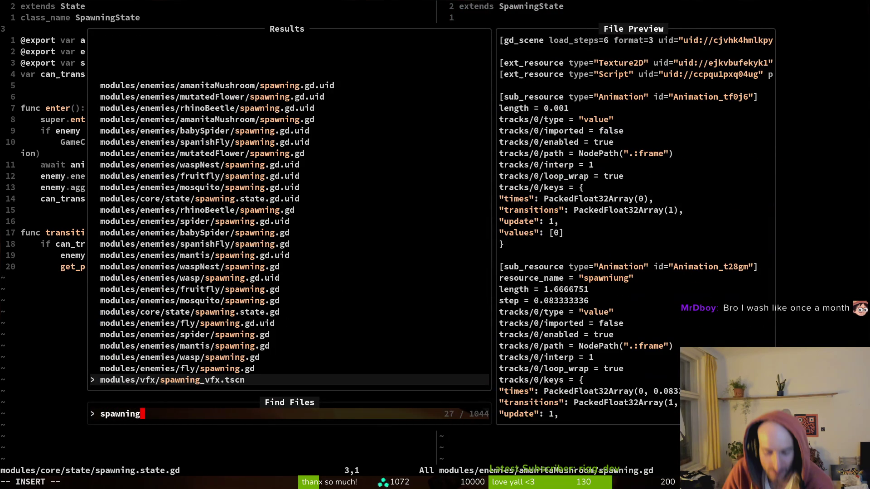
pyautogui.hotkey('ctrl', 'p')
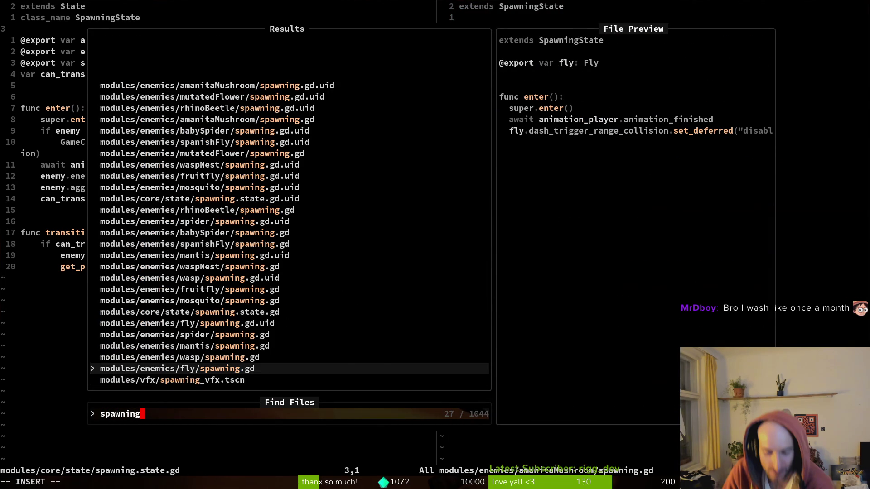
pyautogui.press('Return')
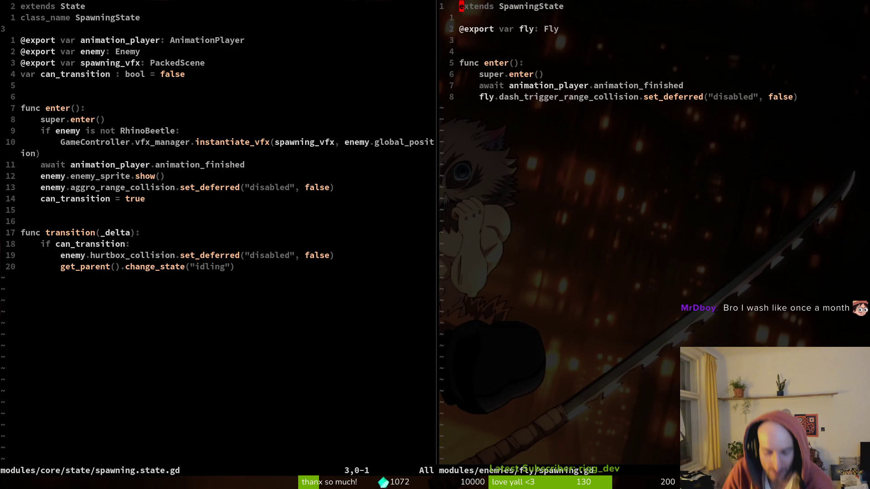
pyautogui.press('j')
pyautogui.press('V')
pyautogui.press('j')
pyautogui.press('G')
pyautogui.press('y')
# - Paste the fly code into the amanita script, renaming fly to mushroom with type Mush
pyautogui.hotkey('ctrl', '6')
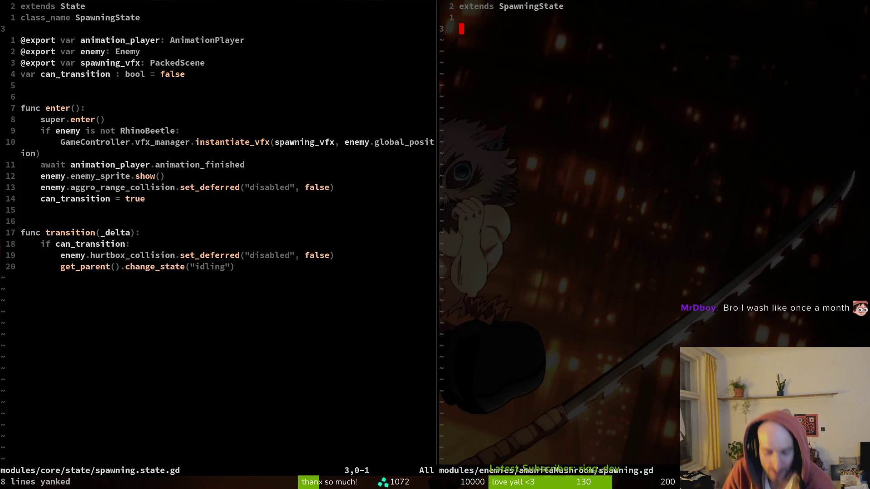
pyautogui.write('poVd')
pyautogui.press('BackSpace')
pyautogui.press('BackSpace')
pyautogui.press('Escape')
pyautogui.press('d')
pyautogui.press('d')
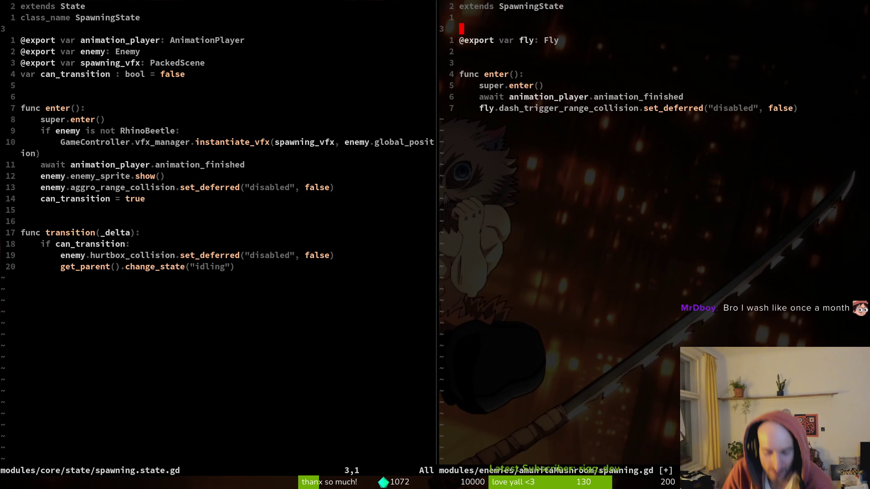
pyautogui.press('w')
pyautogui.press('w')
pyautogui.press('w')
pyautogui.write('ciwmushroom')
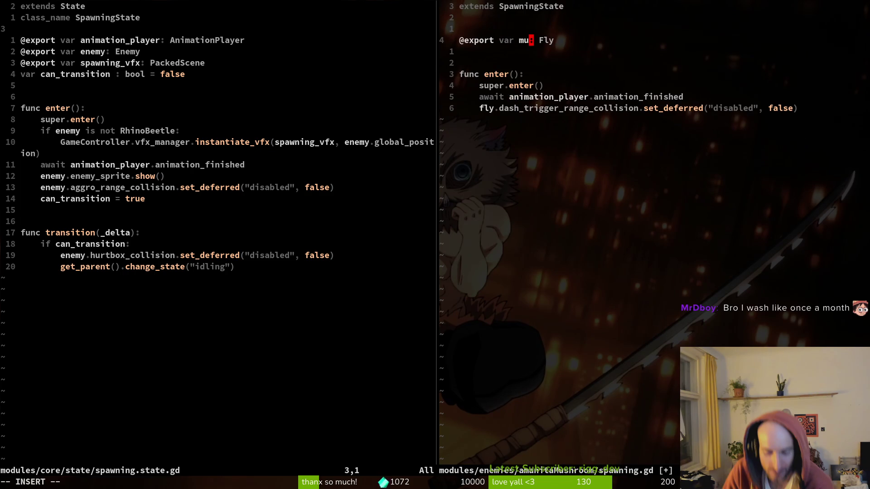
pyautogui.press('Escape')
pyautogui.write('Wciw')
pyautogui.write('Aman')
pyautogui.press('BackSpace')
pyautogui.press('BackSpace')
pyautogui.press('BackSpace')
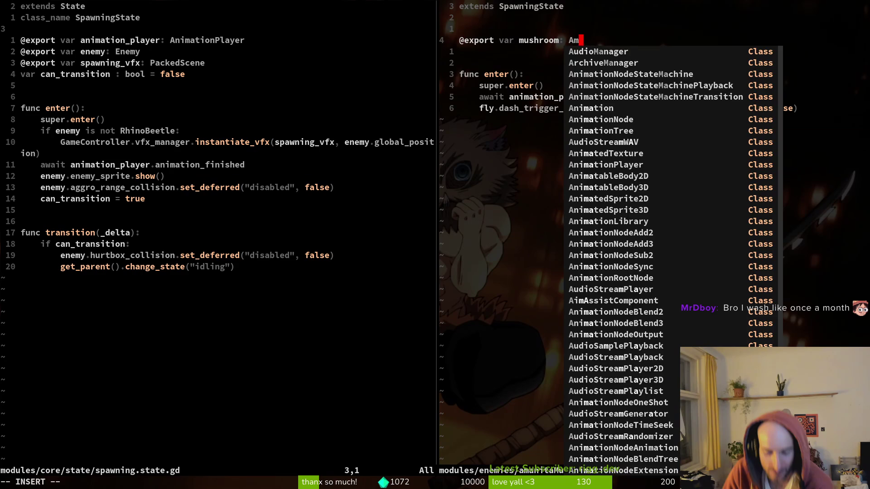
pyautogui.write('Mush')
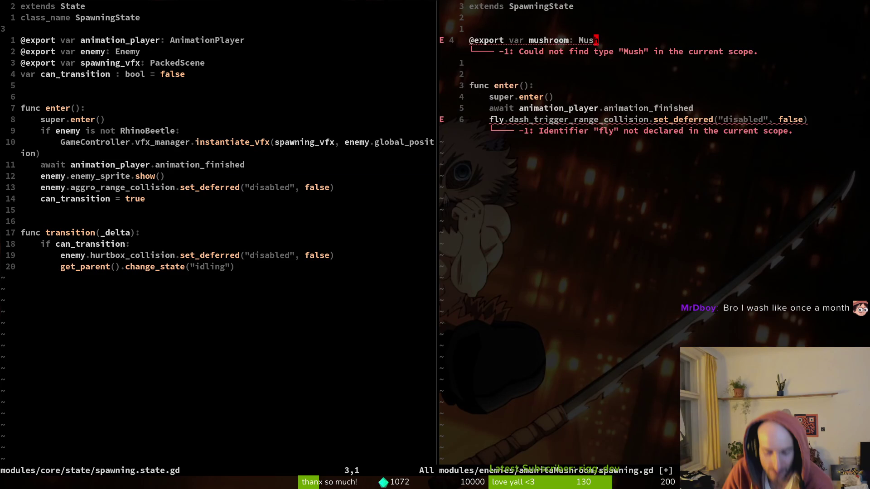
pyautogui.press('Escape')
# - Glance at the Godot editor, then start a new project file search
pyautogui.press('space')
pyautogui.press('f')
pyautogui.press('f')
pyautogui.press('Escape')
pyautogui.press('Escape')
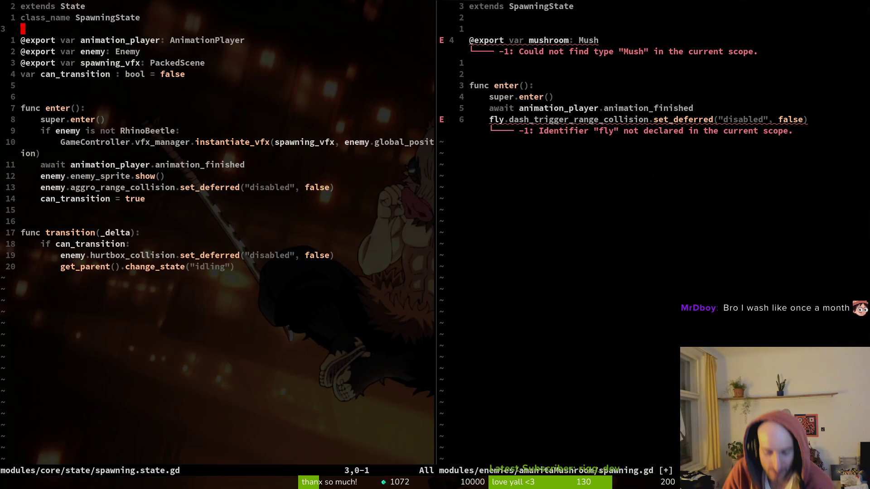
pyautogui.hotkey('alt', 'Tab')
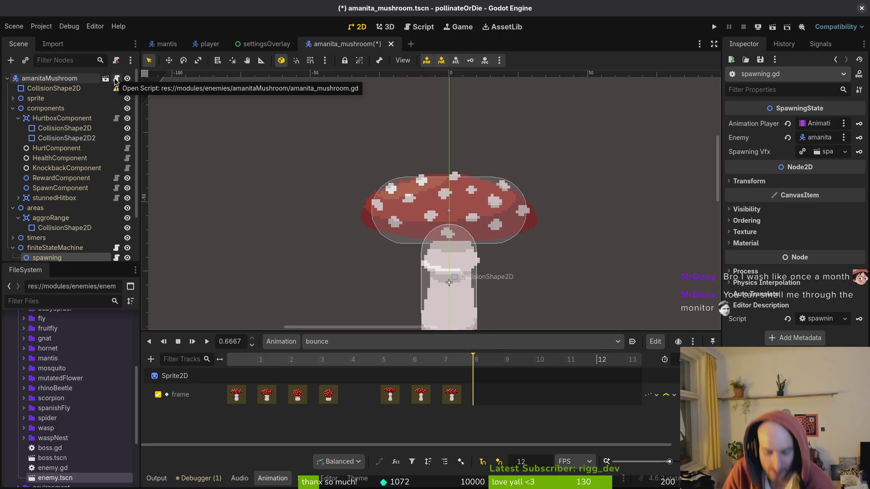
pyautogui.hotkey('alt', 'Tab')
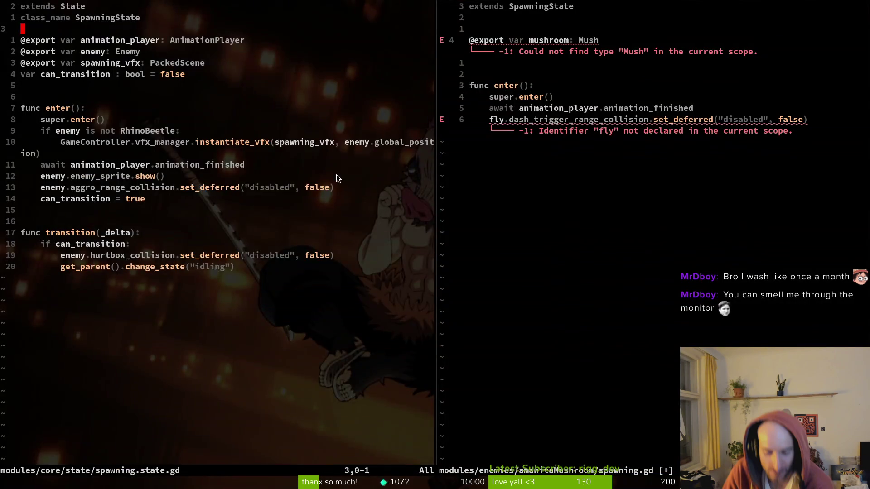
pyautogui.press('space')
# - Open amanita_mushroom.gd and add a class_name declaration, then save
pyautogui.press('f')
pyautogui.press('f')
pyautogui.write('amani')
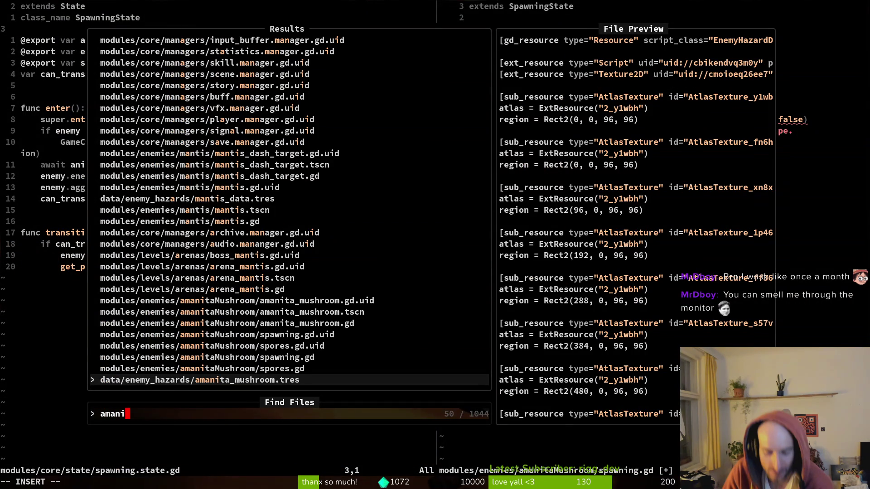
pyautogui.press('Up')
pyautogui.press('Up')
pyautogui.press('Up')
pyautogui.press('Up')
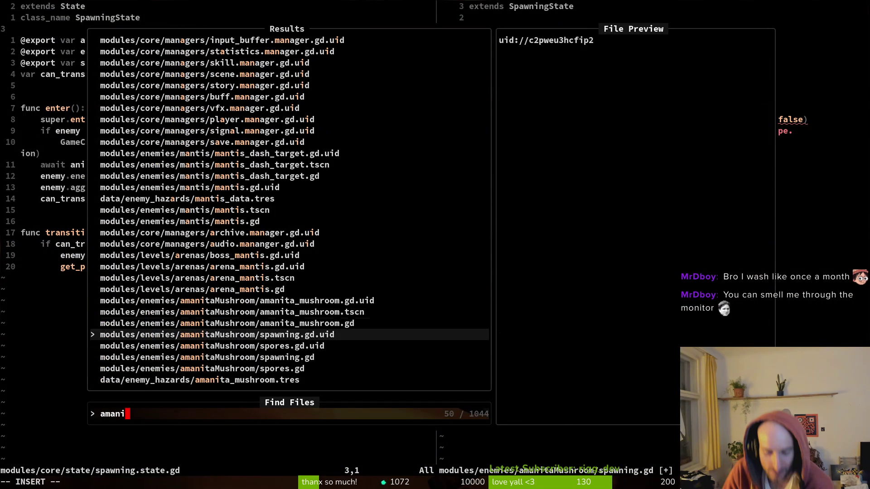
pyautogui.press('Return')
pyautogui.write('o')
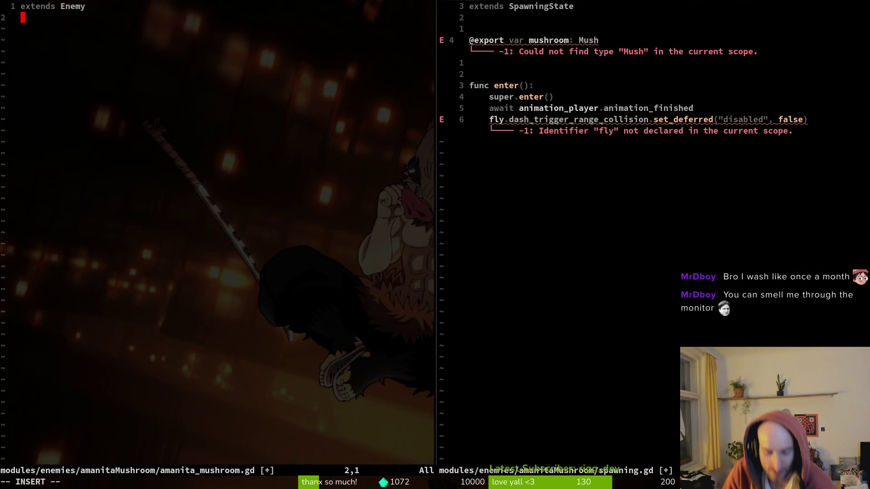
pyautogui.write('class_name ')
pyautogui.write('Mus')
pyautogui.write('hr')
pyautogui.press('BackSpace')
pyautogui.press('BackSpace')
pyautogui.press('BackSpace')
pyautogui.write('Amanita')
pyautogui.press('Escape')
pyautogui.write(':w')
pyautogui.press('Return')
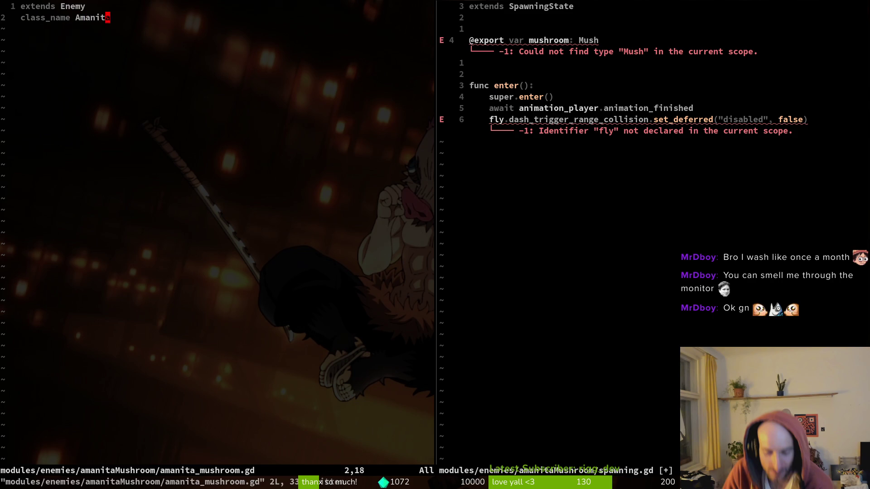
# - Complete the class name as AmanitaMushroom, copy it, and save spawning.gd
pyautogui.write('aM')
pyautogui.write('room')
pyautogui.press('Escape')
pyautogui.write('vby:w')
pyautogui.press('Return')
pyautogui.hotkey('ctrl', 'w')
pyautogui.write('lciwp')
pyautogui.press('Escape')
pyautogui.write(':w')
pyautogui.press('Return')
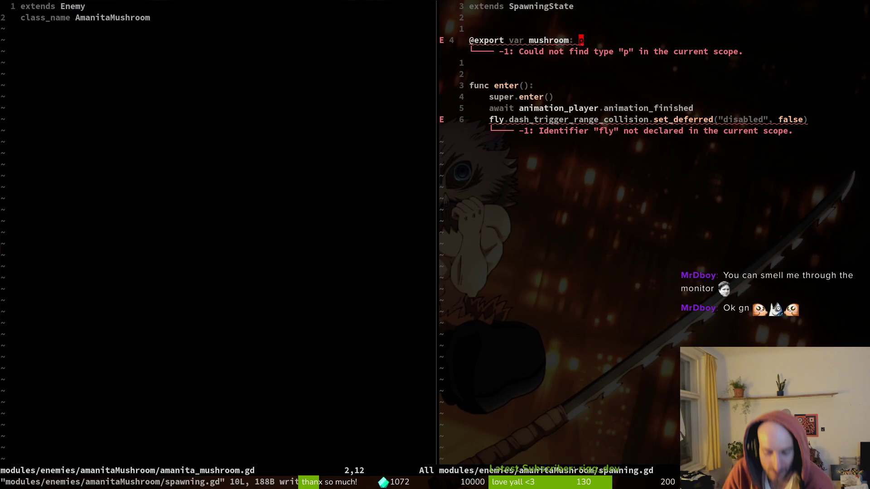
# - Set the mushroom variable's type to AmanitaMushroom from completion and save
pyautogui.write('ciwAma')
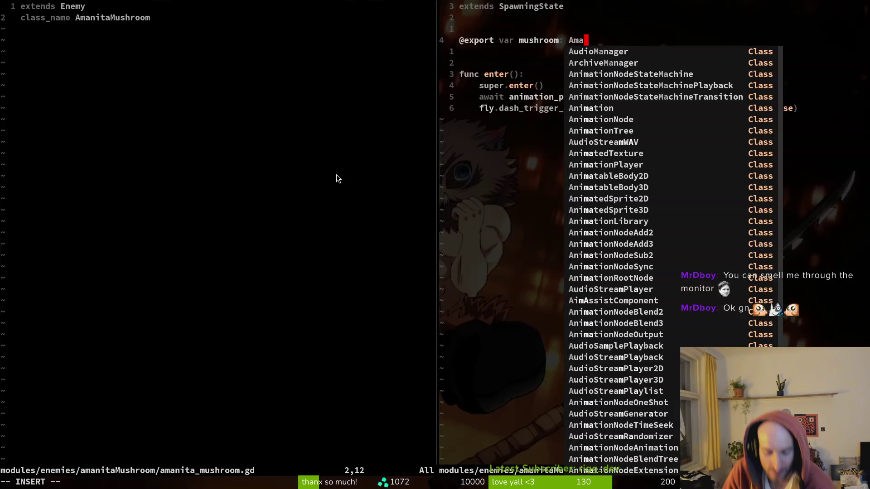
pyautogui.press('Escape')
pyautogui.write('ciwamanit')
pyautogui.press('Return')
pyautogui.press('Escape')
pyautogui.write(':w')
pyautogui.press('Return')
# - Replace the fly. reference with mushroom. in spawning.gd and save
pyautogui.press('6')
pyautogui.press('j')
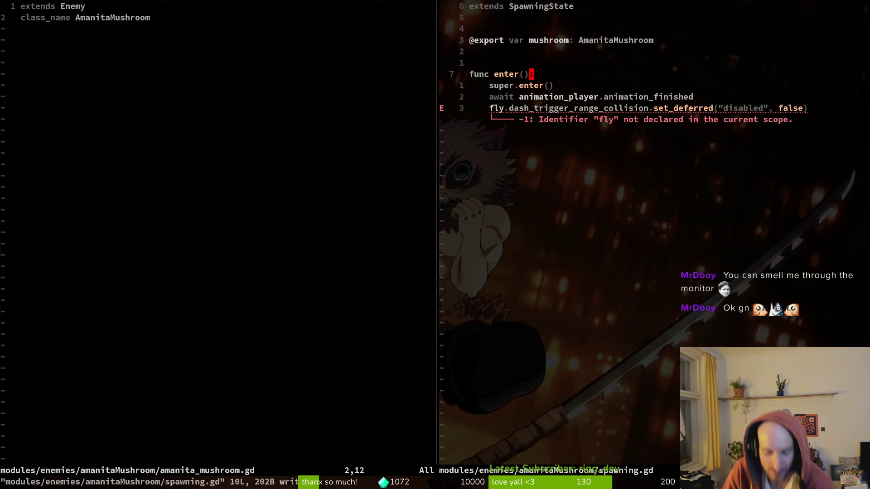
pyautogui.press('^')
pyautogui.press('c')
pyautogui.press('f')
pyautogui.press('.')
pyautogui.write('mushroom.')
pyautogui.press('Escape')
pyautogui.write(':w')
pyautogui.press('Return')
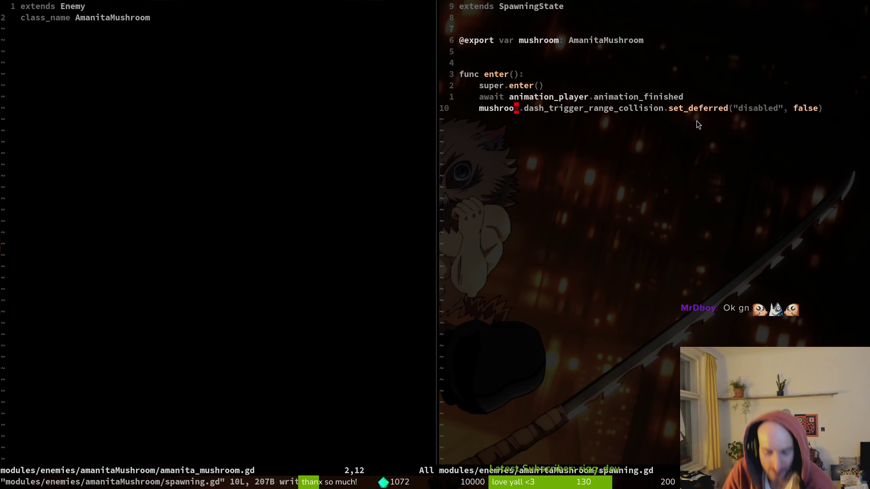
# - Duplicate the mushroom export line and rename the copy to hurtbox_top
pyautogui.press('k')
pyautogui.press('k')
pyautogui.press('k')
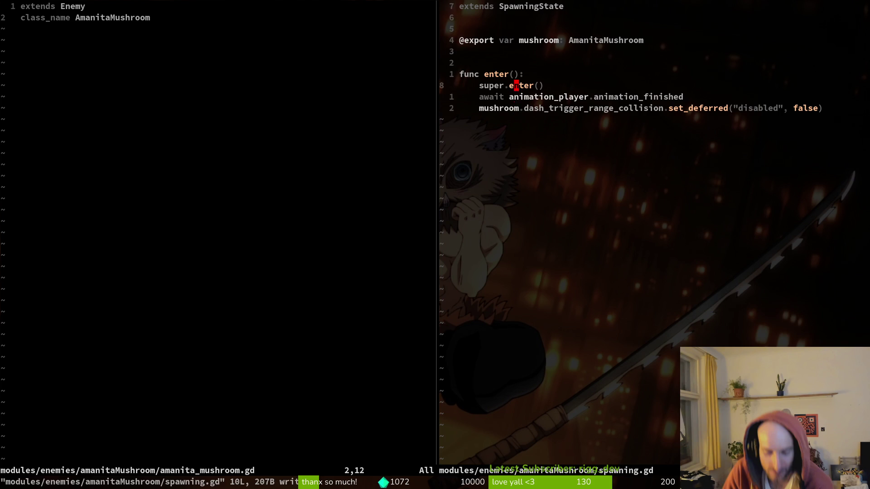
pyautogui.press('y')
pyautogui.press('y')
pyautogui.press('p')
pyautogui.press('w')
pyautogui.press('w')
pyautogui.press('w')
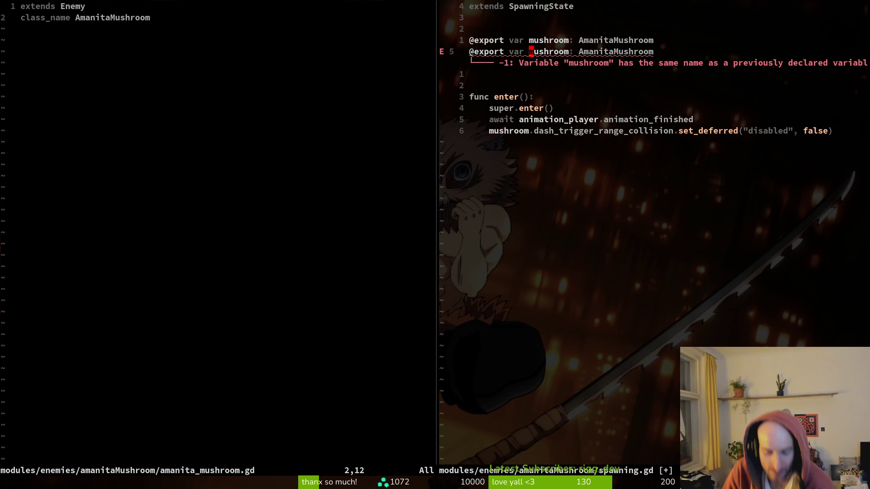
pyautogui.press('c')
pyautogui.press('i')
pyautogui.press('w')
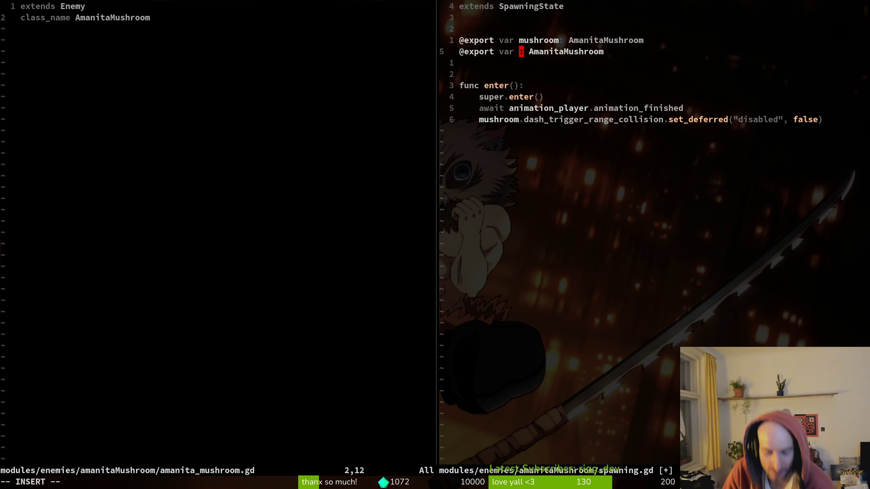
pyautogui.write('hurtbox')
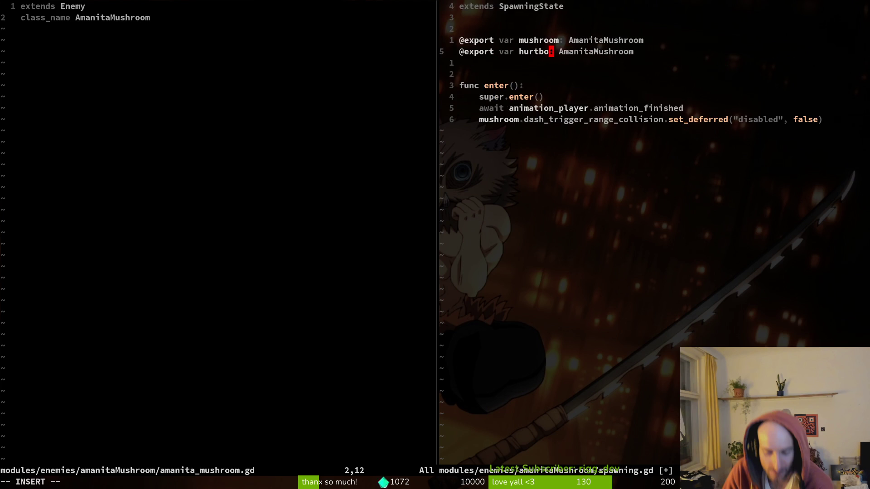
pyautogui.write('_')
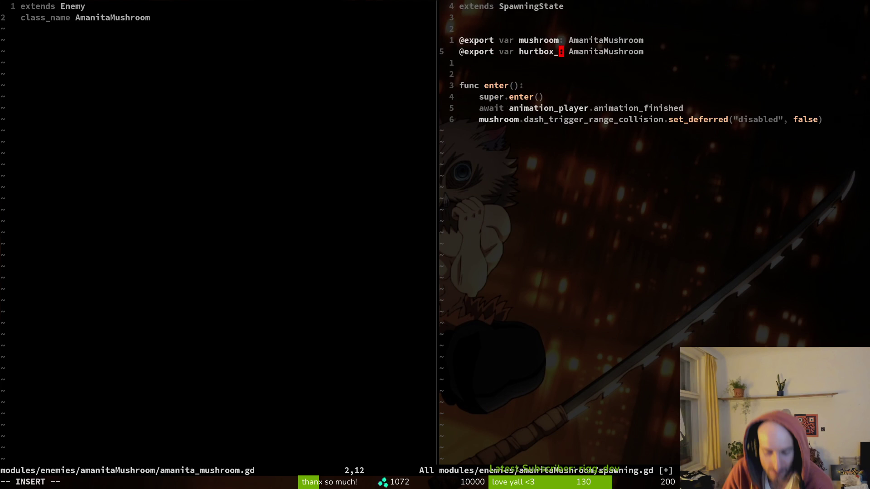
pyautogui.write('top')
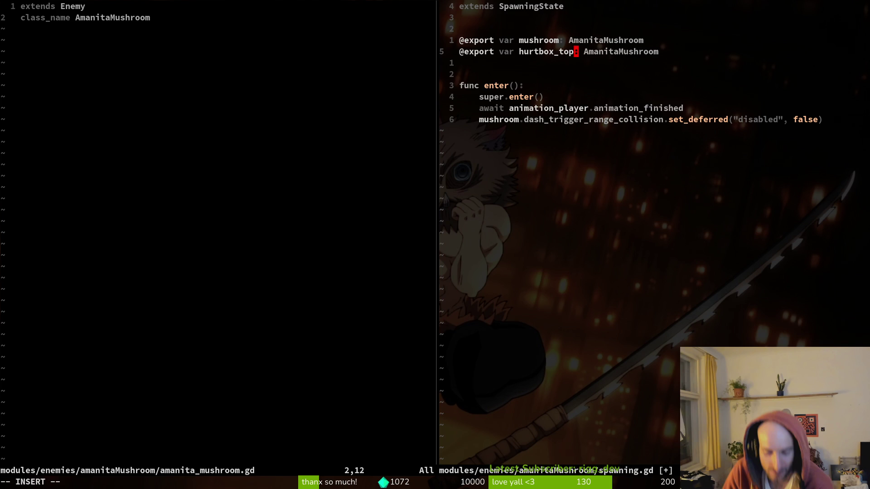
# - Rename the duplicated export to hurtbox_top_collision with type CollisionShape2D
pyautogui.press('Escape')
pyautogui.write('w')
pyautogui.write('cwColsh')
pyautogui.press('Tab')
pyautogui.press('Return')
pyautogui.press('Escape')
pyautogui.press('h')
pyautogui.press('h')
pyautogui.write('i_coliison')
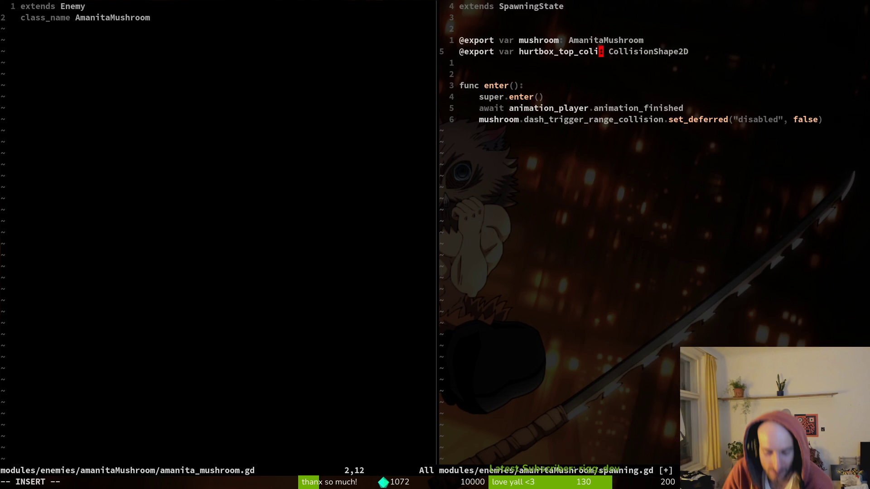
pyautogui.press('BackSpace')
pyautogui.press('BackSpace')
pyautogui.press('BackSpace')
pyautogui.write('lision')
pyautogui.press('Escape')
# - Add a func transition(delta) below the enter function
pyautogui.press('j')
pyautogui.press('j')
pyautogui.press('j')
pyautogui.press('j')
pyautogui.press('j')
pyautogui.press('o')
pyautogui.press('Return')
pyautogui.press('Return')
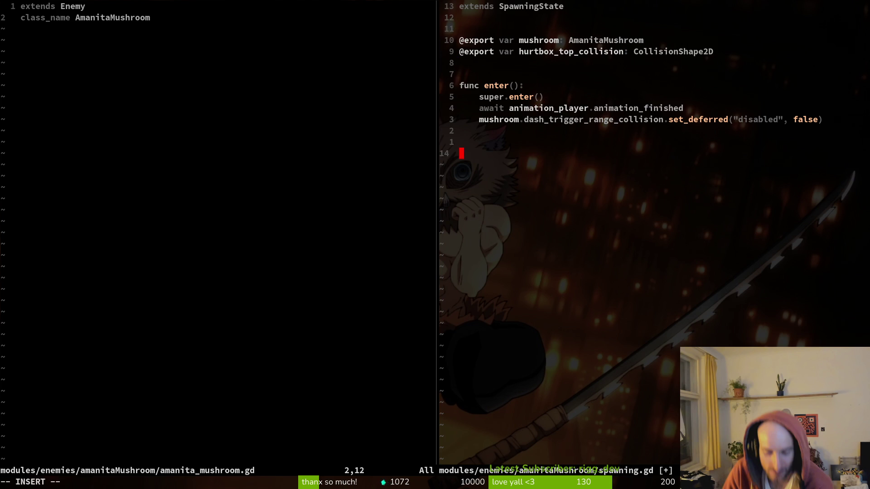
pyautogui.write('func trans')
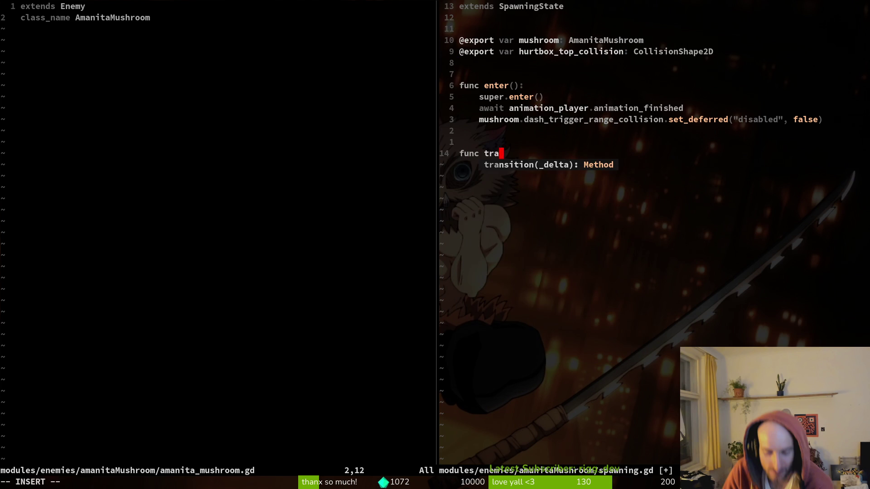
pyautogui.press('Tab')
pyautogui.press('Return')
# - Make transition's body call super.transition(delta) and fix the delta parameter name
pyautogui.write('s')
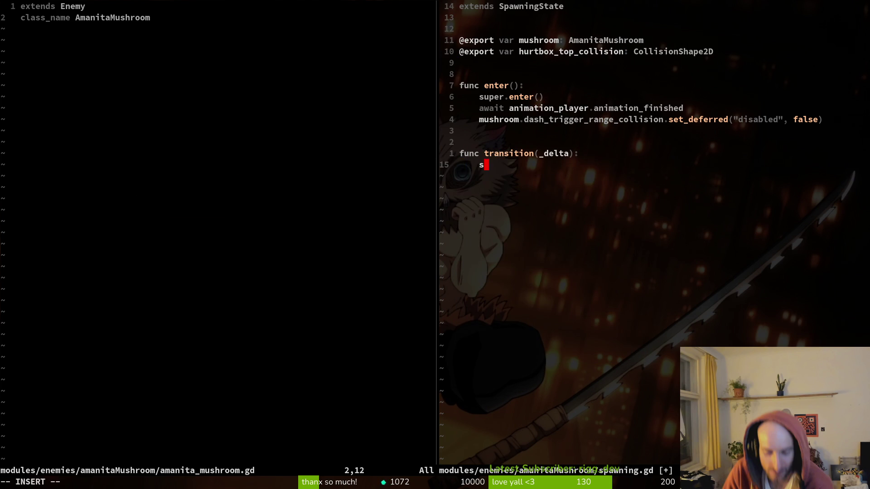
pyautogui.write('uper.transi')
pyautogui.press('Tab')
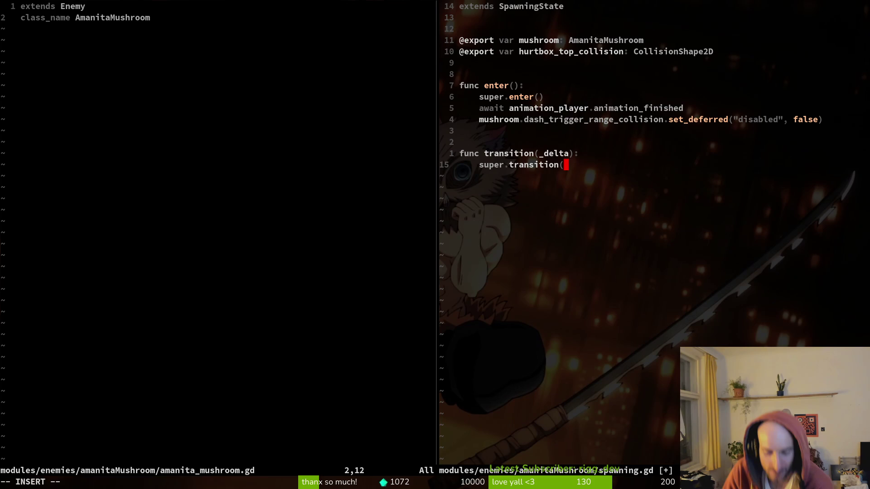
pyautogui.write('d')
pyautogui.press('BackSpace')
pyautogui.press('BackSpace')
pyautogui.write('delta')
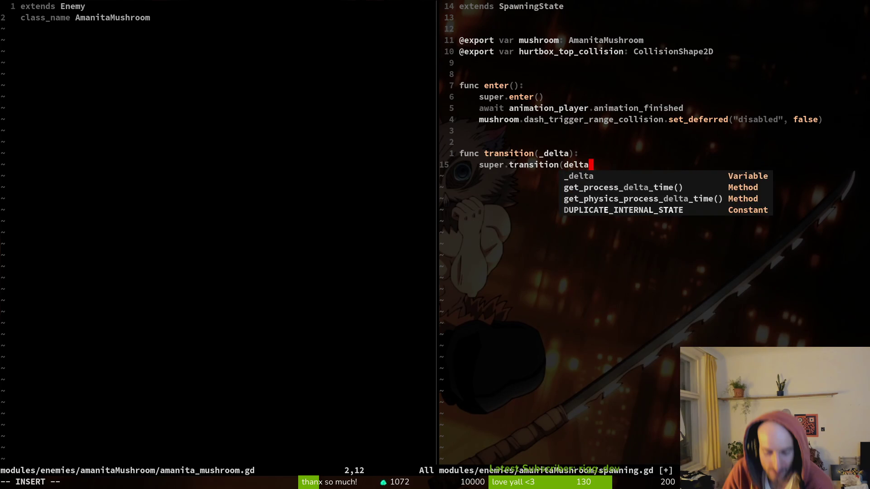
pyautogui.write(')')
pyautogui.press('Up')
pyautogui.press('Left')
pyautogui.press('Left')
pyautogui.press('Left')
pyautogui.press('BackSpace')
pyautogui.press('Escape')
pyautogui.press('j')
pyautogui.press('i')
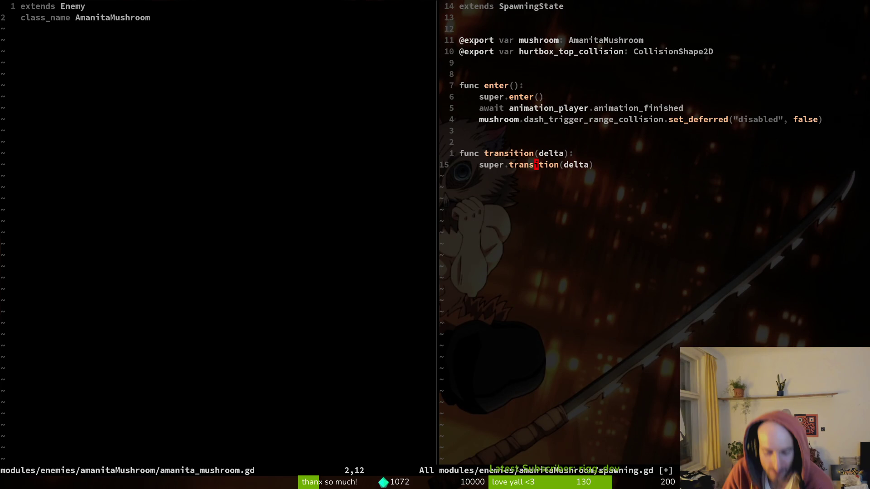
pyautogui.press('Escape')
# - Save spawning.gd with :w and reopen spawning.state.gd in the left split
pyautogui.write(':w')
pyautogui.press('Return')
pyautogui.hotkey('ctrl', 'w')
pyautogui.press('h')
pyautogui.hotkey('ctrl', 'o')
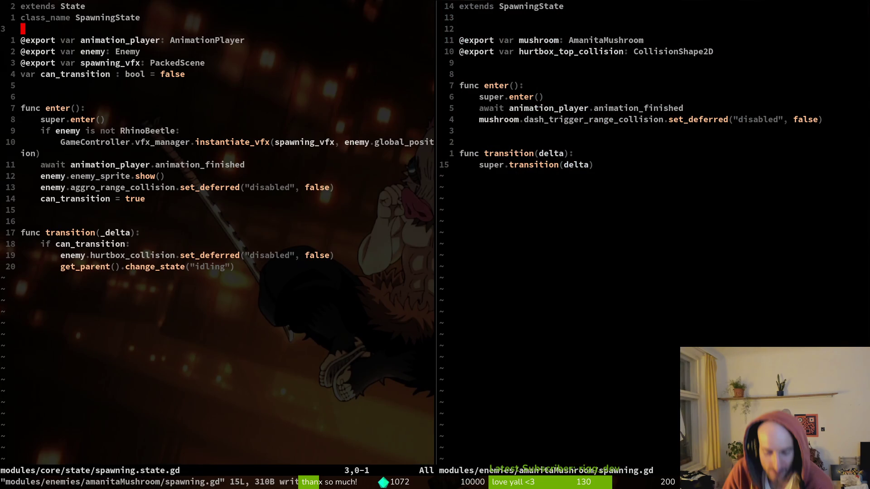
# - Copy the can_transition block from spawning.state.gd
pyautogui.hotkey('ctrl', 'w')
pyautogui.press('l')
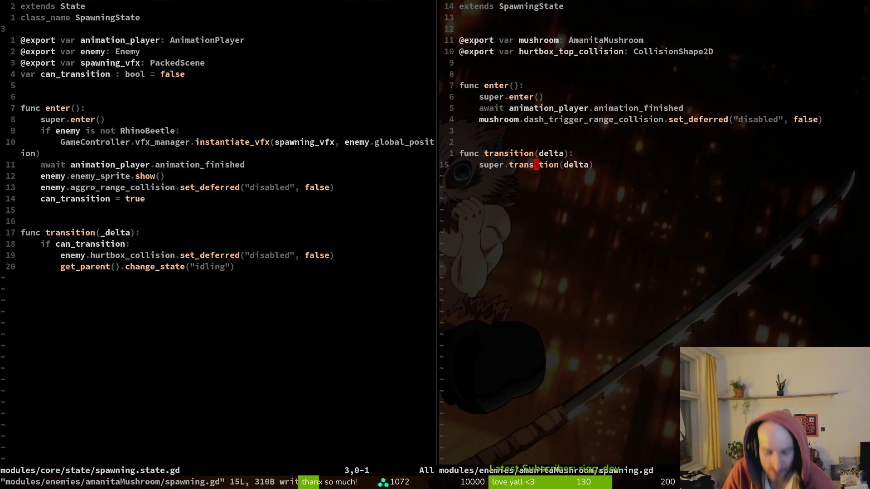
pyautogui.hotkey('ctrl', 'w')
pyautogui.press('h')
pyautogui.press('j')
pyautogui.press('}')
pyautogui.press('}')
pyautogui.press('j')
pyautogui.press('j')
pyautogui.press('j')
pyautogui.press('V')
pyautogui.press('j')
# - Replace the mushroom's super.transition call with the can_transition block and save
pyautogui.press('j')
pyautogui.press('y')
pyautogui.hotkey('ctrl', 'w')
pyautogui.press('l')
pyautogui.press('V')
pyautogui.press('d')
pyautogui.press('P')
pyautogui.press('V')
# - Duplicate the hurtbox_collision line and retarget the copy to hurtbox_top_collision
pyautogui.press('j')
pyautogui.press('j')
pyautogui.hotkey('shift', 'j')
pyautogui.press('Escape')
pyautogui.write(':w')
pyautogui.press('Return')
# - Rename the transition function's parameter to _delta
pyautogui.press('k')
pyautogui.press('k')
pyautogui.press('k')
pyautogui.press('f')
pyautogui.press('(')
pyautogui.write('an_')
pyautogui.press('Escape')
pyautogui.press('j')
pyautogui.press('j')
pyautogui.press('y')
pyautogui.press('y')
pyautogui.press('p')
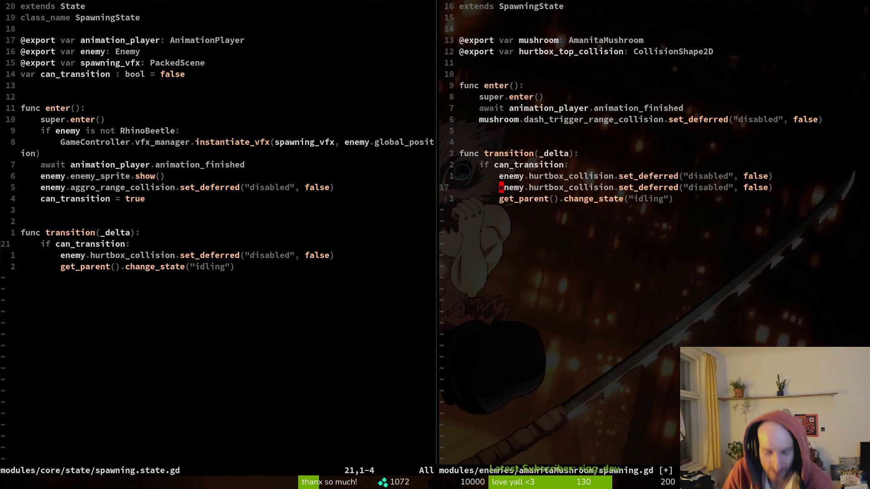
pyautogui.press('c')
pyautogui.press('f')
pyautogui.press('.')
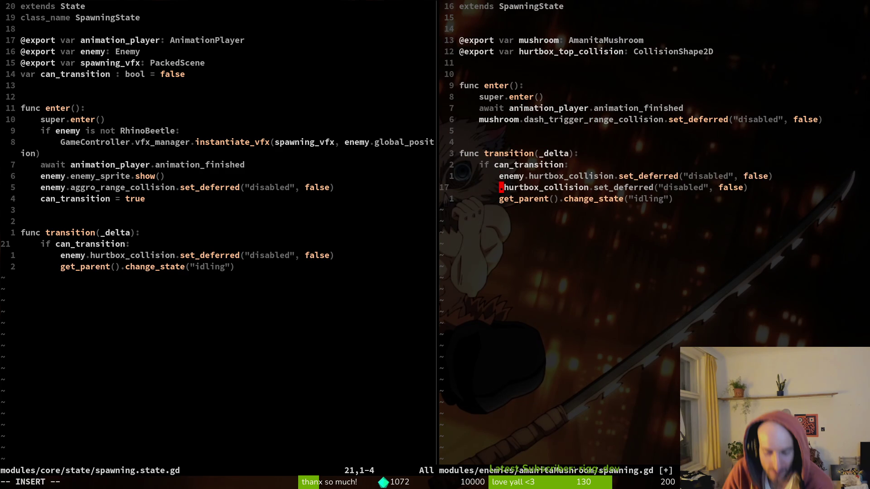
pyautogui.write('hurt')
pyautogui.press('Tab')
pyautogui.press('Escape')
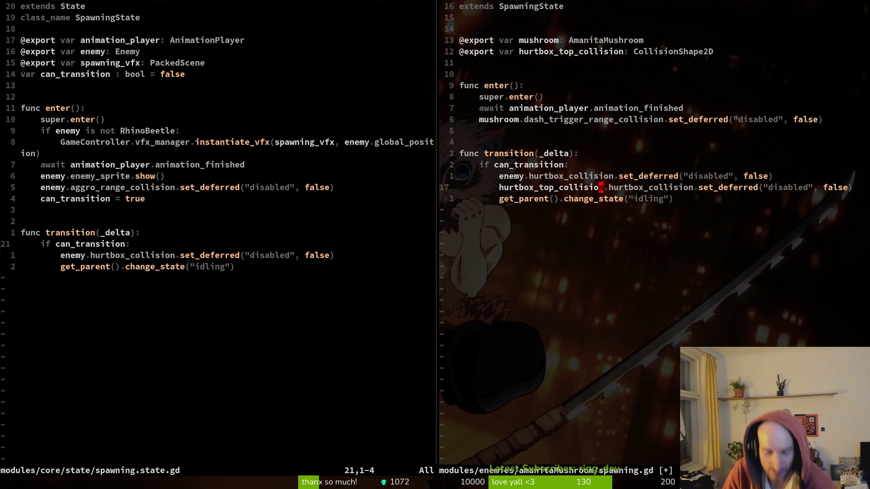
pyautogui.write(':w')
pyautogui.press('Return')
# - Clean the duplicate into hurtbox_top_collision.set_deferred by removing leftover text, then save
pyautogui.press('c')
pyautogui.press('w')
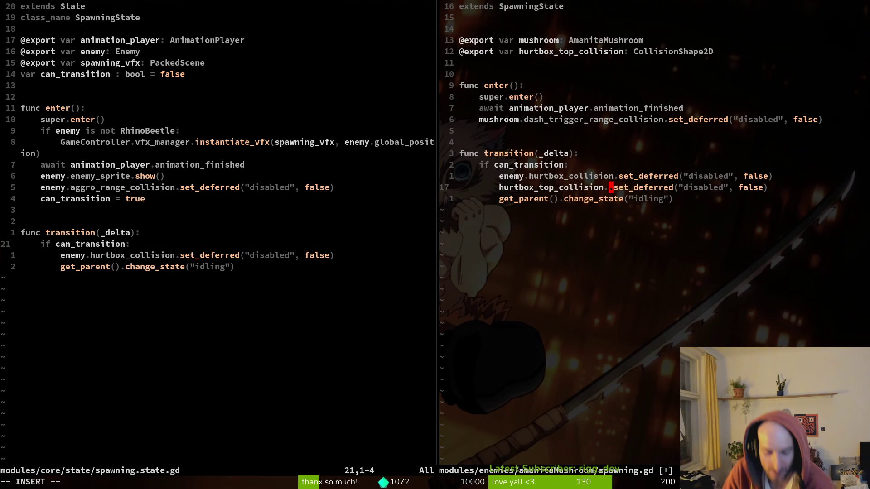
pyautogui.press('BackSpace')
pyautogui.press('Escape')
pyautogui.write(':w')
pyautogui.press('Return')
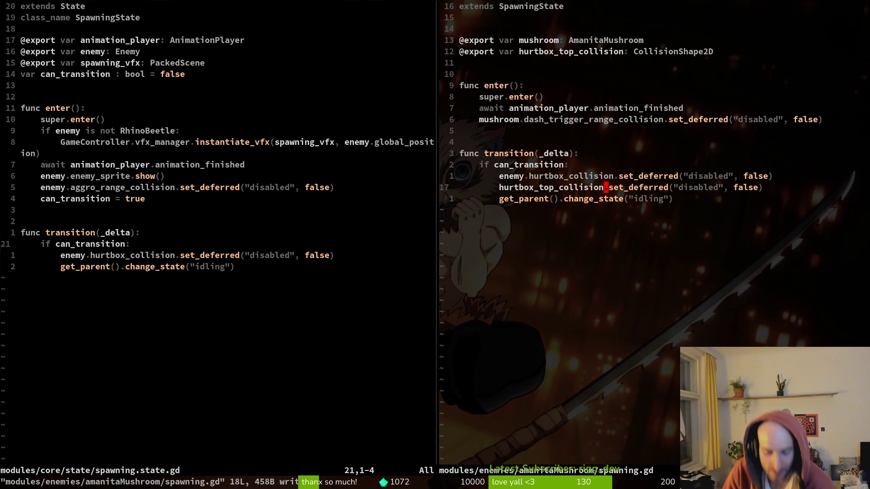
# - Delete the whole func enter() block from the mushroom's spawning script and save
pyautogui.click(584, 141)
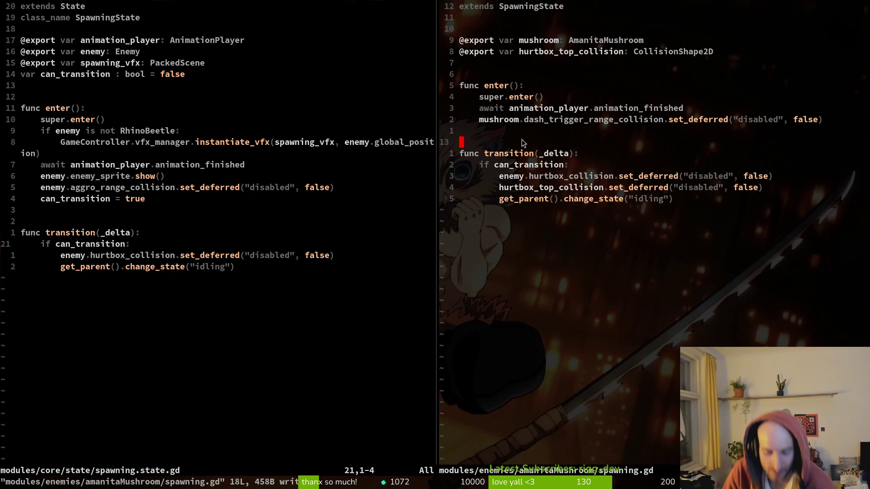
pyautogui.hotkey('shift', 'v')
pyautogui.press('j')
pyautogui.press('j')
pyautogui.press('j')
pyautogui.click(521, 175)
pyautogui.press('k')
pyautogui.press('k')
pyautogui.press('k')
pyautogui.press('u')
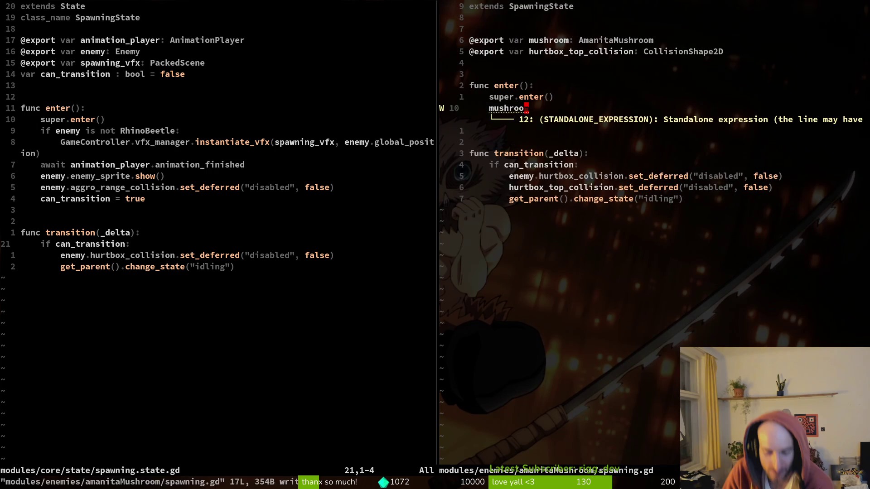
pyautogui.press('d')
pyautogui.press('d')
pyautogui.hotkey('shift', 'v')
pyautogui.press('k')
pyautogui.press('k')
pyautogui.press('k')
pyautogui.press('d')
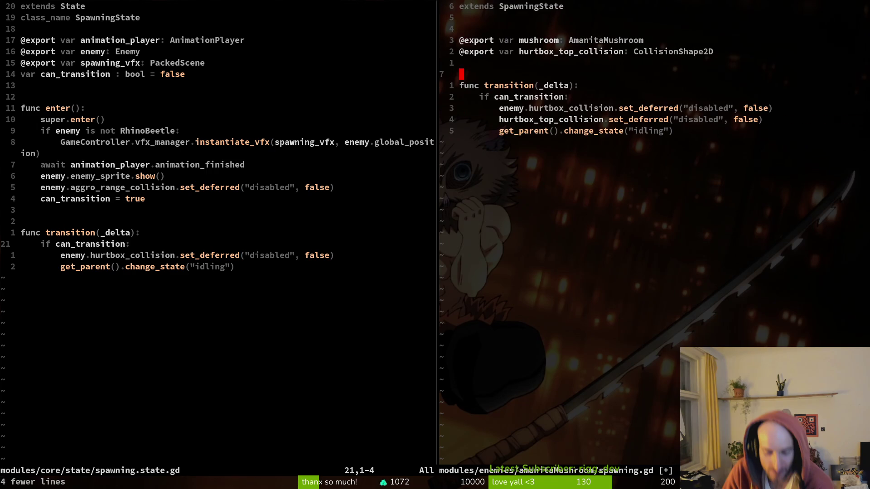
pyautogui.press('Return')
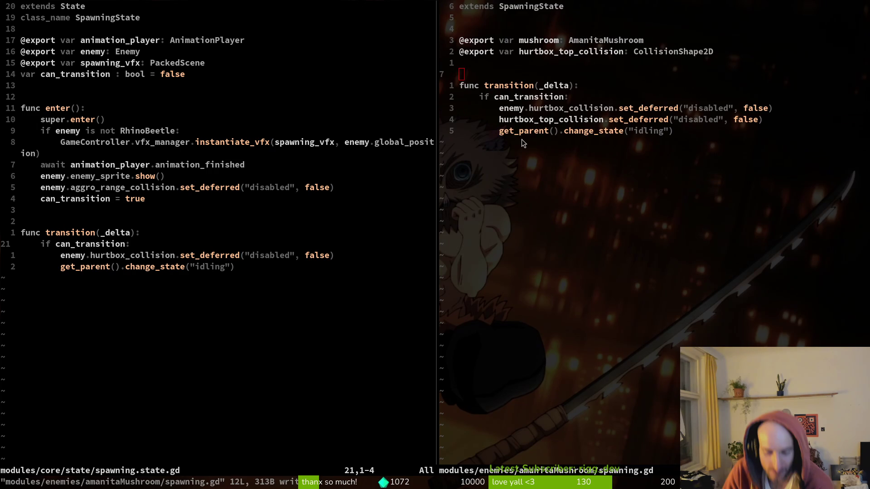
pyautogui.hotkey('alt', 'Tab')
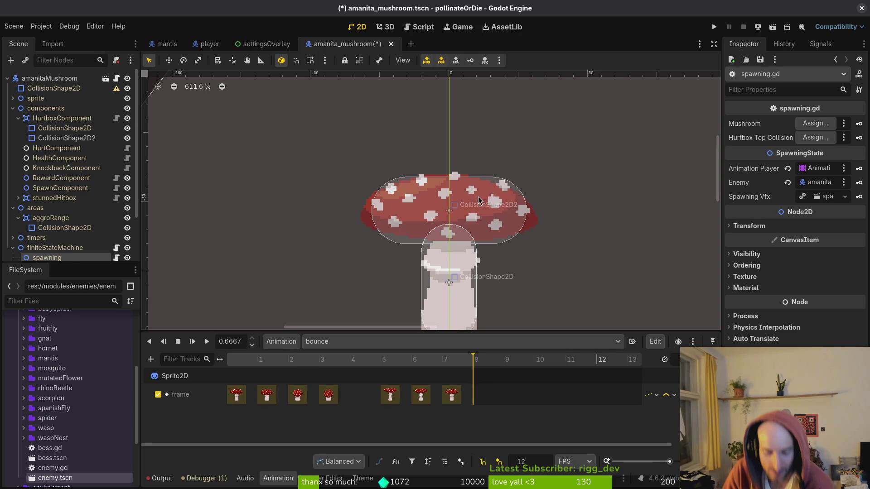
# - Hide the mushroom's Sprite2D, save the scene, and do a quick test run
pyautogui.click(13, 98)
pyautogui.click(46, 108)
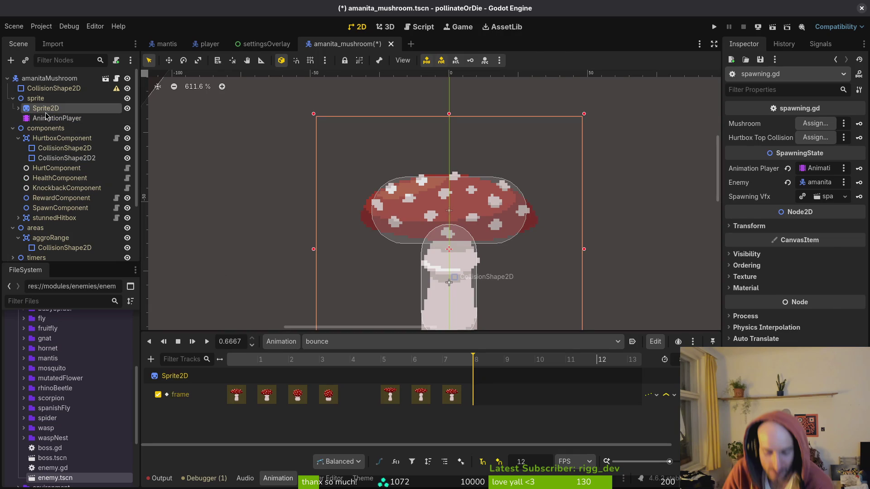
pyautogui.click(127, 109)
pyautogui.click(13, 128)
pyautogui.hotkey('ctrl', 's')
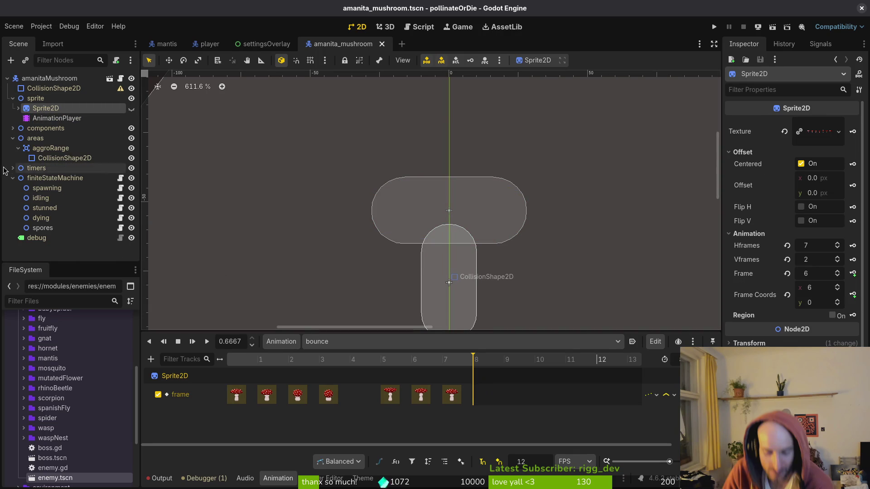
pyautogui.click(13, 178)
pyautogui.click(12, 138)
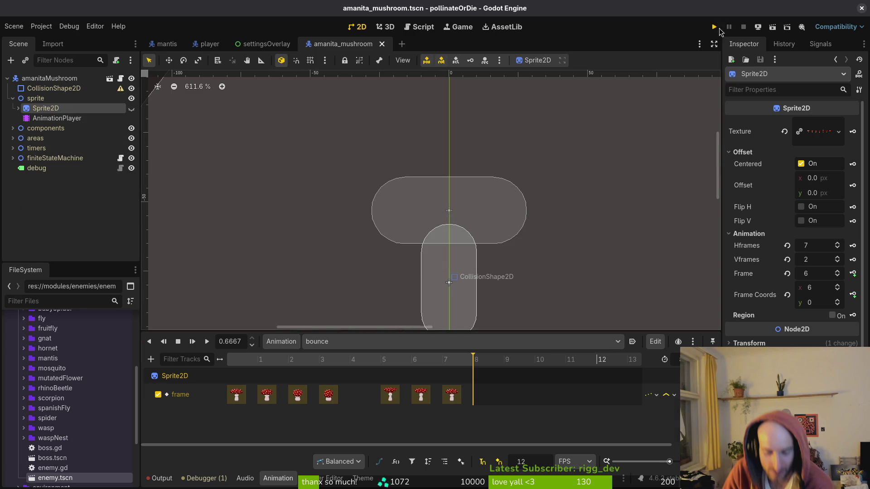
pyautogui.click(714, 27)
pyautogui.press('F8')
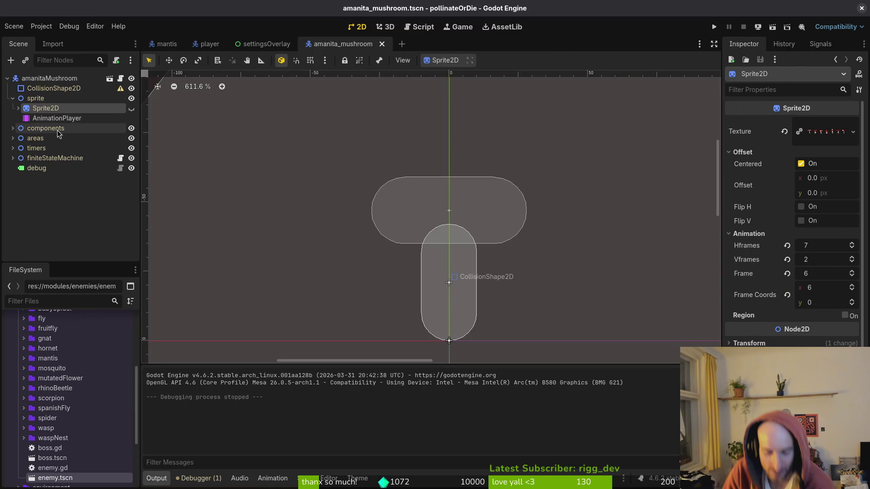
# - Assign amanitaMushroom as the spawning state's Mushroom in the Inspector
pyautogui.click(13, 158)
pyautogui.click(47, 168)
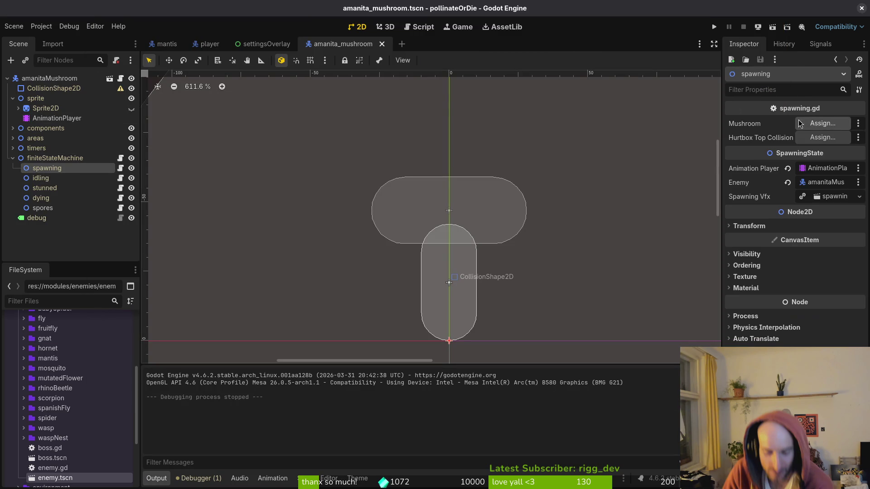
pyautogui.click(811, 124)
pyautogui.click(399, 132)
pyautogui.click(469, 391)
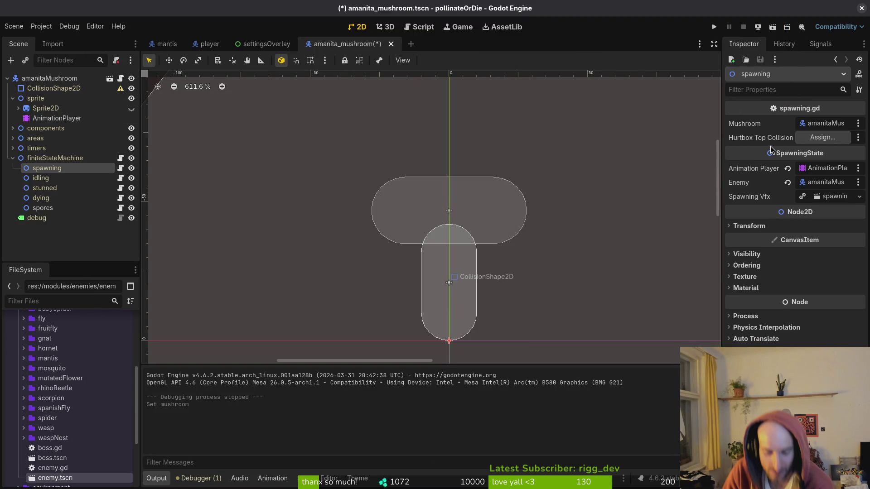
# - Assign the hurtbox's second collision shape to Hurtbox Top Collision and run the game
pyautogui.click(823, 137)
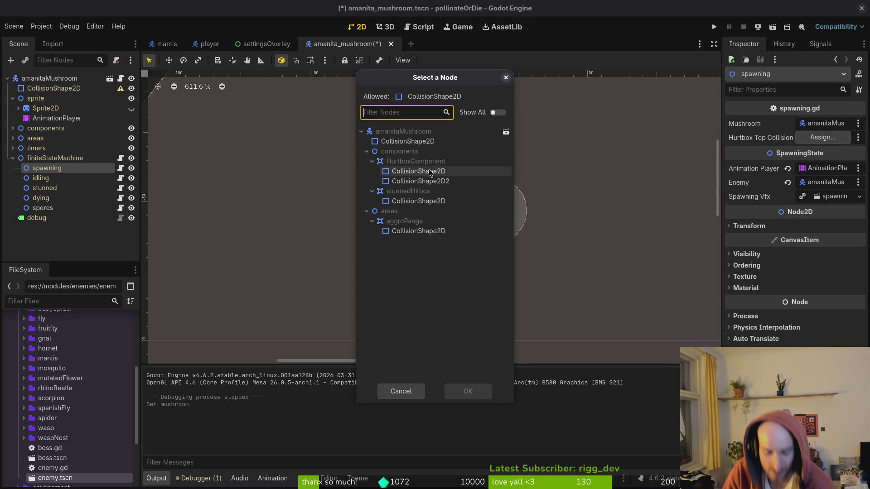
pyautogui.click(426, 182)
pyautogui.click(468, 391)
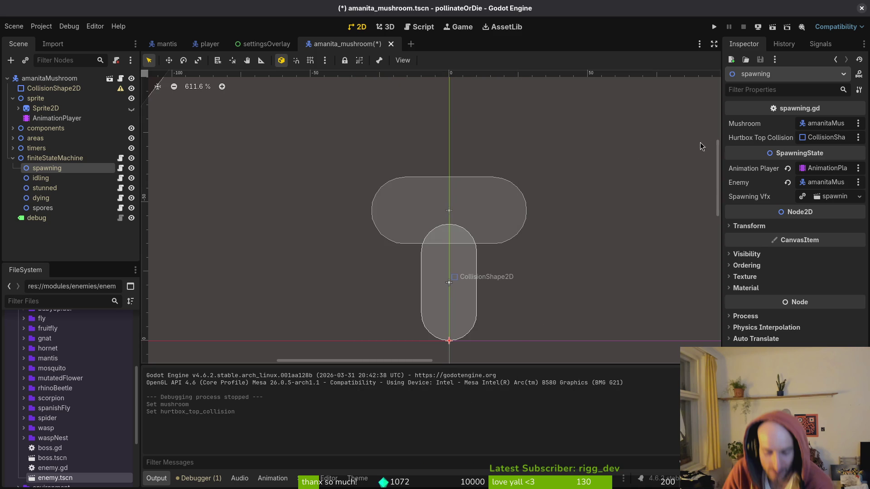
pyautogui.click(714, 26)
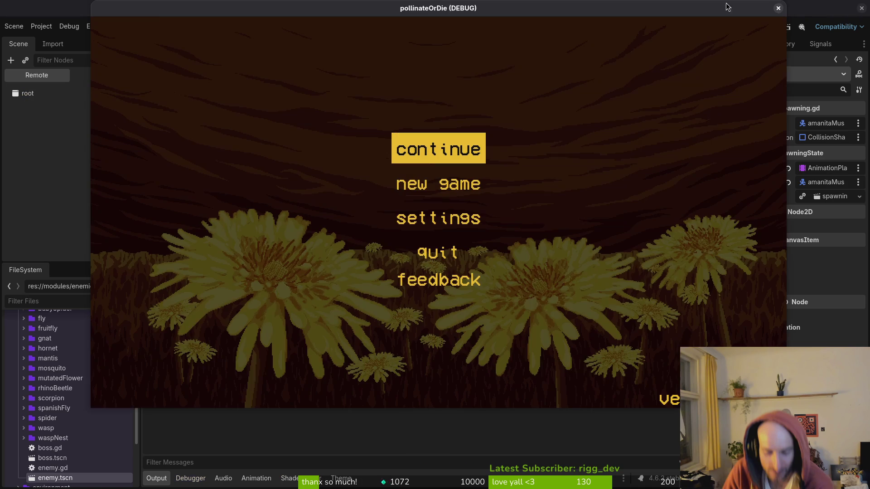
# - Relaunch the game and load levels 3-0 then 3-1 from the debug level select
pyautogui.click(778, 9)
pyautogui.press('super+1')
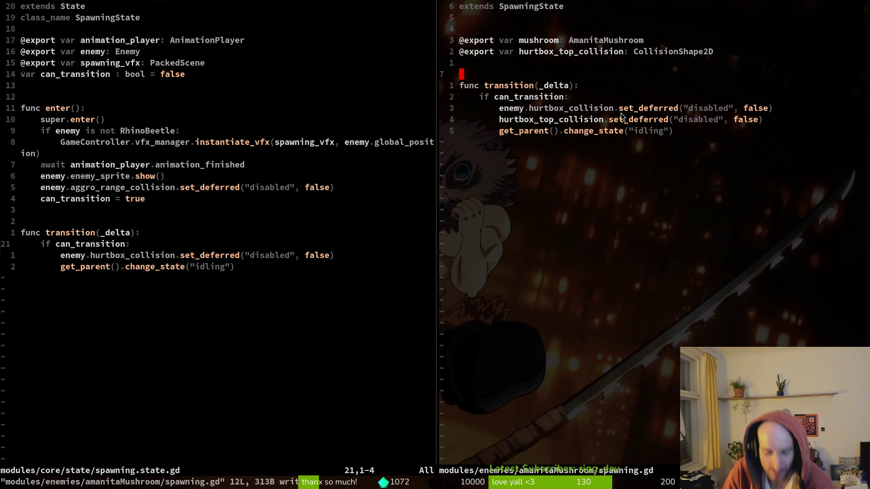
pyautogui.press('super+2')
pyautogui.press('F5')
pyautogui.press('Return')
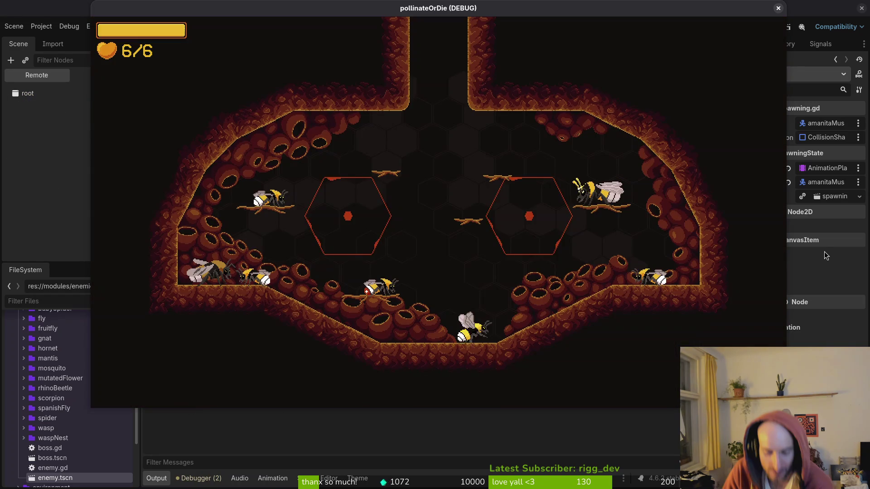
pyautogui.press('Tab')
pyautogui.press('Up')
pyautogui.press('Left')
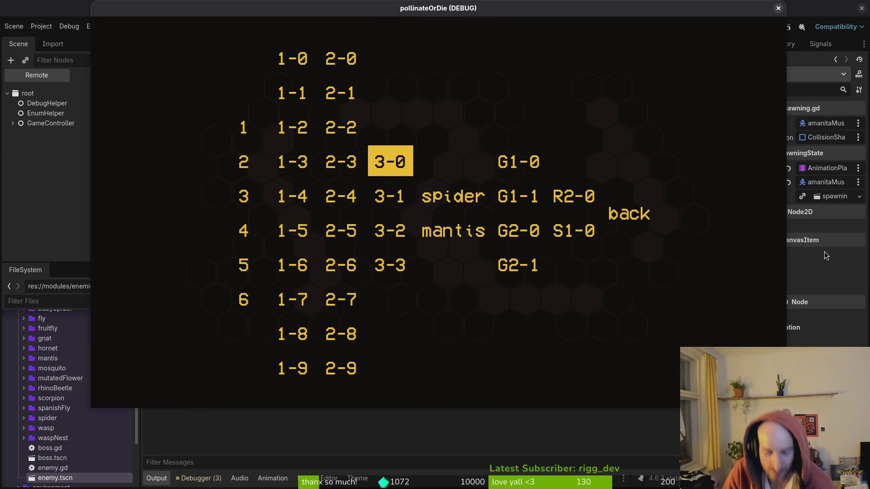
pyautogui.press('Return')
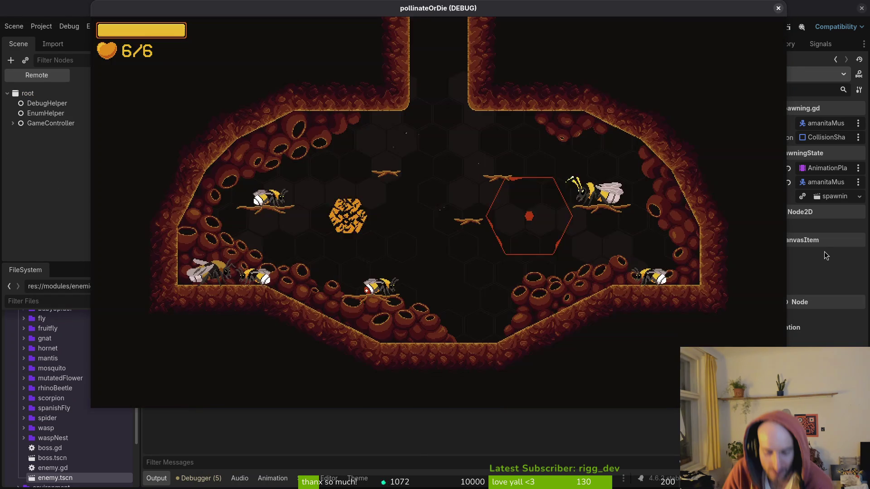
pyautogui.press('Tab')
pyautogui.press('Left')
pyautogui.press('Return')
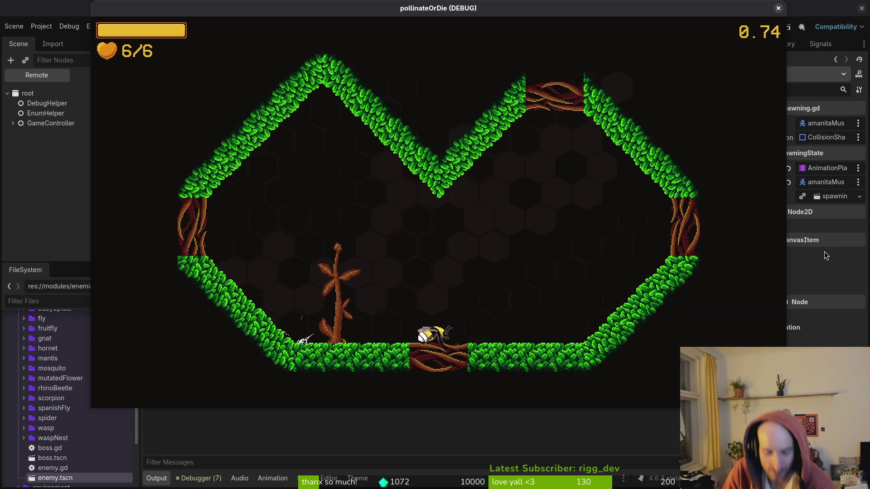
# - Turn on collision shape display in the pause menu's debugging options
pyautogui.press('Tab')
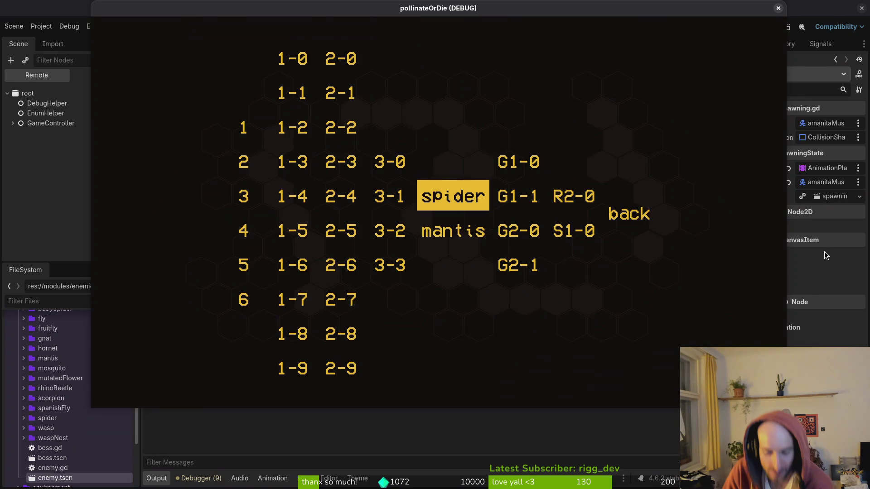
pyautogui.press('Right')
pyautogui.press('Right')
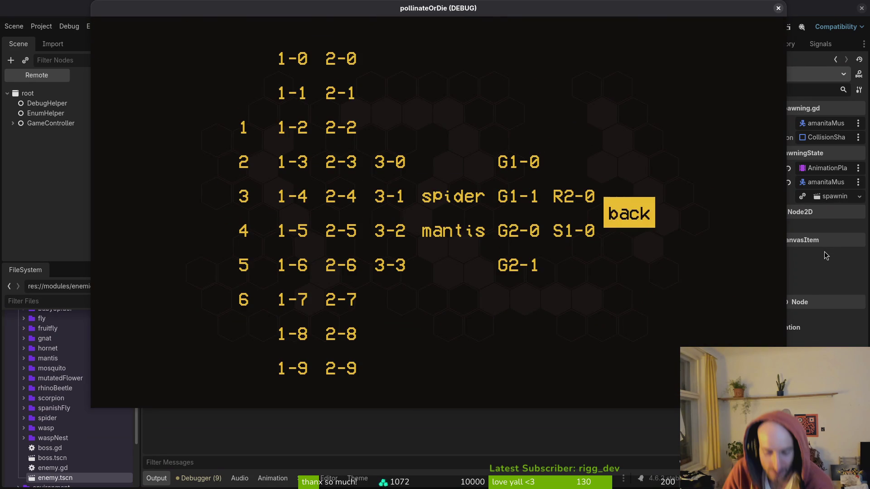
pyautogui.press('Return')
pyautogui.press('Down')
pyautogui.press('Return')
pyautogui.press('Down')
pyautogui.press('Down')
pyautogui.press('Return')
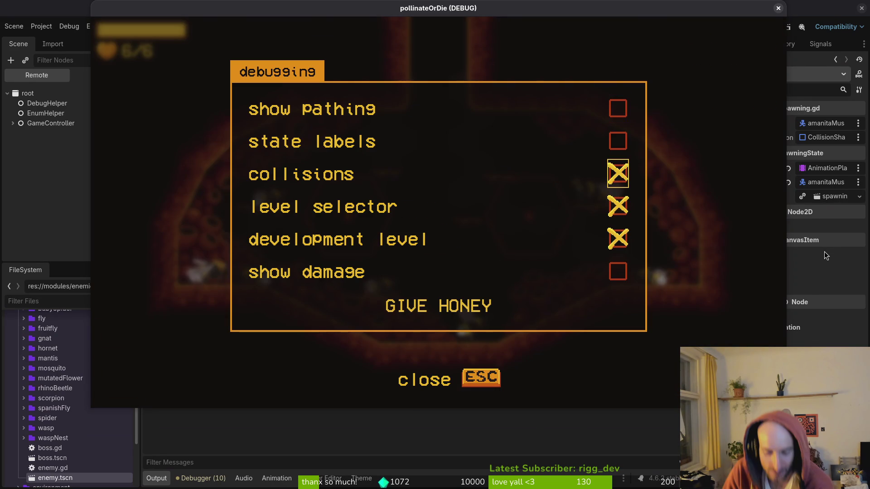
pyautogui.press('Escape')
# - Load level 3-2, move the bee toward the mushroom, then pause and return to Neovim
pyautogui.press('Tab')
pyautogui.press('Left')
pyautogui.press('Return')
pyautogui.press('Right')
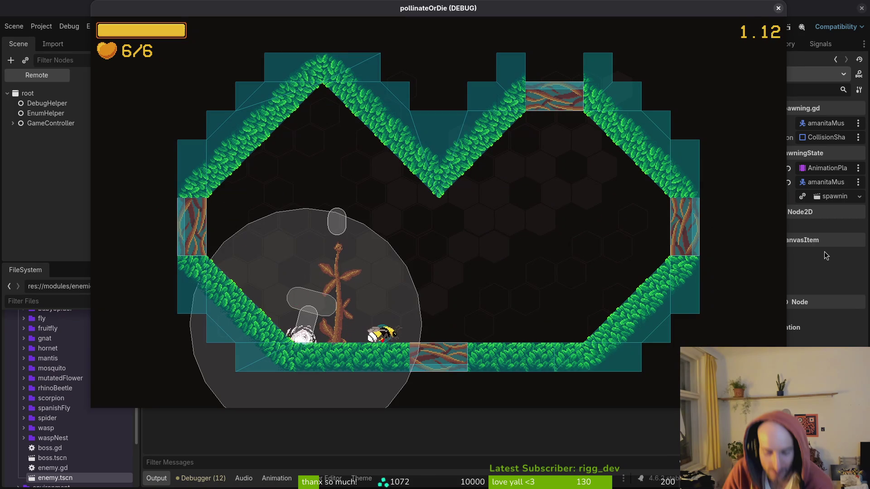
pyautogui.press('Left')
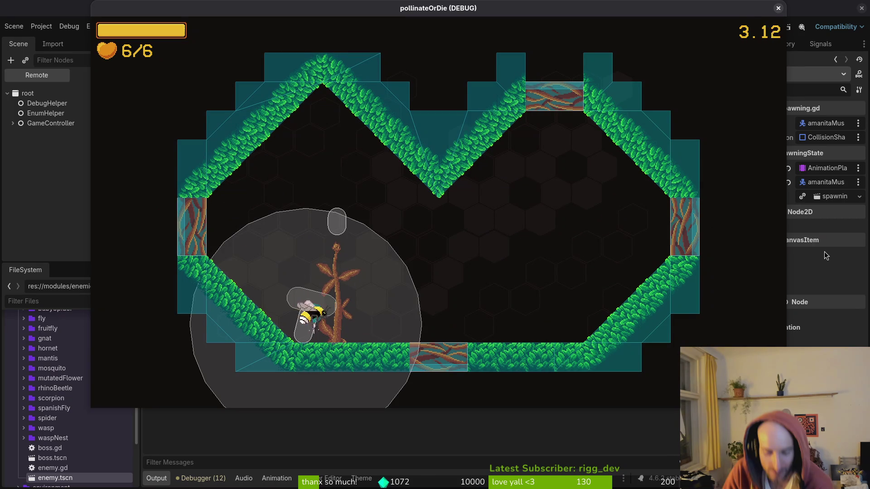
pyautogui.press('Escape')
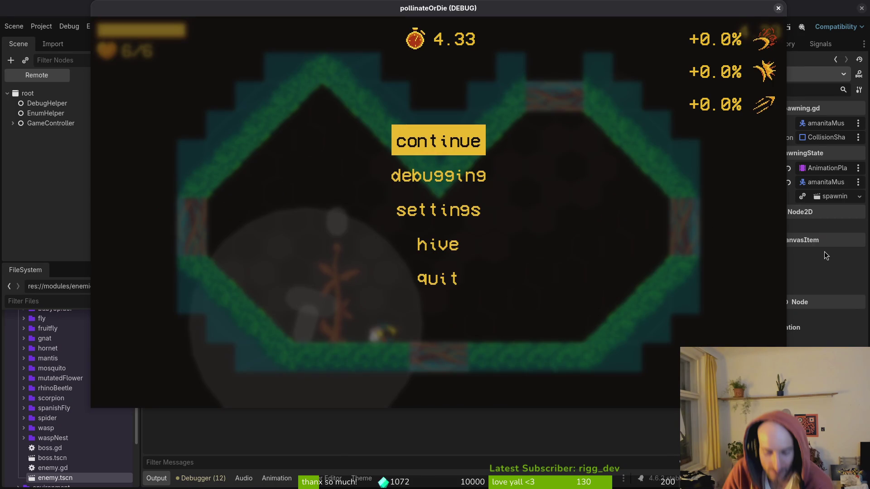
pyautogui.hotkey('alt', 'Tab')
pyautogui.press('k')
pyautogui.press('k')
pyautogui.press('k')
pyautogui.press('k')
# - Insert two blank lines above func transition in the mushroom's spawning.gd and save it
pyautogui.hotkey('ctrl', 'w')
pyautogui.press('l')
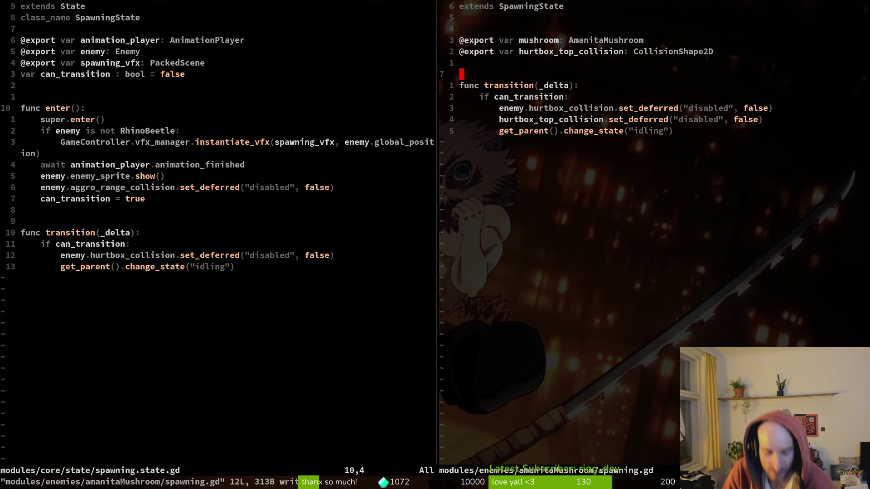
pyautogui.press('o')
pyautogui.press('Return')
pyautogui.press('Return')
pyautogui.press('Escape')
pyautogui.press('k')
pyautogui.press('u')
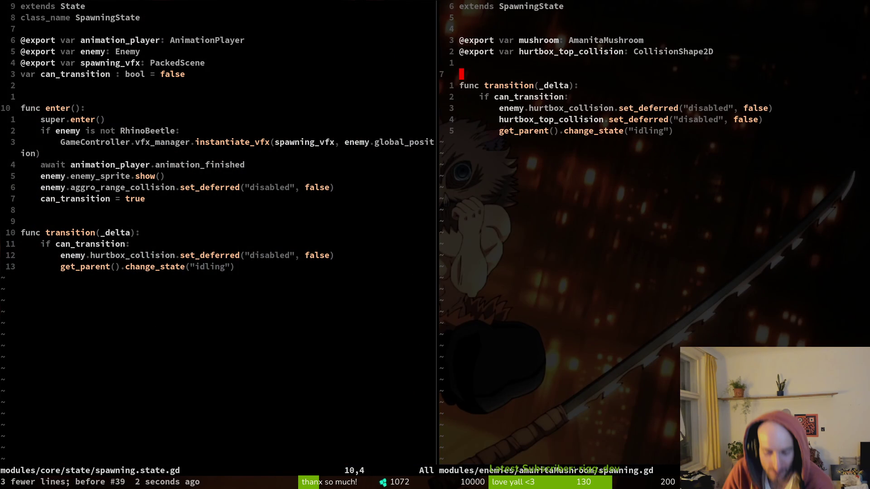
pyautogui.press('O')
pyautogui.press('Return')
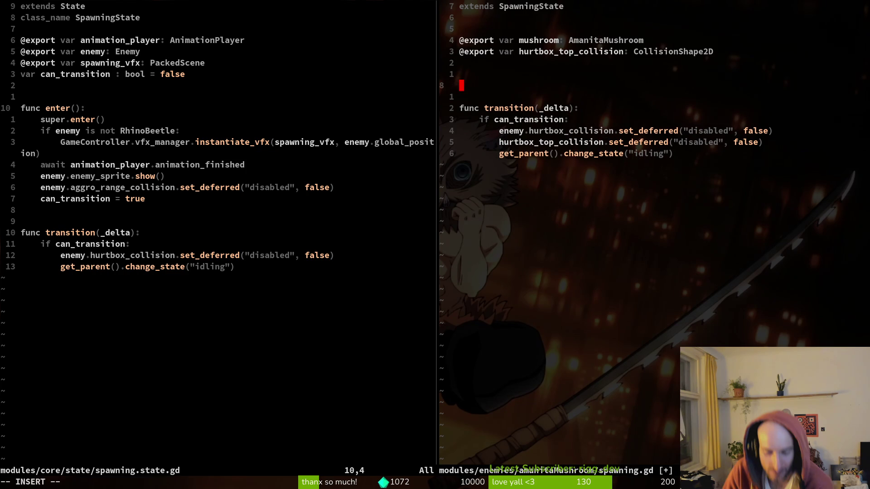
pyautogui.press('Escape')
pyautogui.write(':w')
pyautogui.press('Return')
# - Close the paused game window, then toggle the Sprite2D node's visibility on and off in Godot
pyautogui.hotkey('alt', 'Tab')
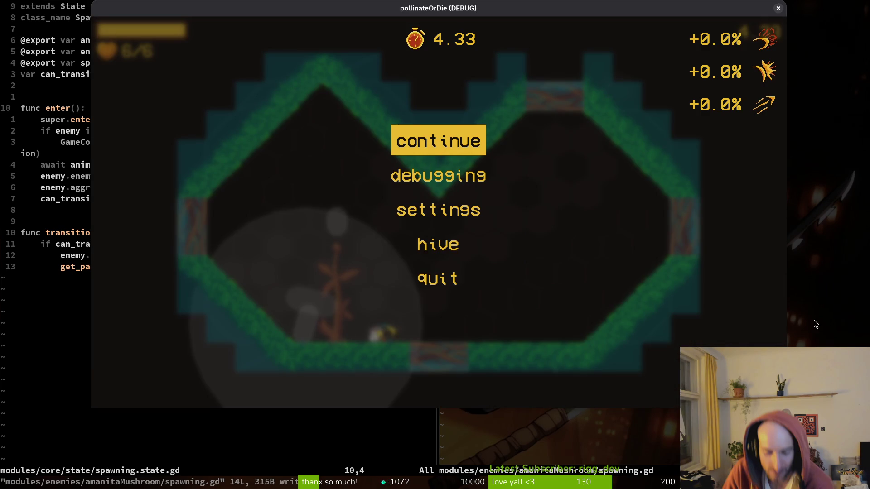
pyautogui.hotkey('alt', 'F4')
pyautogui.hotkey('alt', 'Tab')
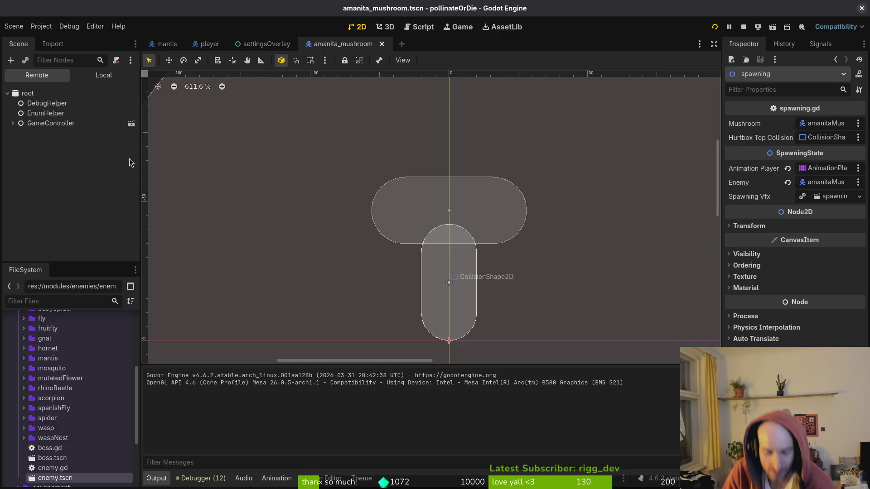
pyautogui.click(112, 75)
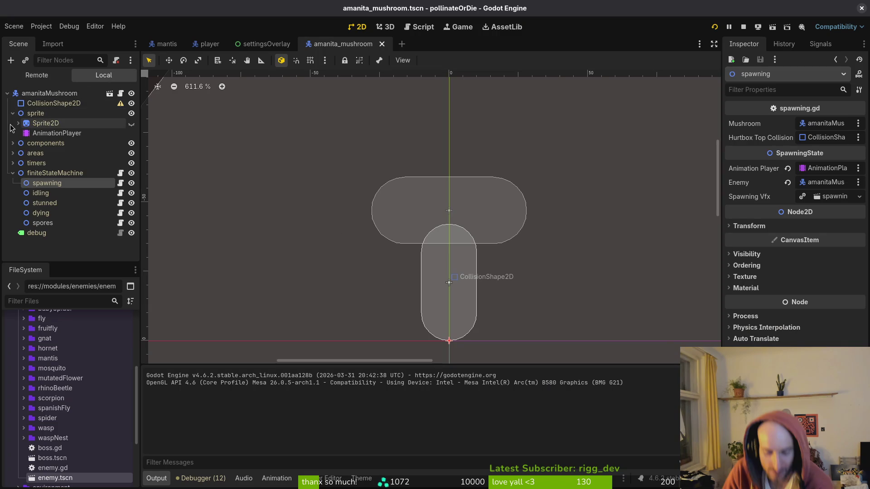
pyautogui.click(39, 126)
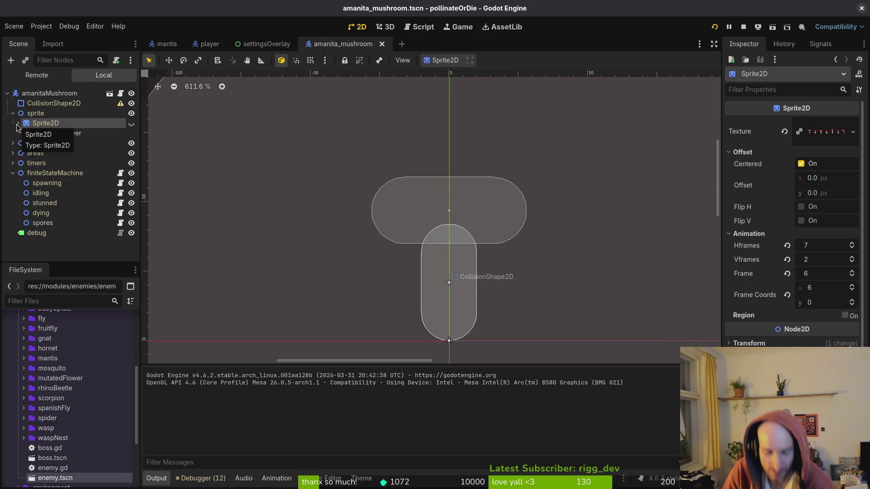
pyautogui.click(132, 124)
pyautogui.click(131, 124)
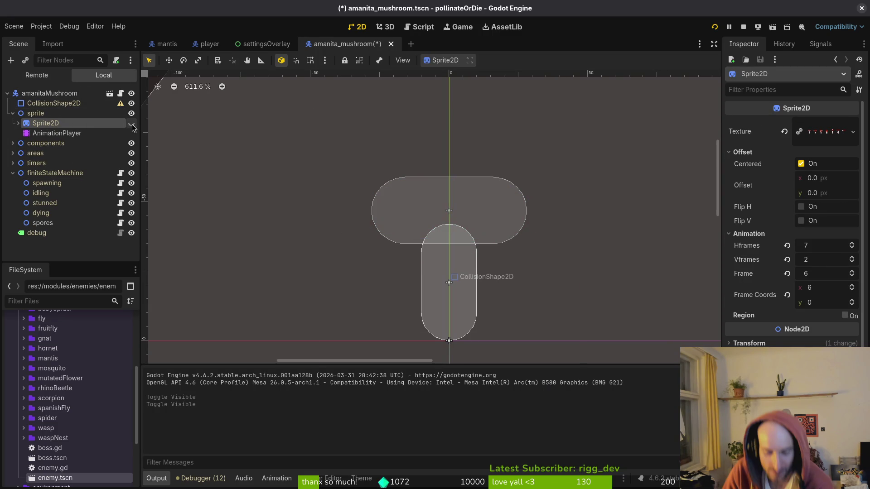
pyautogui.hotkey('alt', 'Tab')
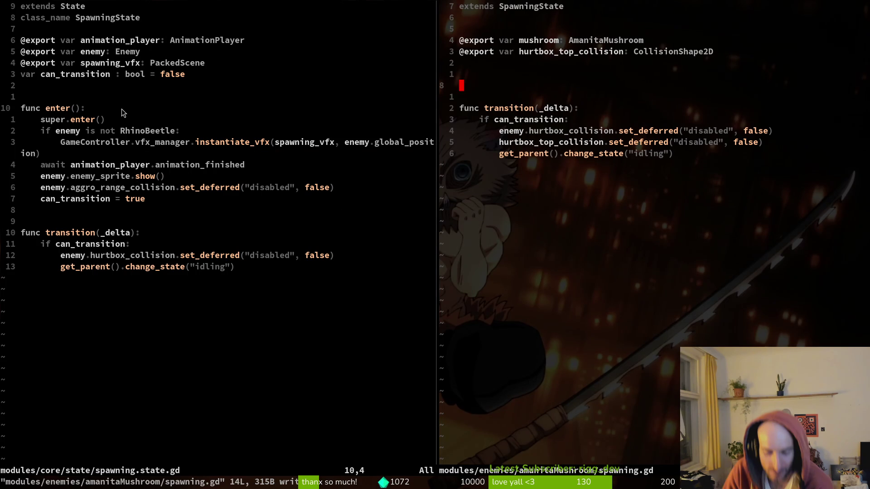
# - Yank the enter function's lines in the core spawning.state.gd with :w to save
pyautogui.click(72, 108)
pyautogui.hotkey('shift', 'v')
pyautogui.press('j')
pyautogui.press('j')
pyautogui.press('j')
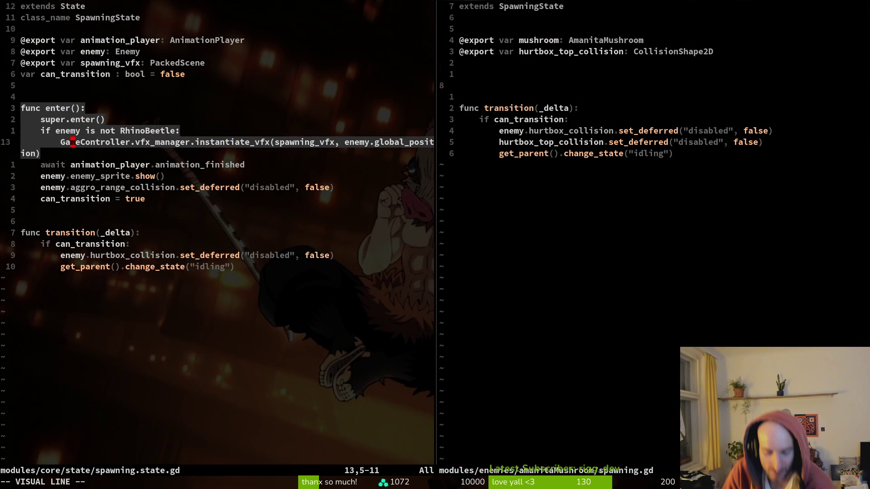
pyautogui.write('y:w')
pyautogui.press('Return')
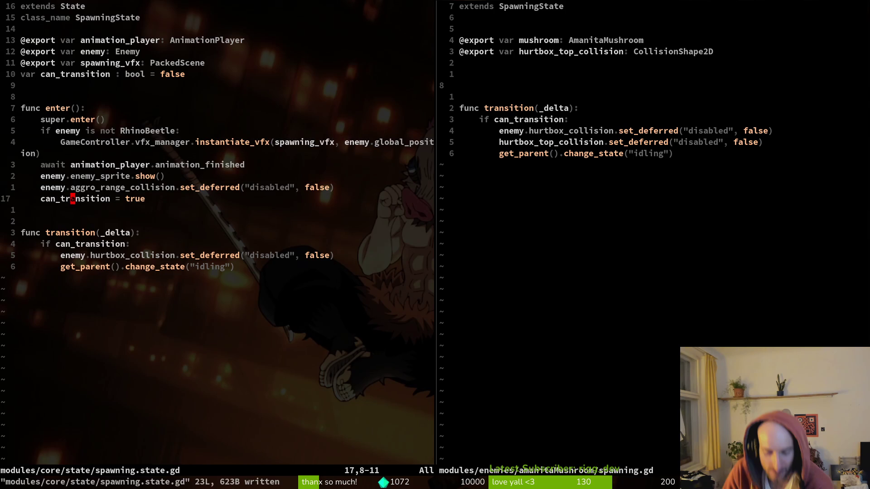
# - Bring up the paused game's debugging options and move to the state labels option
pyautogui.hotkey('alt', 'Tab')
pyautogui.hotkey('alt', 'Tab')
pyautogui.press('Down')
pyautogui.press('Return')
pyautogui.press('Return')
pyautogui.press('Escape')
pyautogui.press('Escape')
pyautogui.press('Down')
pyautogui.press('Return')
pyautogui.press('Down')
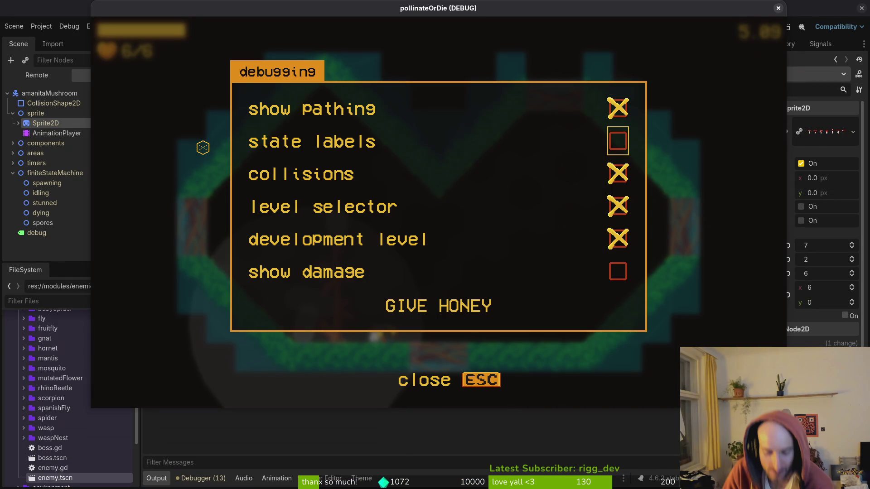
# - Turn on state labels, load level 3-1, then quit the running game
pyautogui.press('Return')
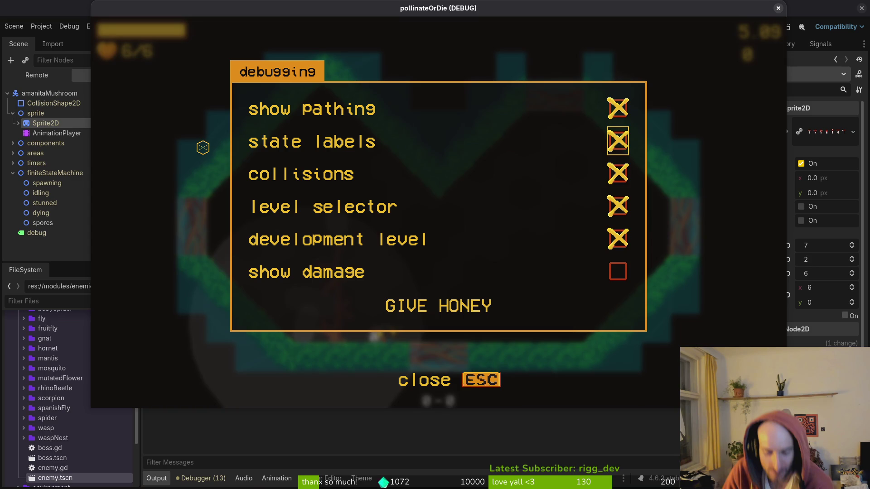
pyautogui.press('Escape')
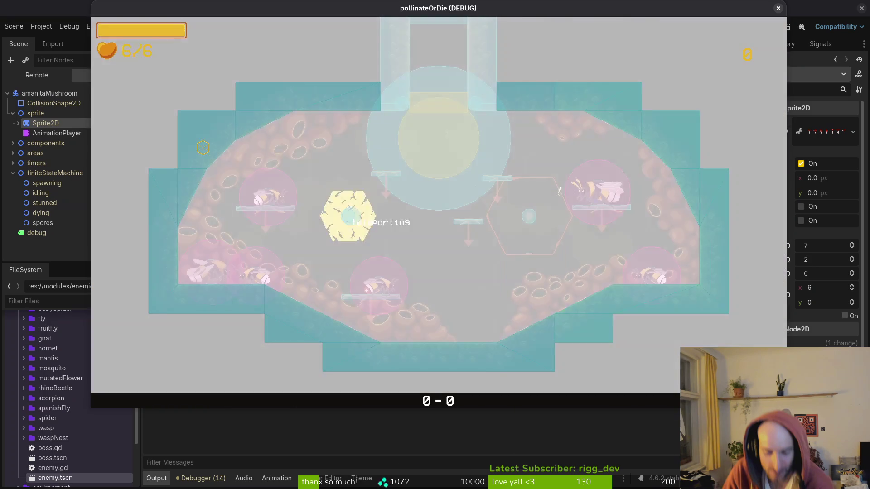
pyautogui.press('Escape')
pyautogui.press('Return')
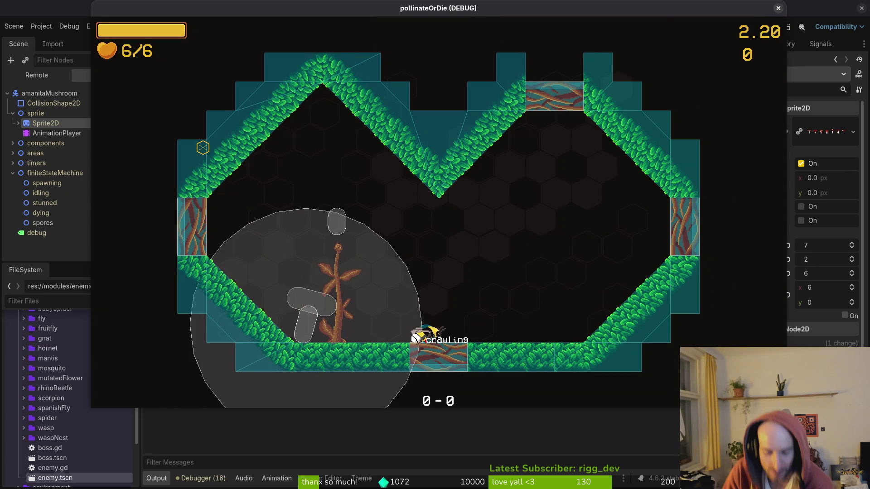
pyautogui.press('Escape')
pyautogui.press('F8')
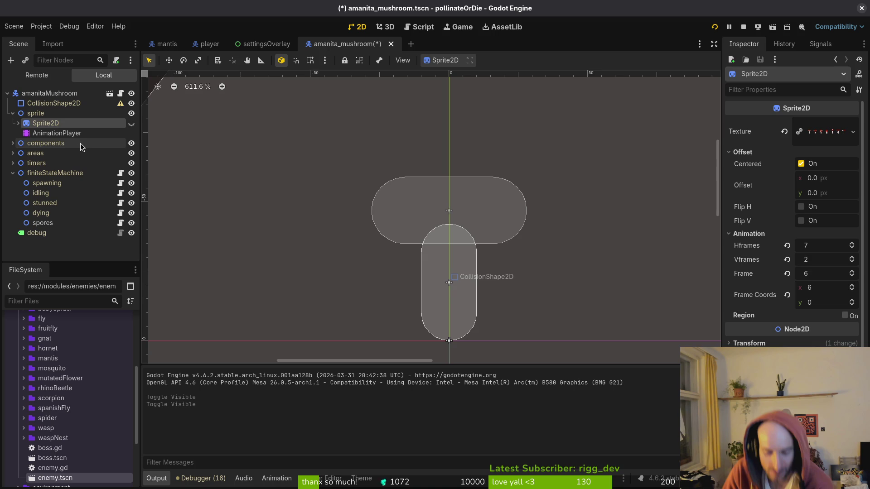
# - Rerun the project, enable state labels in the in-game debug menu, play, and close the game
pyautogui.scroll(-5, 382, 244)
pyautogui.click(86, 233)
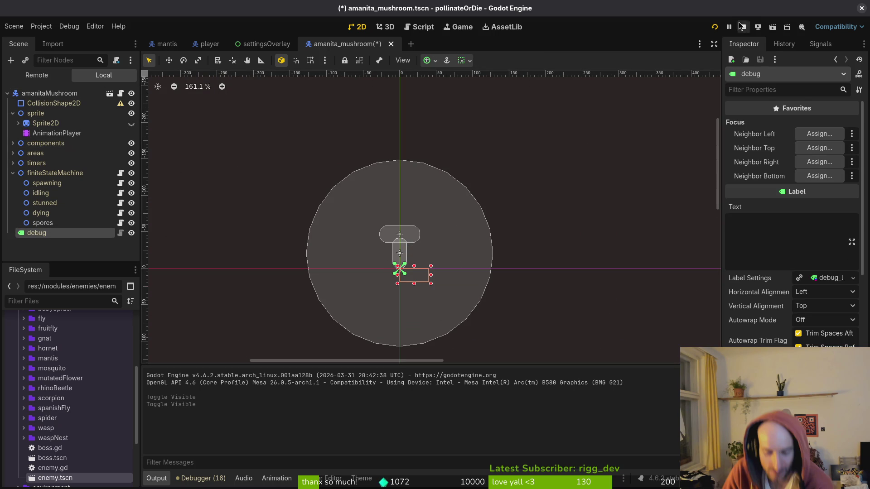
pyautogui.click(705, 27)
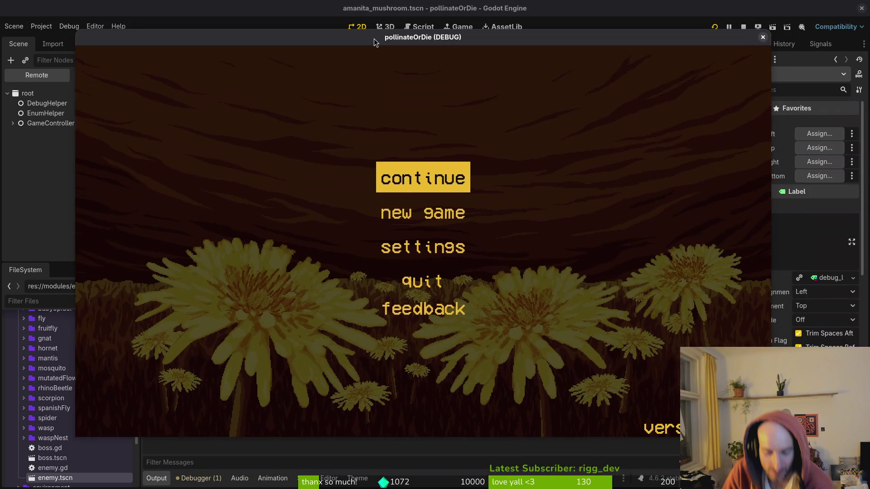
pyautogui.press('Return')
pyautogui.press('F1')
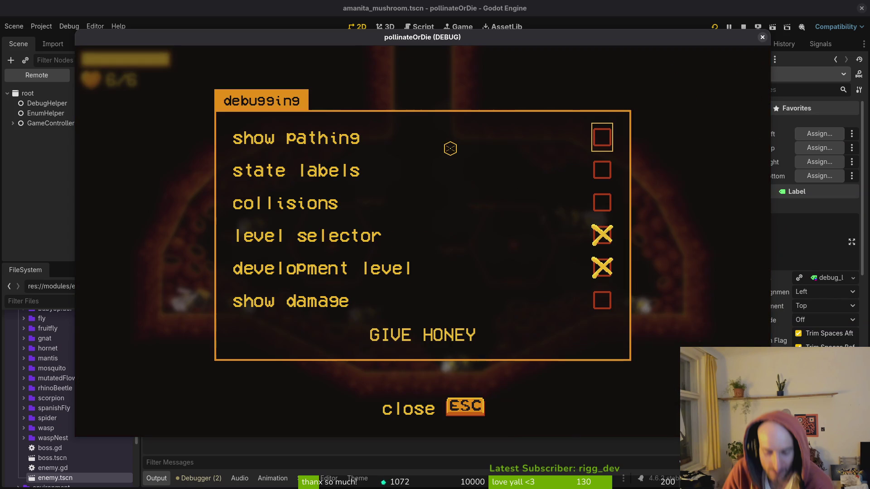
pyautogui.press('Down')
pyautogui.press('Return')
pyautogui.press('Escape')
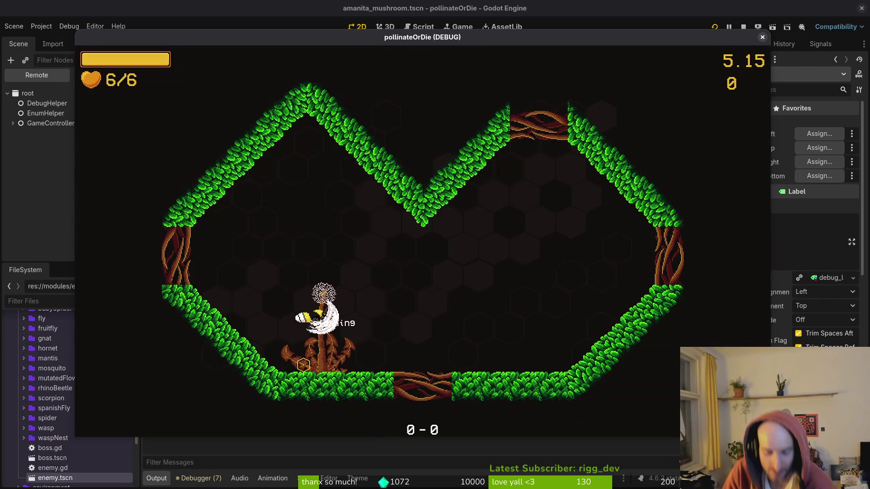
pyautogui.press('Escape')
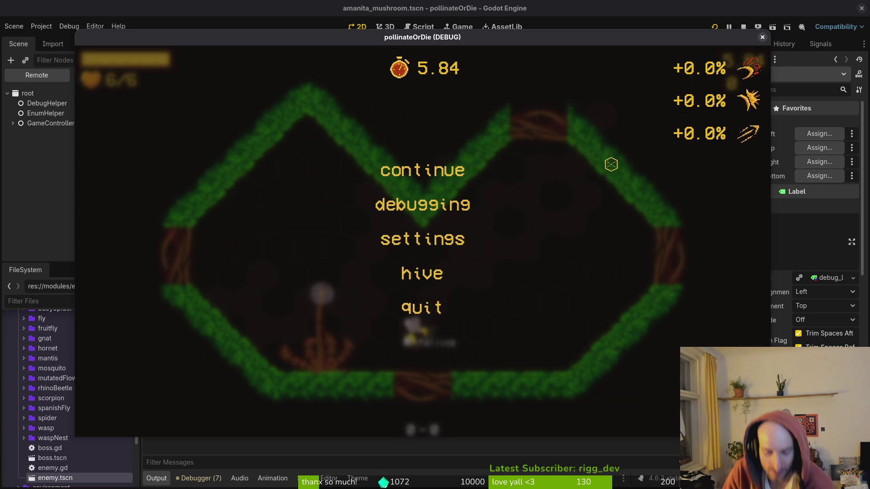
pyautogui.click(763, 37)
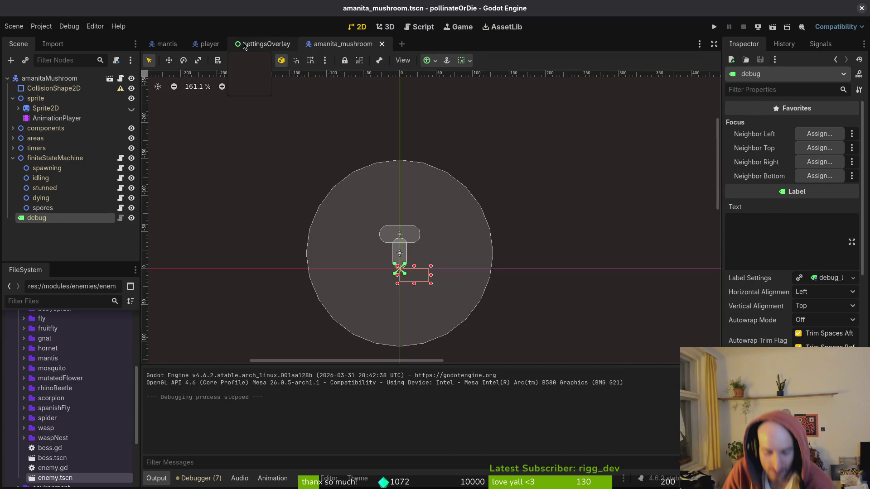
# - Open fly.tscn through the quick resource finder
pyautogui.hotkey('alt', 'shift', 'o')
pyautogui.write('flyts')
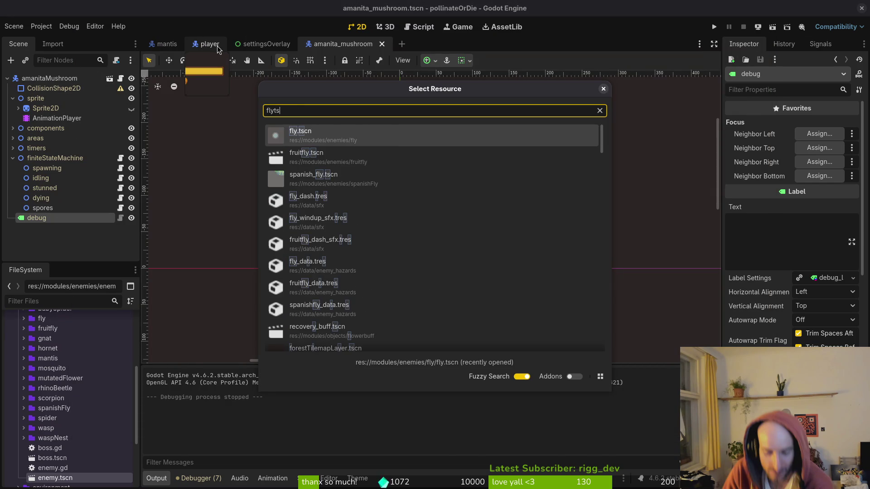
pyautogui.press('Return')
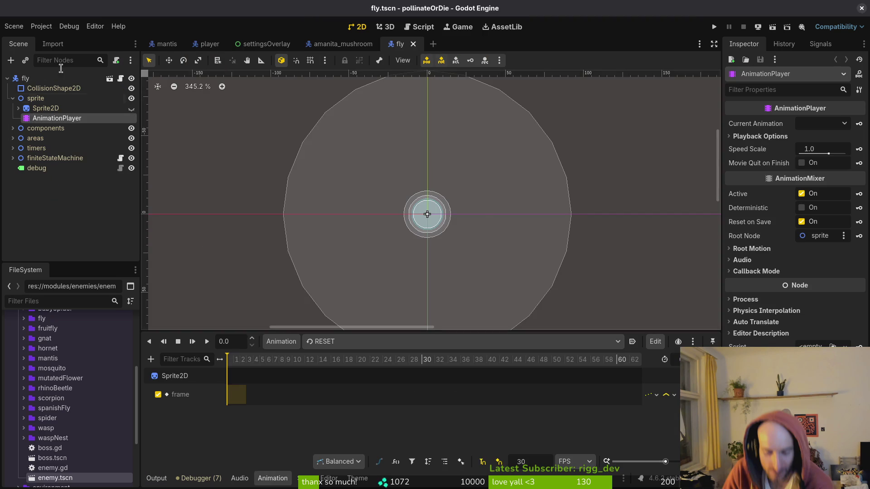
# - Set the amanitaMushroom root's Enemy Hazard Enum to Amanitashroom and save the scene
pyautogui.click(341, 44)
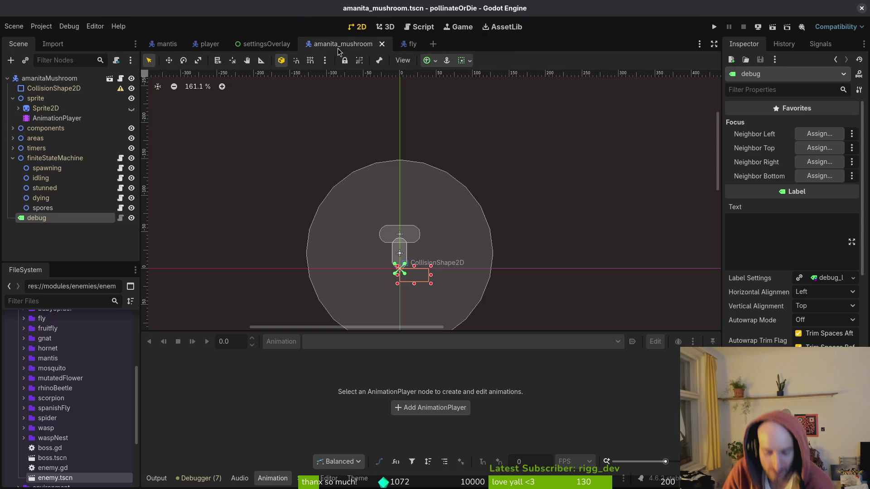
pyautogui.click(13, 158)
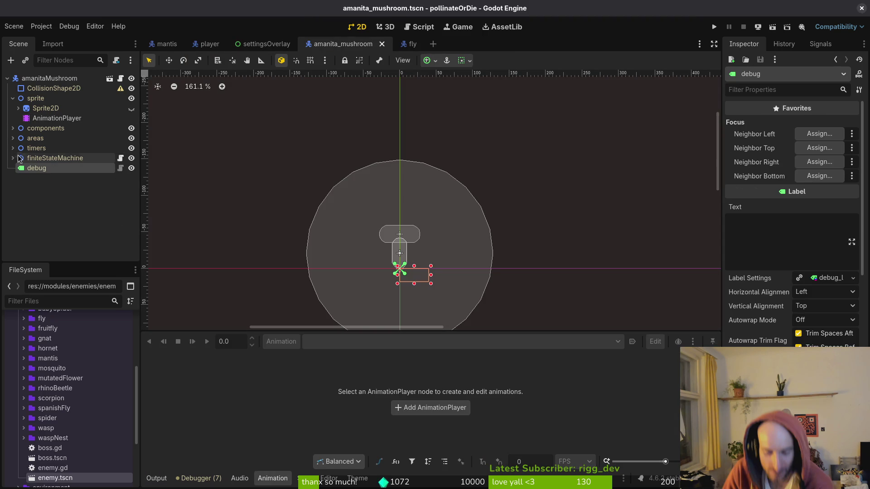
pyautogui.click(13, 99)
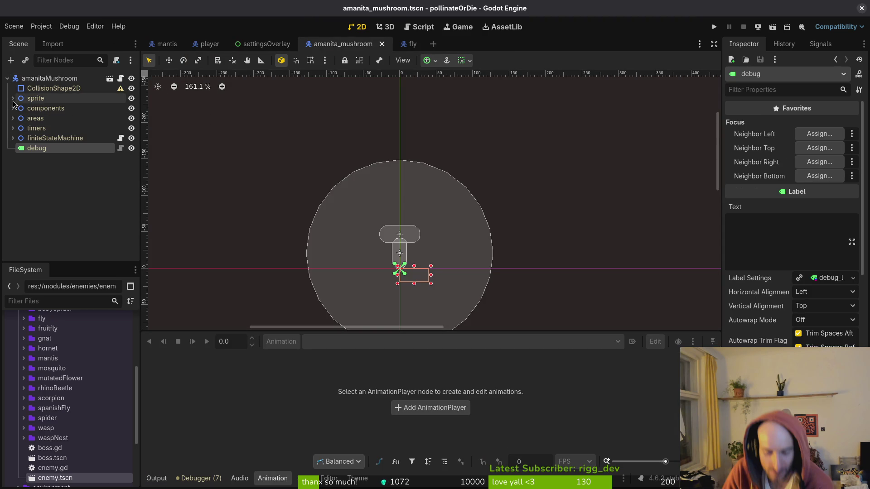
pyautogui.click(50, 79)
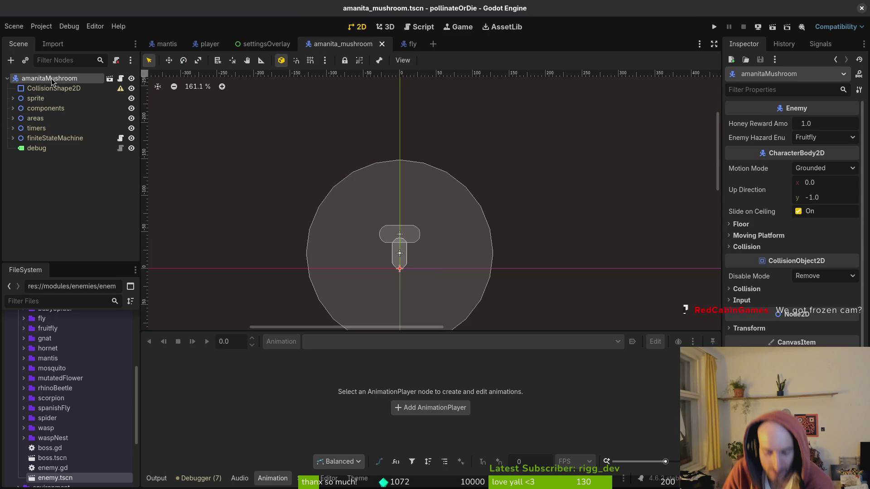
pyautogui.click(829, 140)
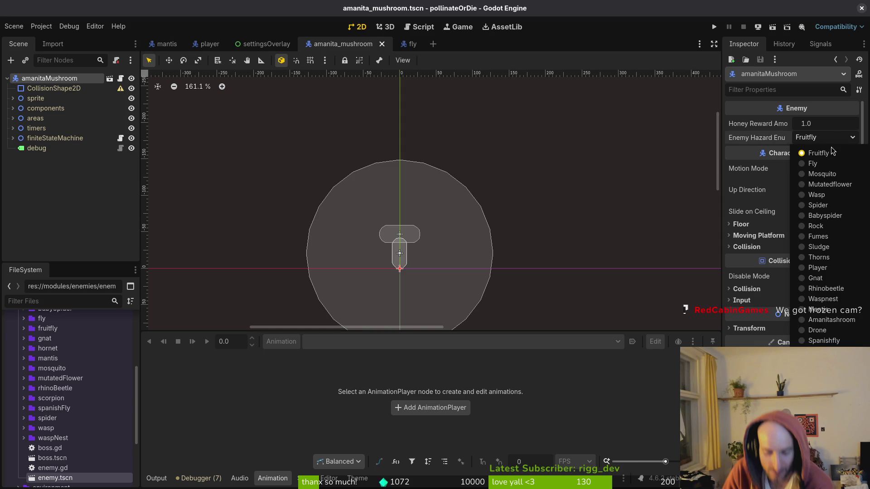
pyautogui.click(833, 320)
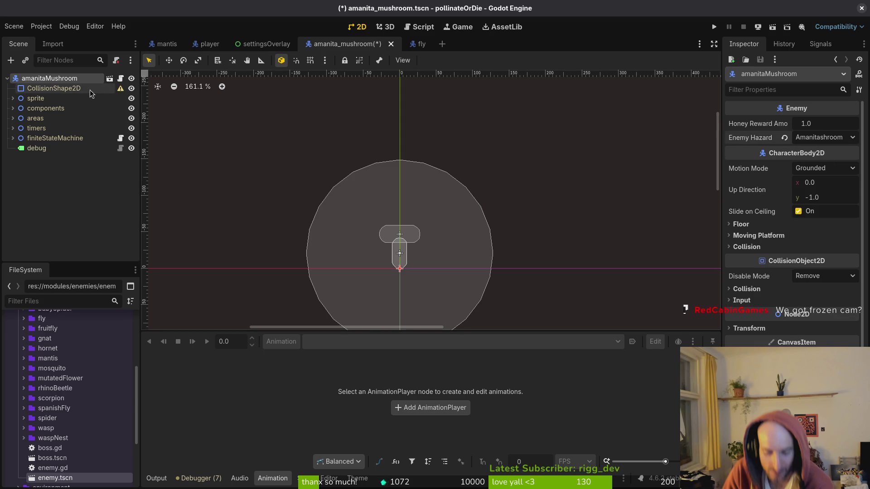
pyautogui.hotkey('ctrl', 's')
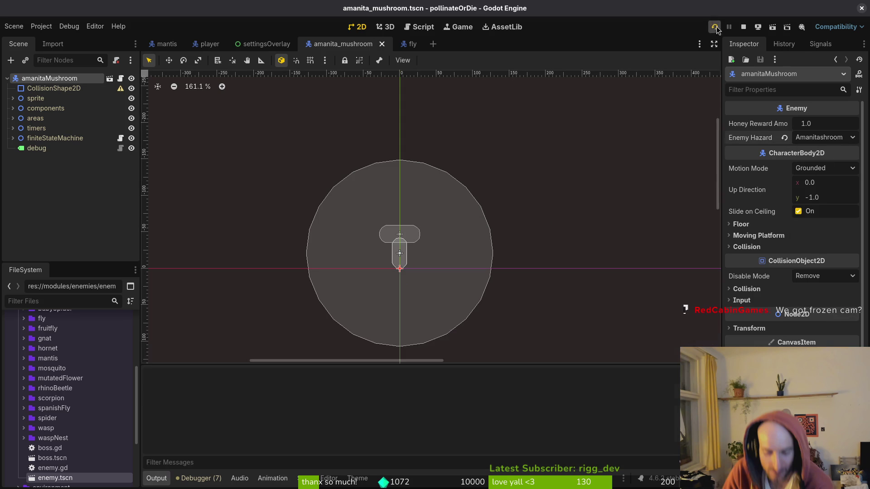
pyautogui.click(715, 28)
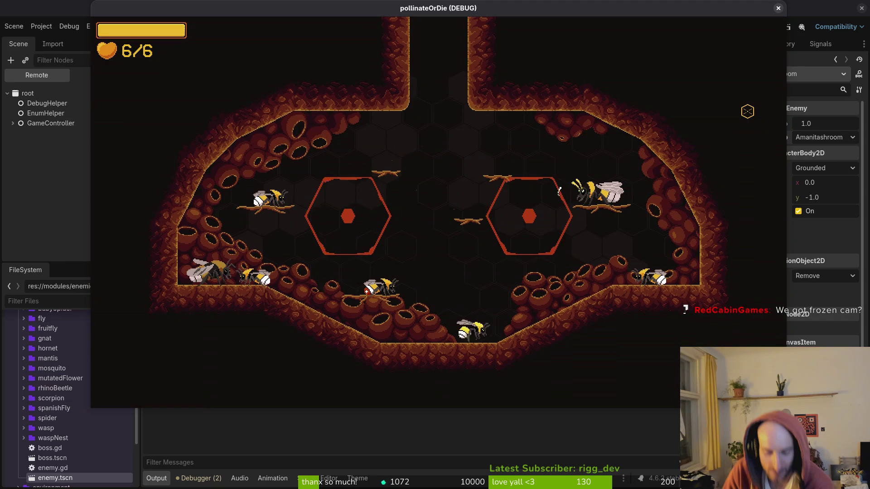
pyautogui.press('Escape')
pyautogui.press('Left')
pyautogui.press('Return')
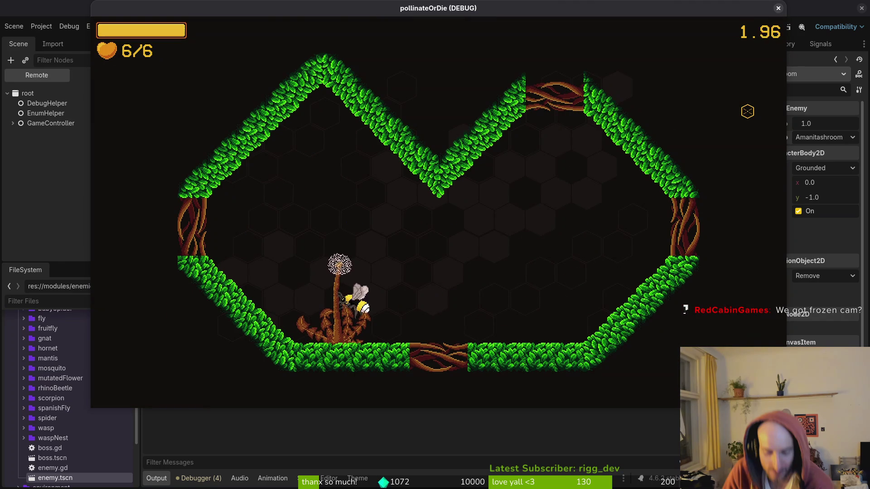
pyautogui.press('Escape')
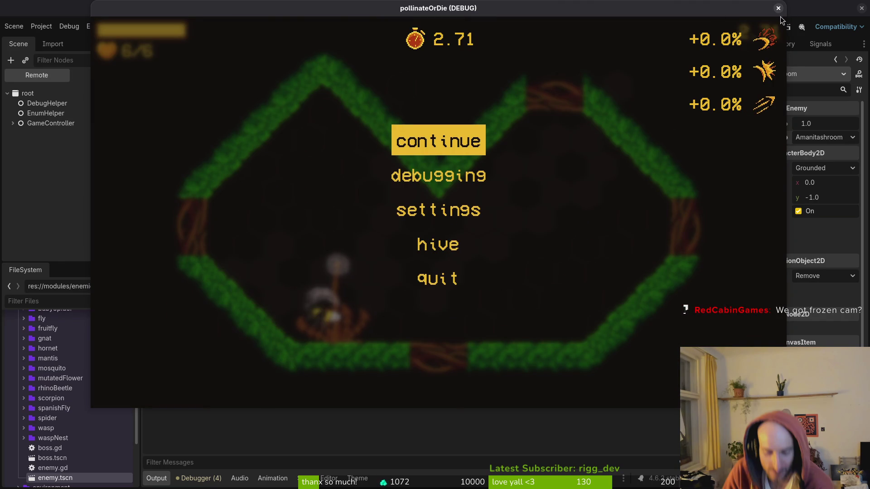
pyautogui.click(781, 8)
pyautogui.click(198, 479)
pyautogui.click(154, 480)
# - Expand finiteStateMachine and inspect the spawning, idling and stunned states' properties
pyautogui.click(13, 139)
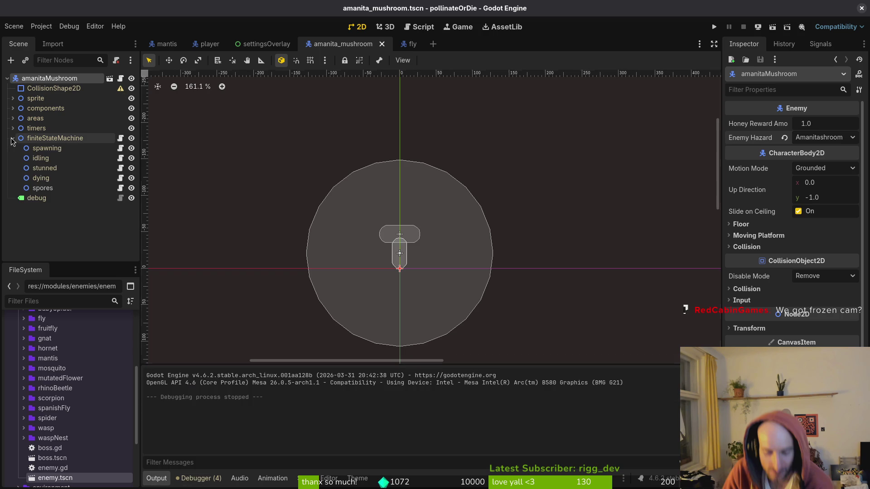
pyautogui.click(43, 149)
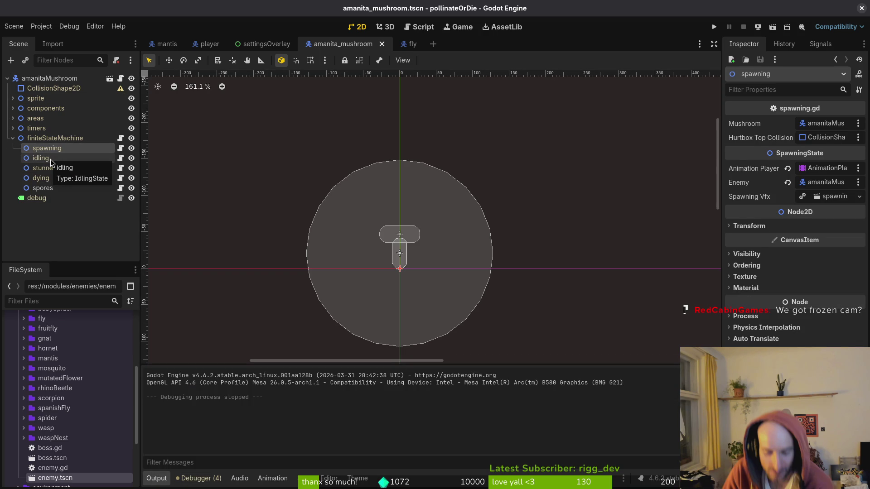
pyautogui.click(50, 159)
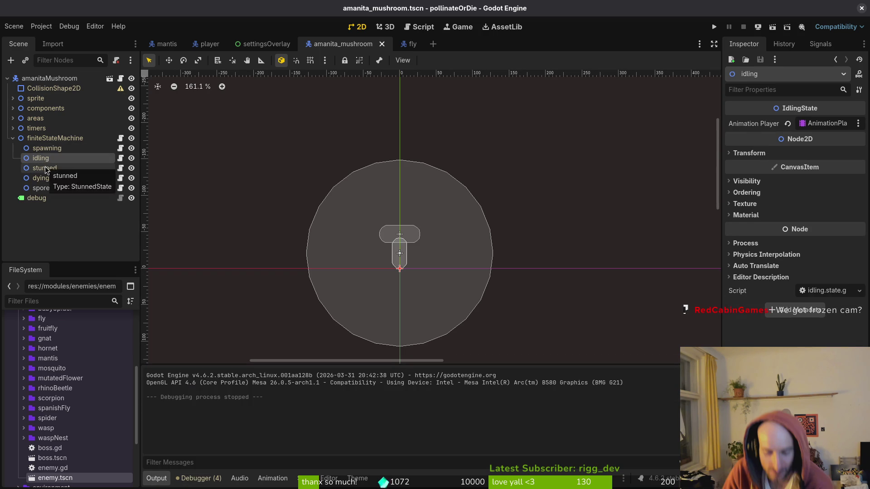
pyautogui.click(45, 168)
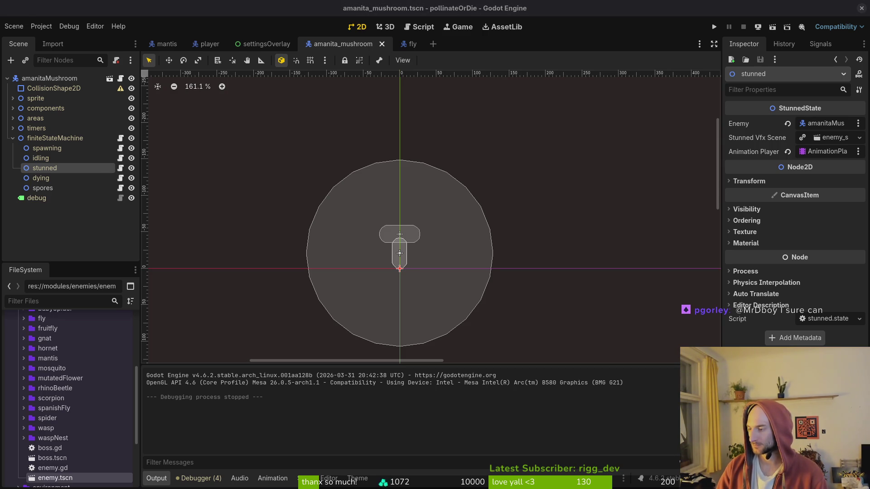
pyautogui.hotkey('alt', 'Tab')
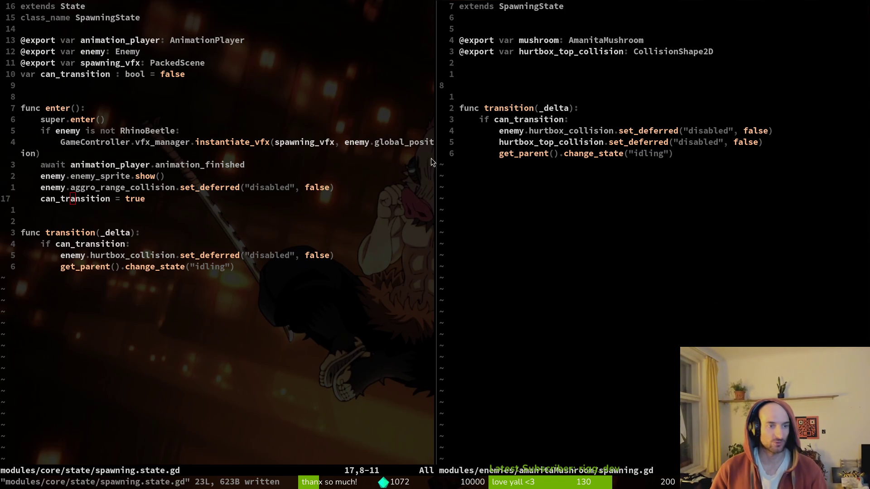
# - Find and open modules/enemies/enemy.gd in the right Vim pane via the file finder
pyautogui.click(681, 100)
pyautogui.press('space')
pyautogui.press('f')
pyautogui.press('f')
pyautogui.write('enemy')
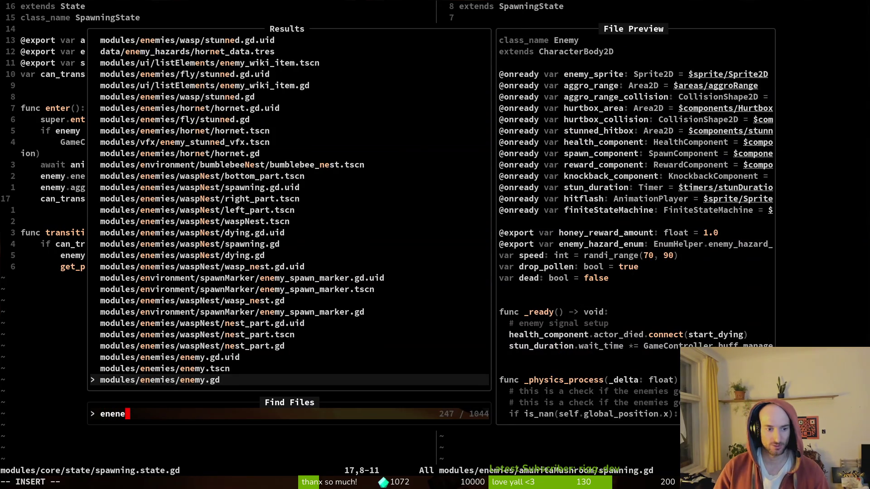
pyautogui.press('Return')
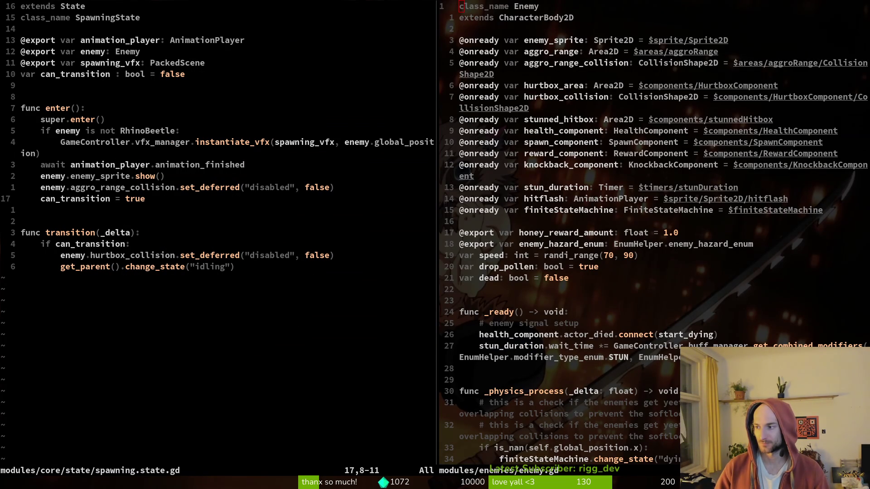
pyautogui.hotkey('alt', 'Tab')
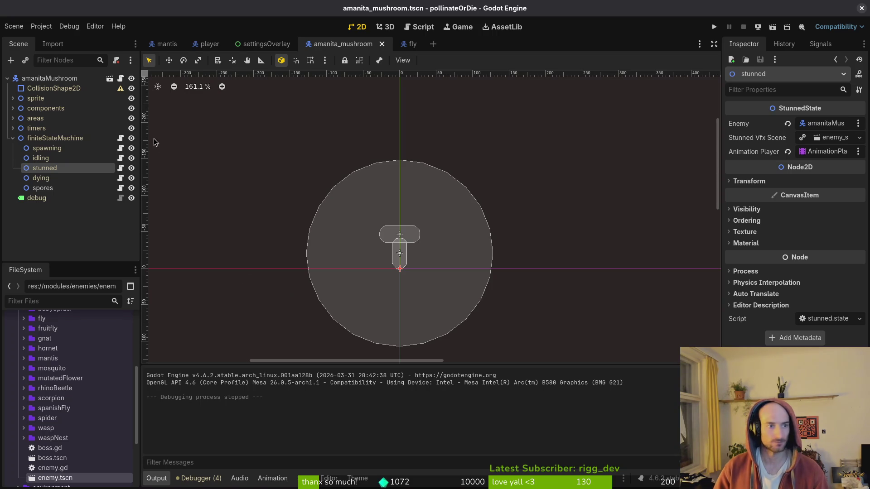
# - Expand the sprite node, toggle Sprite2D's visibility on and off, and save the scene
pyautogui.click(12, 98)
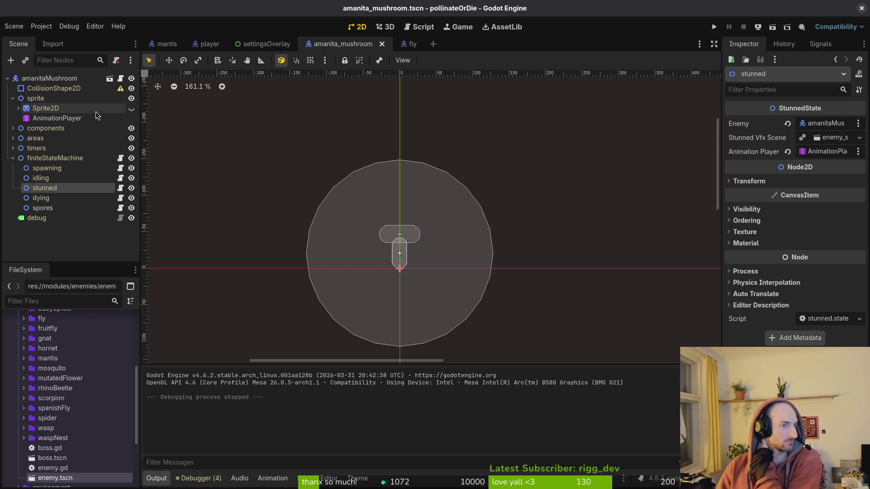
pyautogui.click(19, 108)
pyautogui.click(19, 109)
pyautogui.click(95, 111)
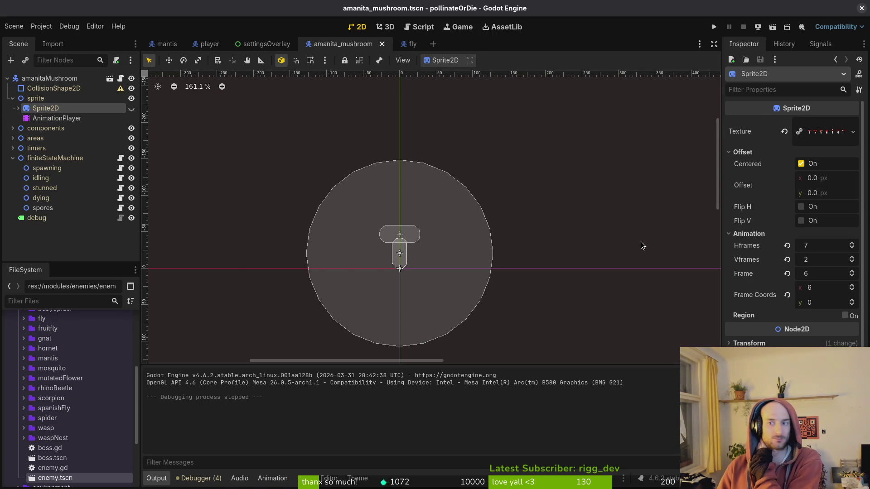
pyautogui.click(131, 109)
pyautogui.click(132, 111)
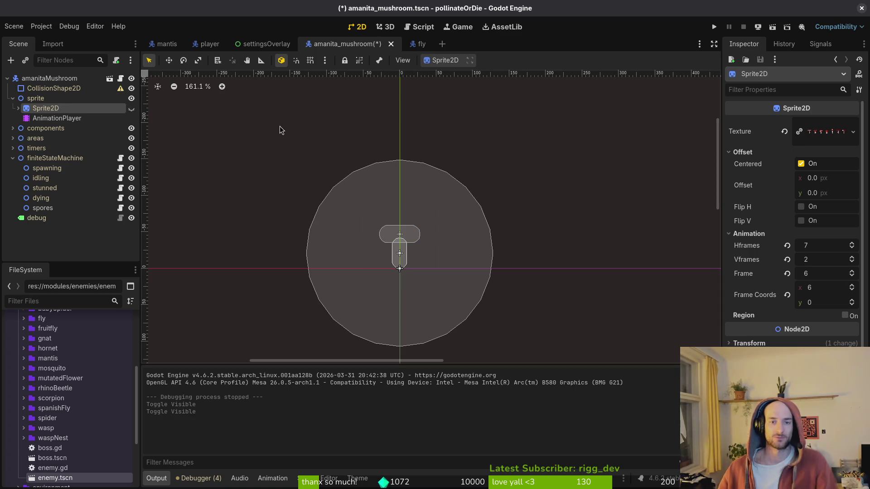
pyautogui.click(38, 218)
pyautogui.hotkey('ctrl', 's')
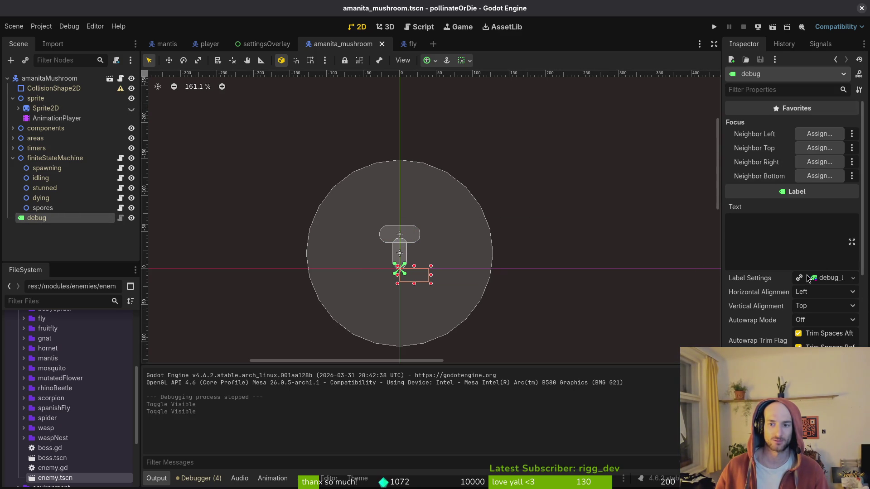
# - Collapse finiteStateMachine and select the mushroom's CollisionShape2D
pyautogui.click(13, 158)
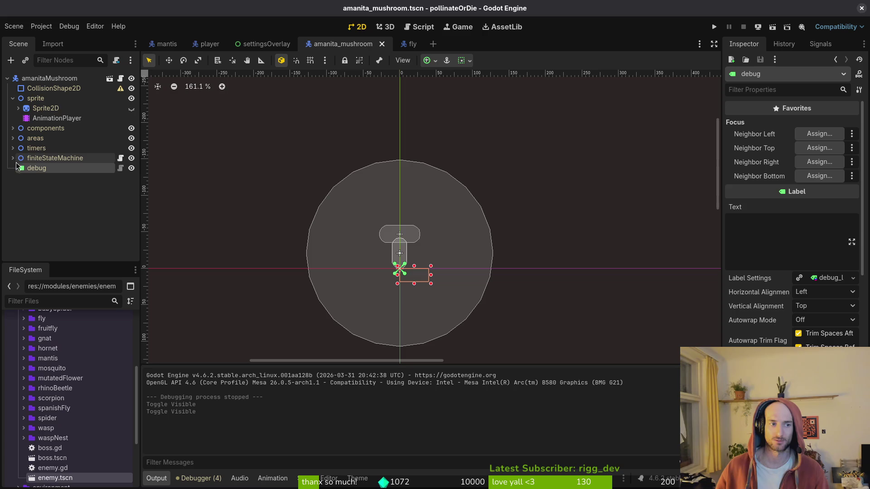
pyautogui.click(47, 178)
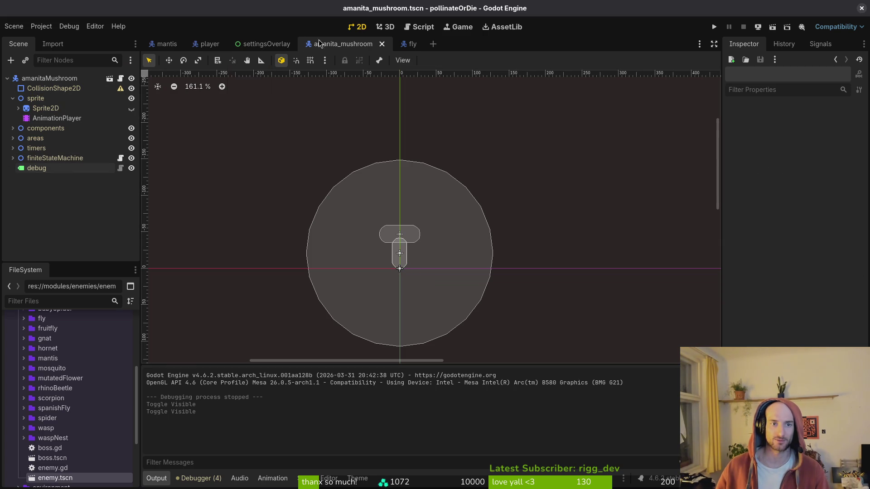
pyautogui.click(401, 44)
pyautogui.click(335, 44)
pyautogui.click(95, 88)
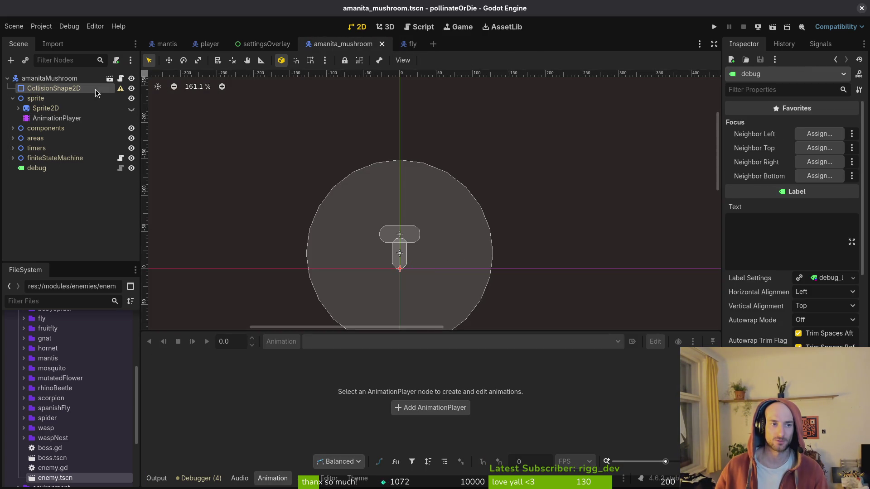
# - Unhide Sprite2D and give CollisionShape2D a new CapsuleShape2D fitted over the mushroom's stem
pyautogui.click(131, 109)
pyautogui.click(859, 124)
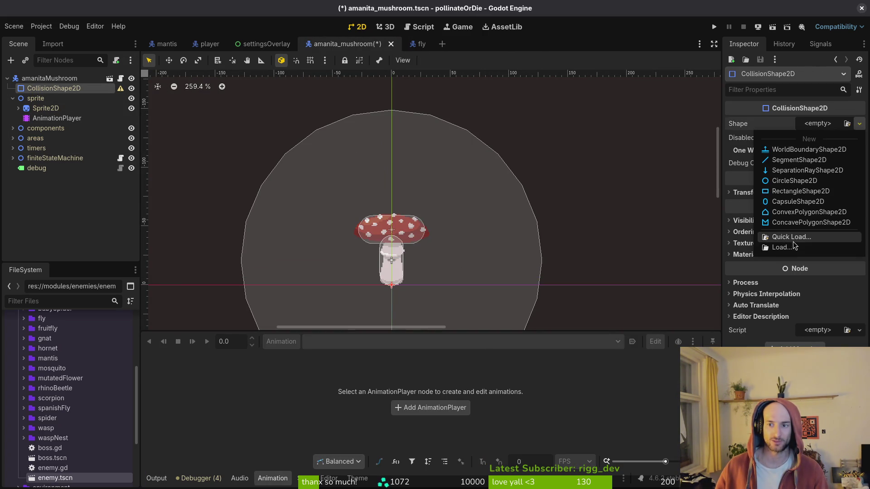
pyautogui.click(798, 202)
pyautogui.scroll(3, 421, 272)
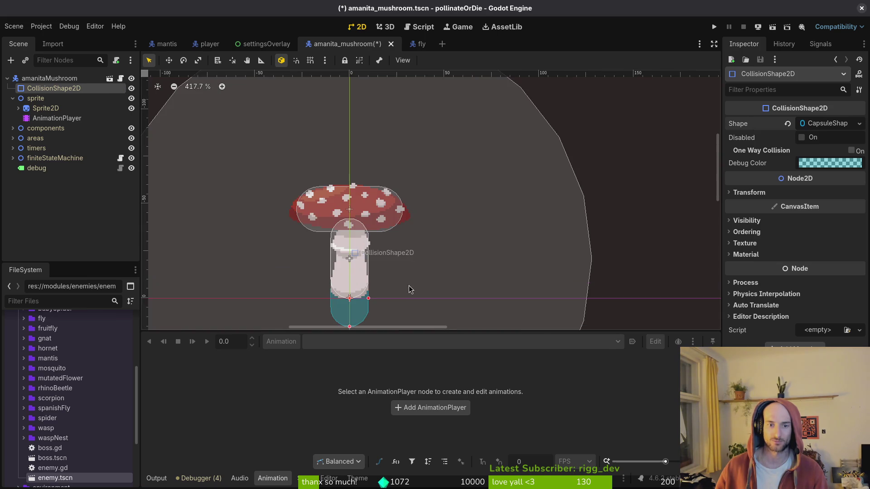
pyautogui.moveTo(392, 265); pyautogui.dragTo(392, 236)
pyautogui.scroll(3, 383, 240)
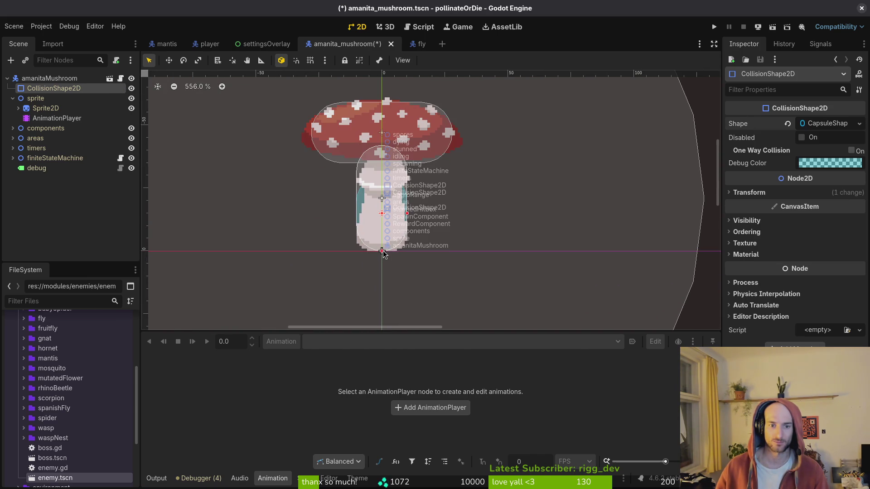
pyautogui.moveTo(382, 253)
pyautogui.mouseDown()
pyautogui.moveTo(286, 272)
pyautogui.moveTo(289, 291)
pyautogui.moveTo(399, 223)
pyautogui.moveTo(383, 223)
pyautogui.mouseUp()
# - Save the scene and run the project to its level selector
pyautogui.hotkey('ctrl', 's')
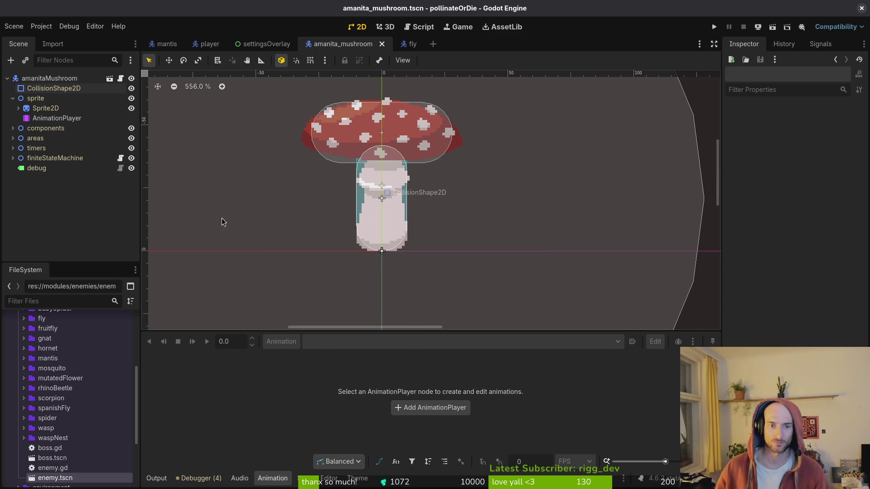
pyautogui.click(714, 27)
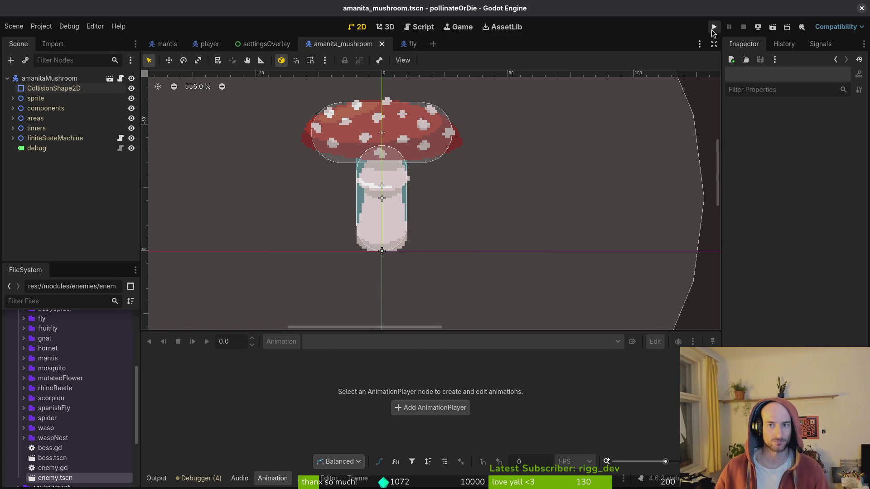
pyautogui.press('Return')
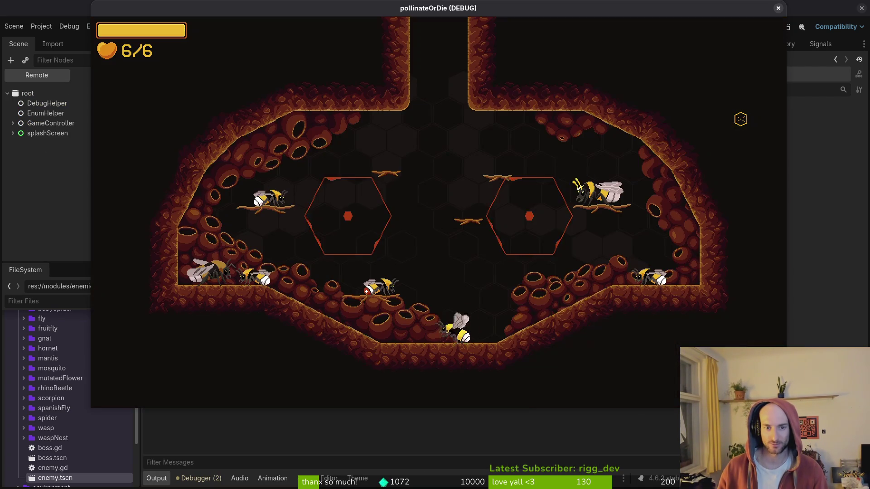
# - Load level 3-1 to playtest the mushroom, then pause and close the game window
pyautogui.press('Left')
pyautogui.press('Return')
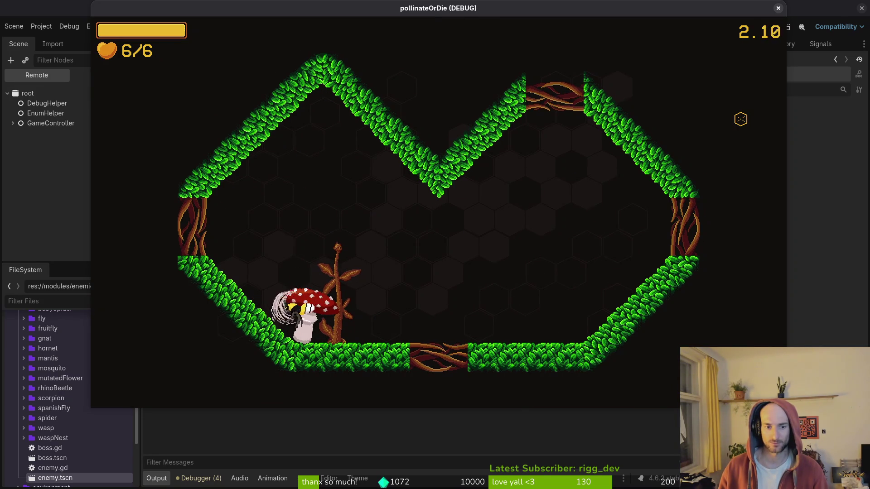
pyautogui.press('Escape')
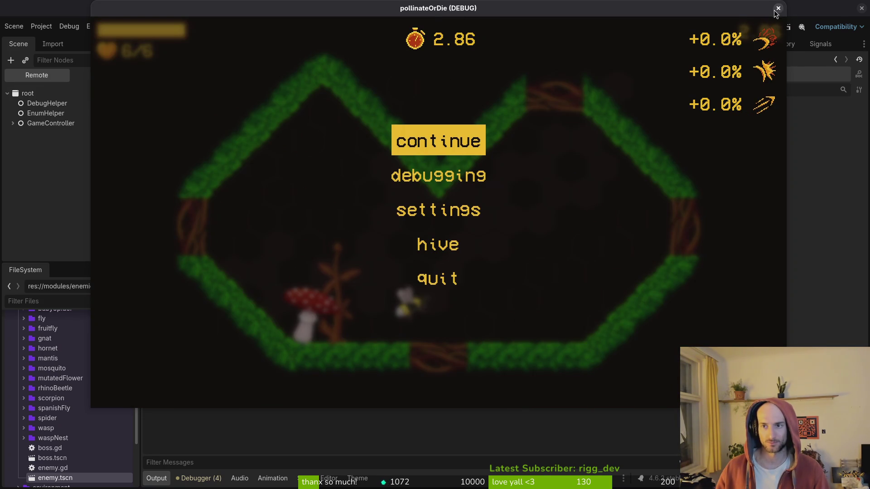
pyautogui.click(778, 9)
pyautogui.hotkey('ctrl', 'shift', 'o')
# - Open devlevel.tscn, move an enemy spawn marker lower, set it to Amanitashroom, and save
pyautogui.write('devle')
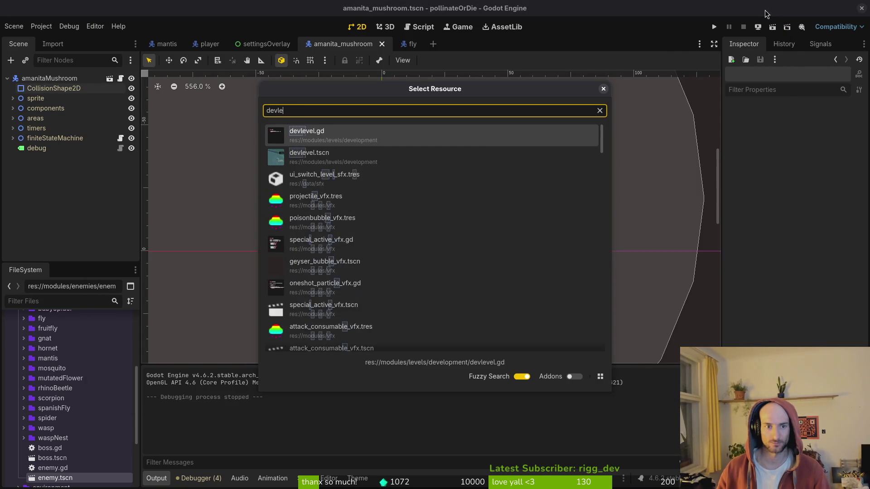
pyautogui.press('Return')
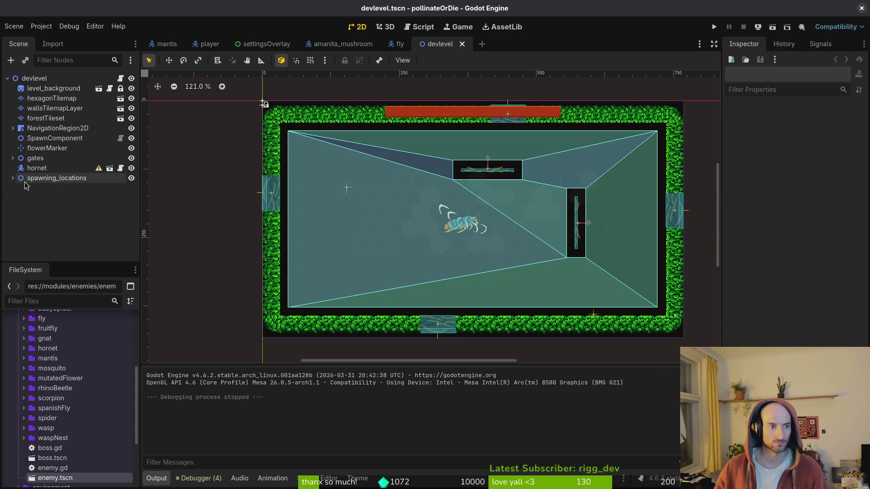
pyautogui.click(12, 178)
pyautogui.click(68, 198)
pyautogui.moveTo(347, 187)
pyautogui.mouseDown()
pyautogui.moveTo(390, 307)
pyautogui.moveTo(376, 304)
pyautogui.mouseUp()
pyautogui.click(832, 123)
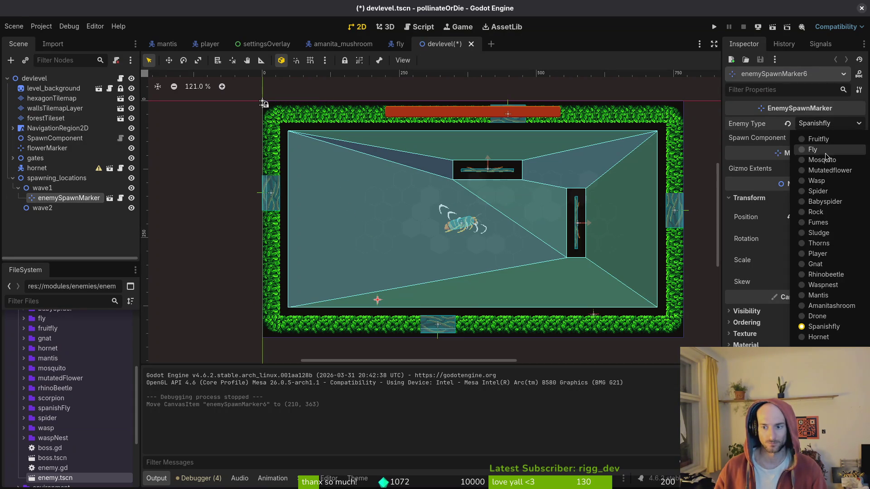
pyautogui.click(825, 305)
pyautogui.hotkey('ctrl', 's')
# - Playtest the new spawn against the hornet, stop the game, and collapse spawning_locations
pyautogui.click(714, 27)
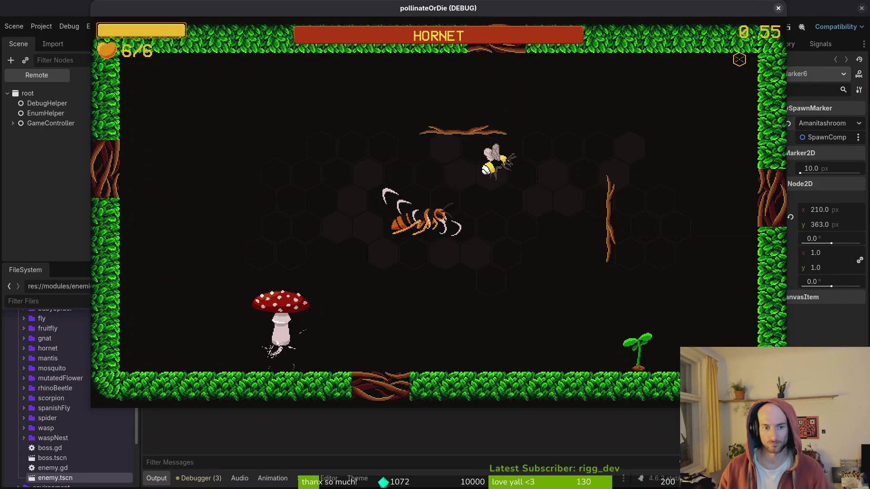
pyautogui.press('space')
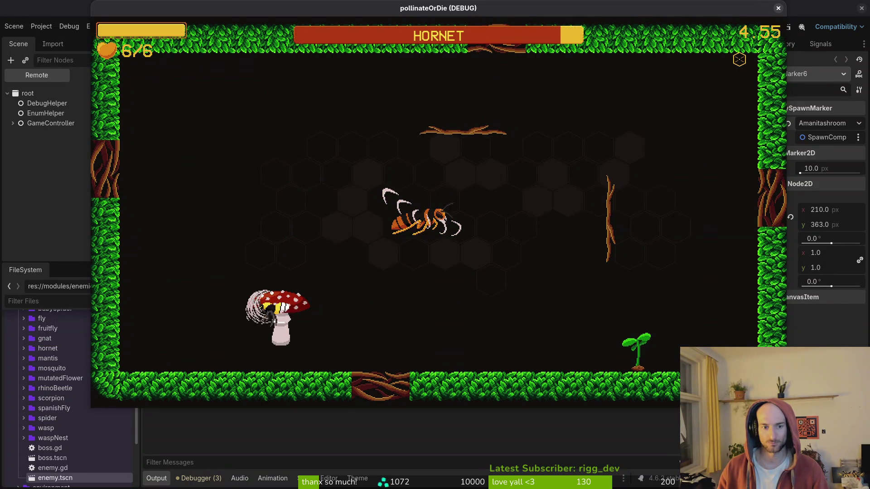
pyautogui.press('Escape')
pyautogui.click(778, 8)
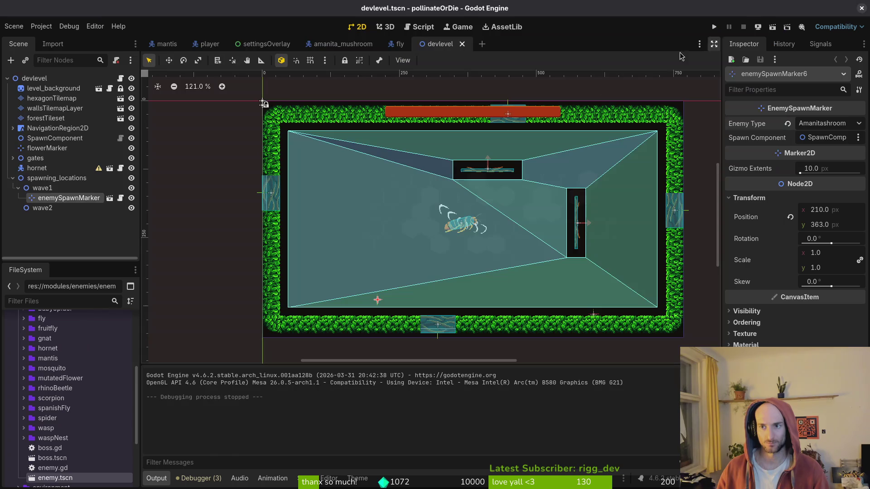
pyautogui.click(12, 178)
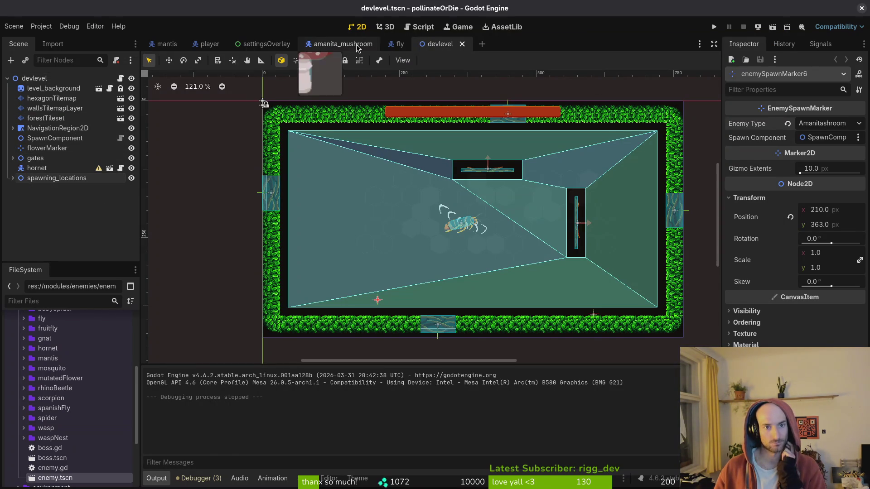
# - In the amanita_mushroom scene, inspect the spawning state and select the mushroom's AnimationPlayer
pyautogui.click(343, 44)
pyautogui.click(12, 108)
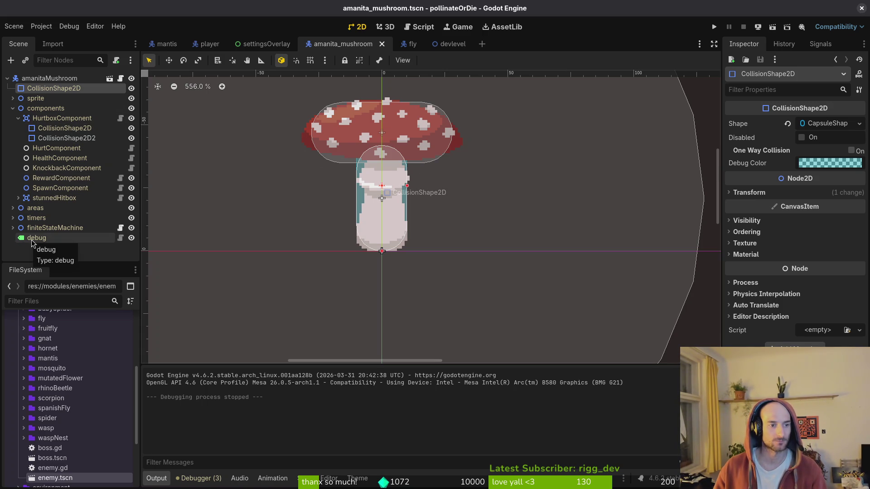
pyautogui.click(13, 228)
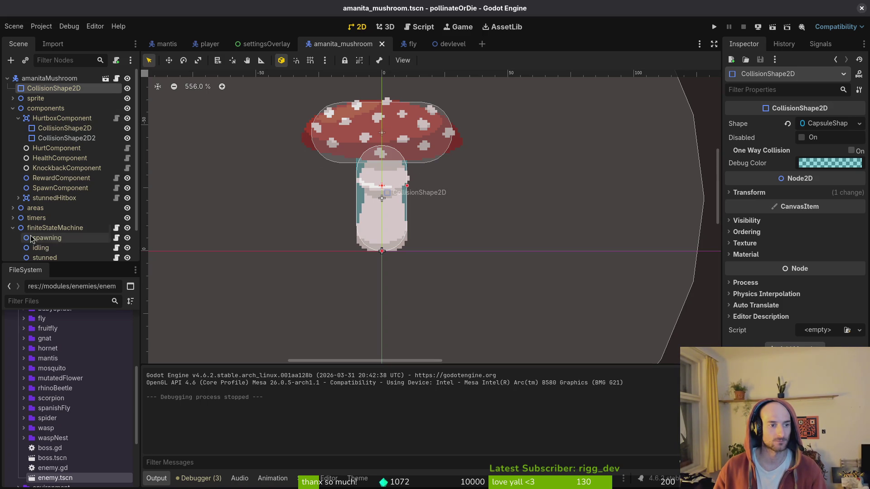
pyautogui.click(45, 238)
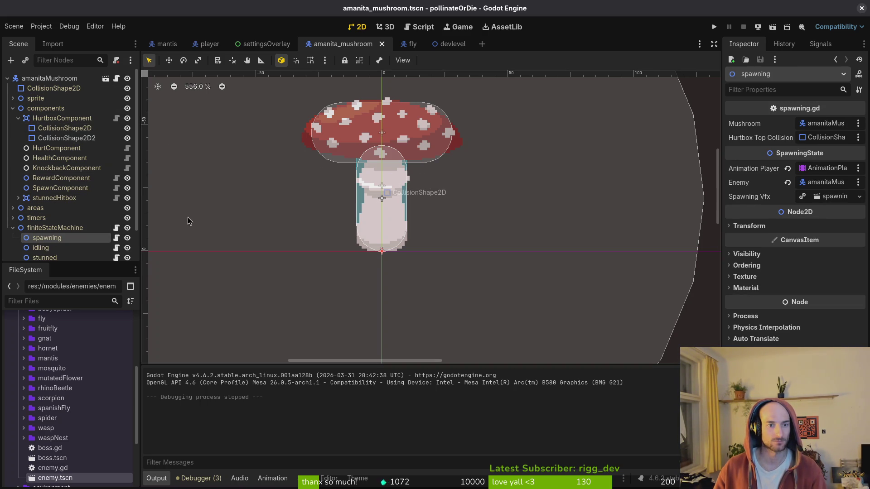
pyautogui.click(13, 108)
pyautogui.click(13, 99)
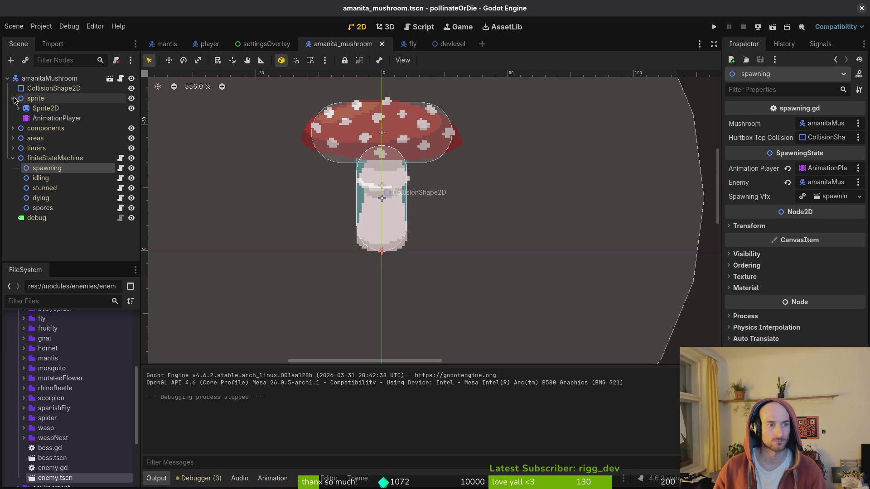
pyautogui.click(44, 119)
pyautogui.click(379, 343)
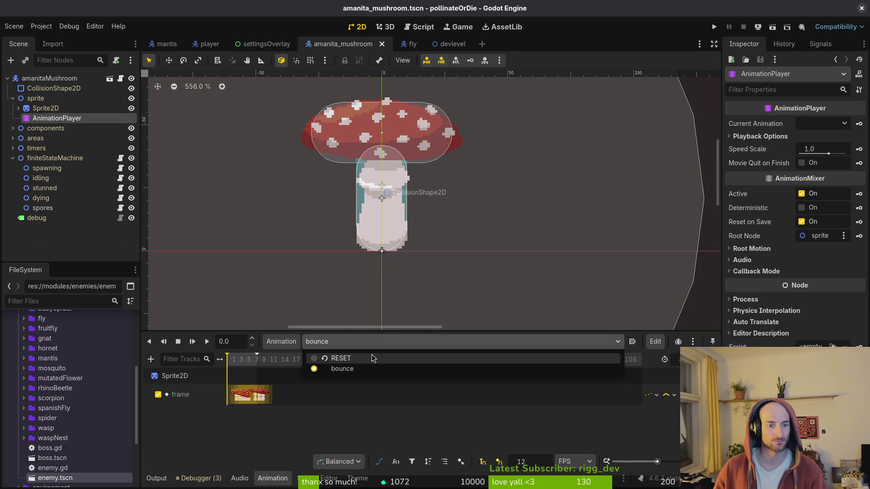
# - Create a new animation named 'spawning' on the mushroom's AnimationPlayer
pyautogui.click(280, 342)
pyautogui.click(281, 342)
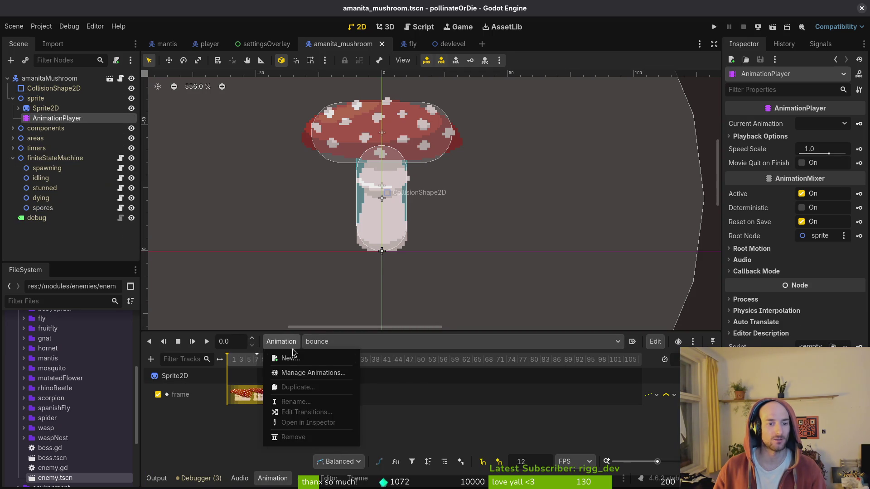
pyautogui.click(293, 359)
pyautogui.write('spawning')
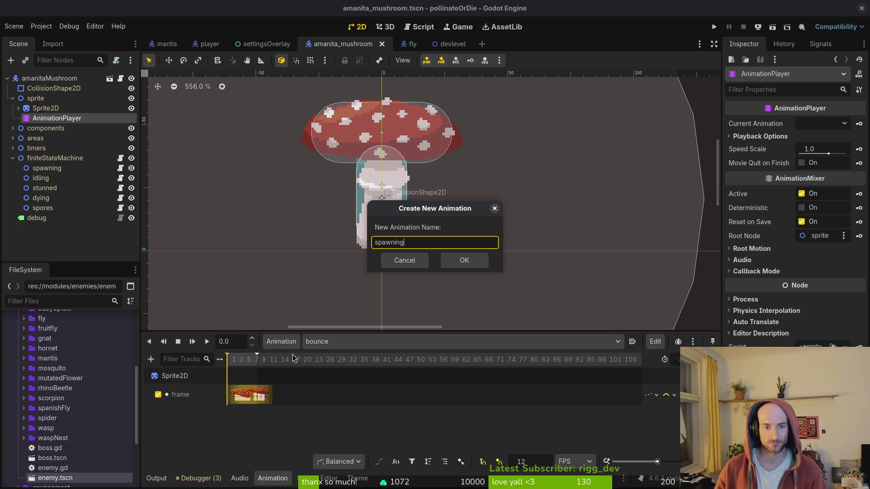
pyautogui.press('Return')
# - Set the spawning animation to autoplay on load, matching the fly scene's spawning animation
pyautogui.click(400, 44)
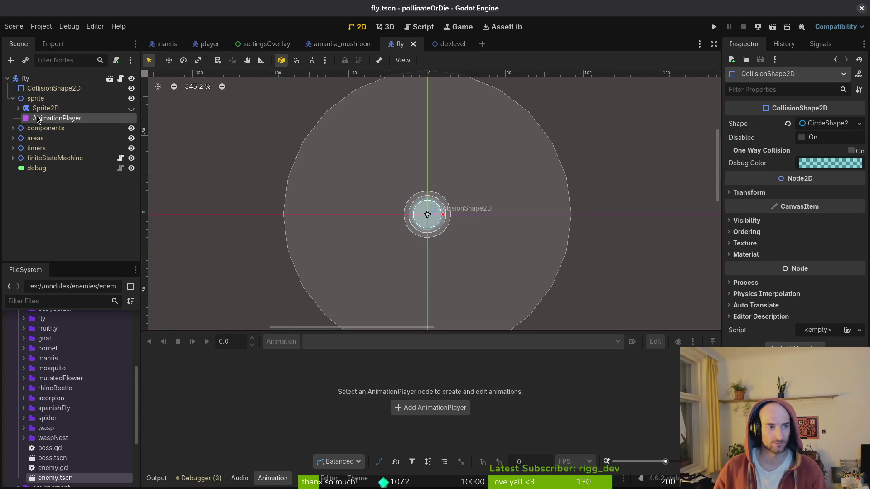
pyautogui.click(38, 118)
pyautogui.click(370, 345)
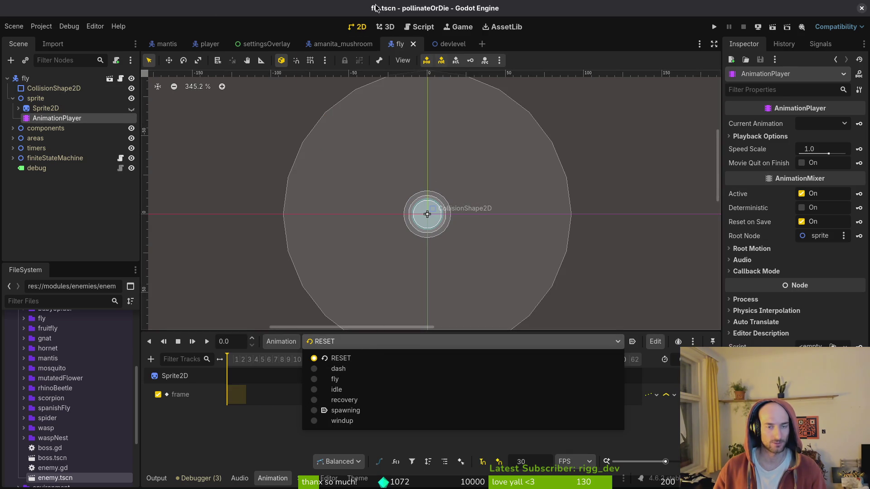
pyautogui.click(328, 62)
pyautogui.click(343, 44)
pyautogui.click(632, 343)
pyautogui.click(410, 44)
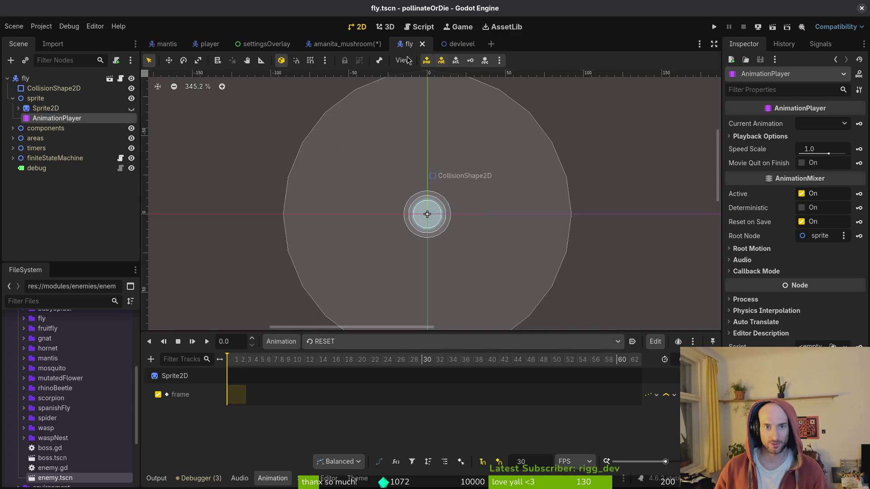
pyautogui.click(362, 342)
pyautogui.click(375, 413)
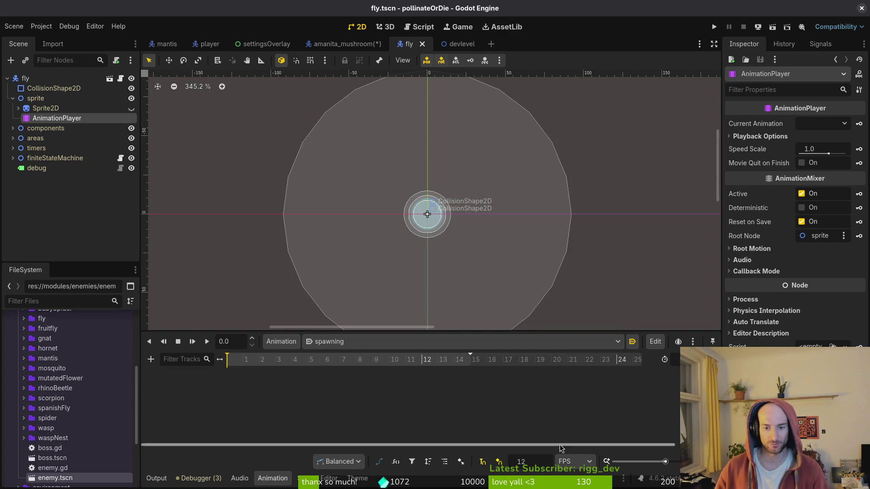
pyautogui.click(343, 44)
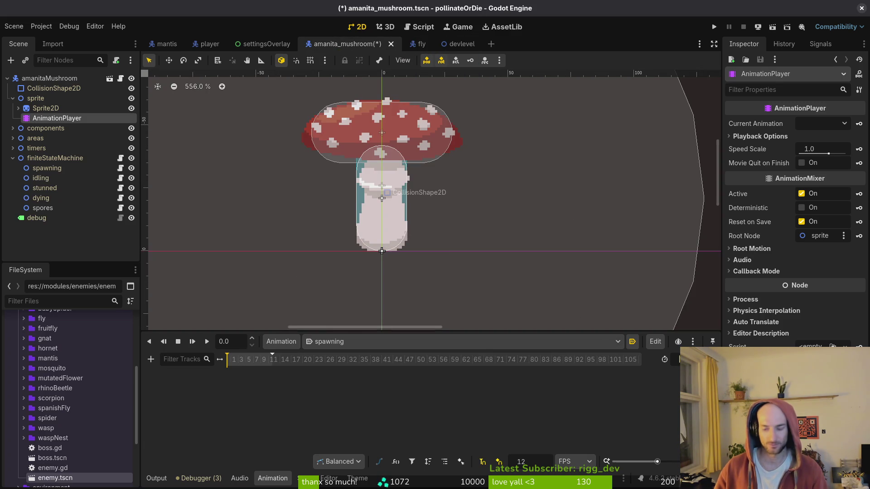
# - Save the amanita_mushroom scene and run the game with F5
pyautogui.hotkey('ctrl', 's')
pyautogui.scroll(2, 314, 369)
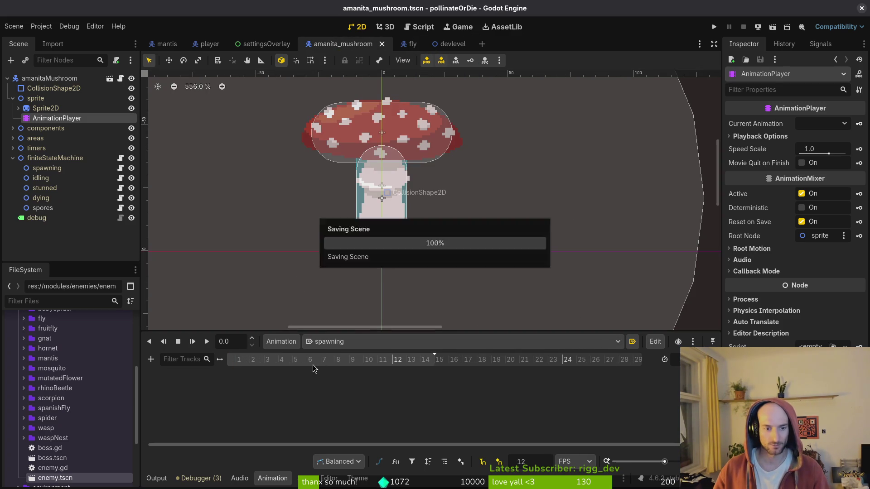
pyautogui.hscroll(-1, 335, 367)
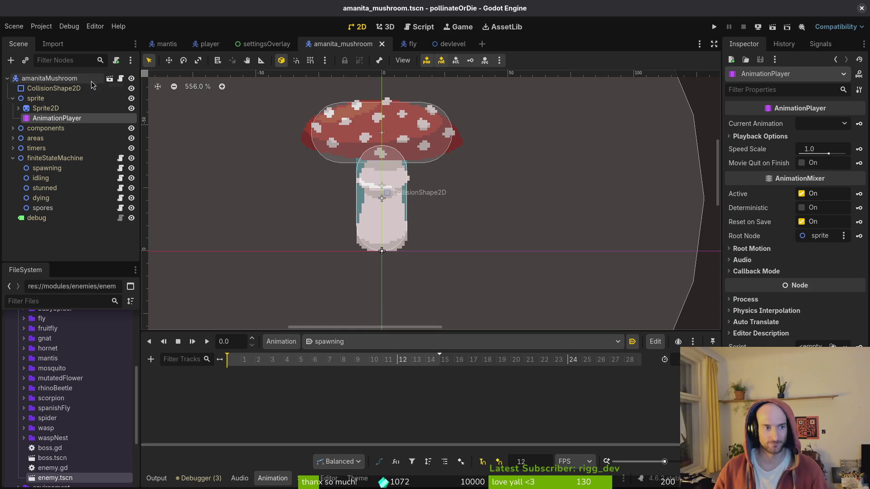
pyautogui.press('F5')
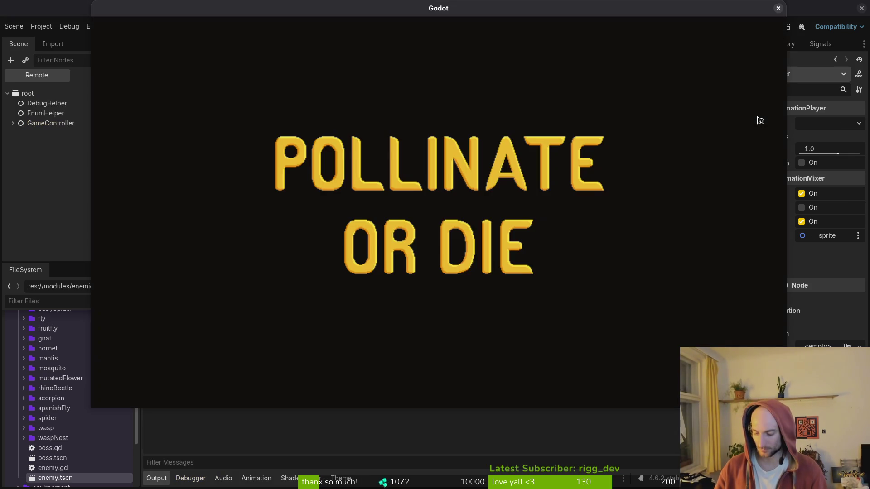
# - Enter a level and turn on Debugging state labels from the pause menu, then pause again
pyautogui.press('Return')
pyautogui.press('Escape')
pyautogui.press('Down')
pyautogui.press('Return')
pyautogui.press('Down')
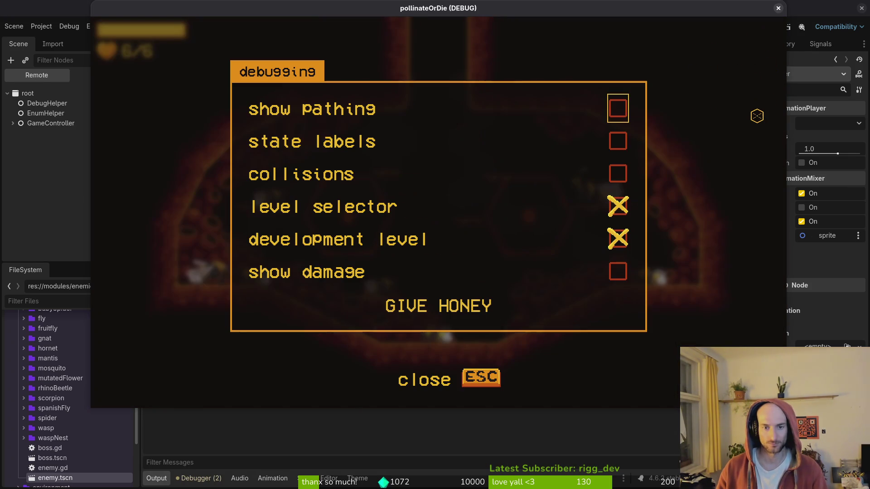
pyautogui.press('Return')
pyautogui.press('Down')
pyautogui.press('Escape')
pyautogui.press('Escape')
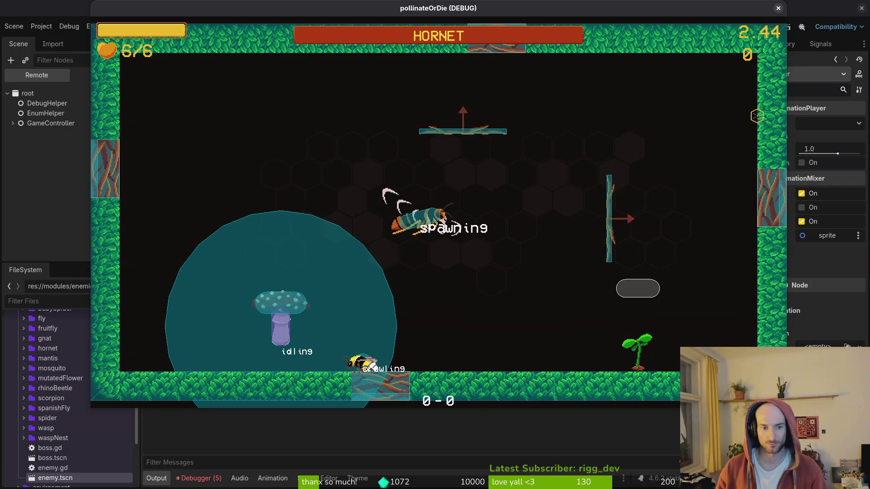
pyautogui.press('Escape')
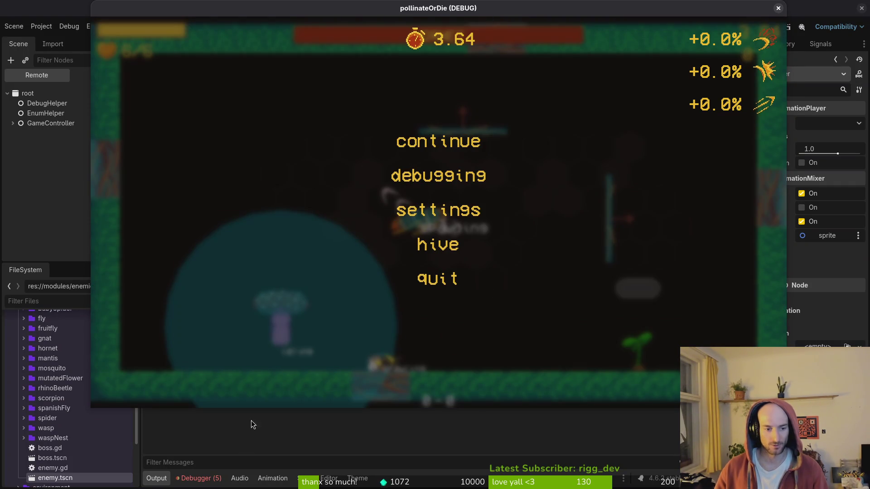
# - Review the debugger's runtime errors about the missing idle animation and view the Local scene tree
pyautogui.click(213, 478)
pyautogui.click(221, 366)
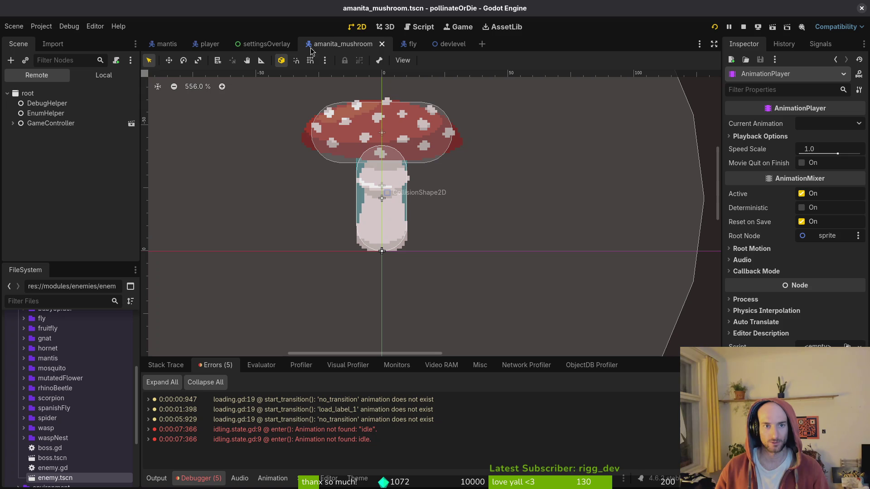
pyautogui.click(104, 75)
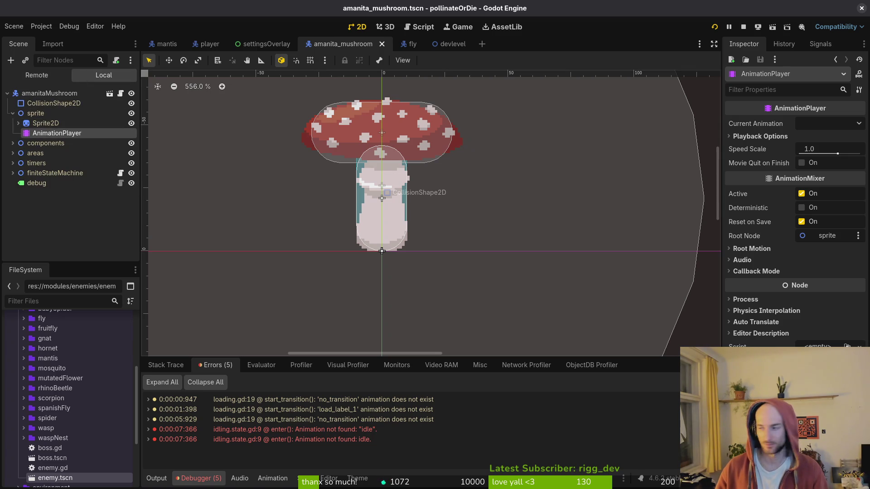
pyautogui.hotkey('alt', 'Tab')
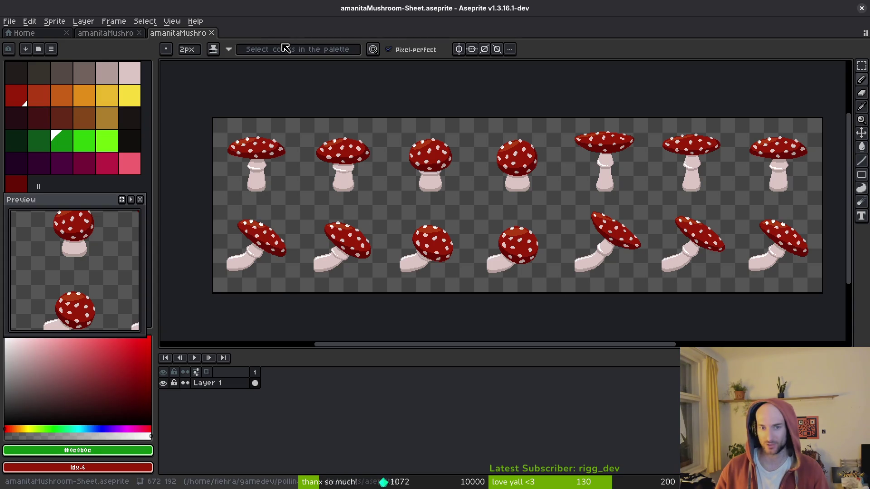
# - Close the exported sheet and add an empty frame, keeping the upright mushroom in frame 1
pyautogui.click(215, 34)
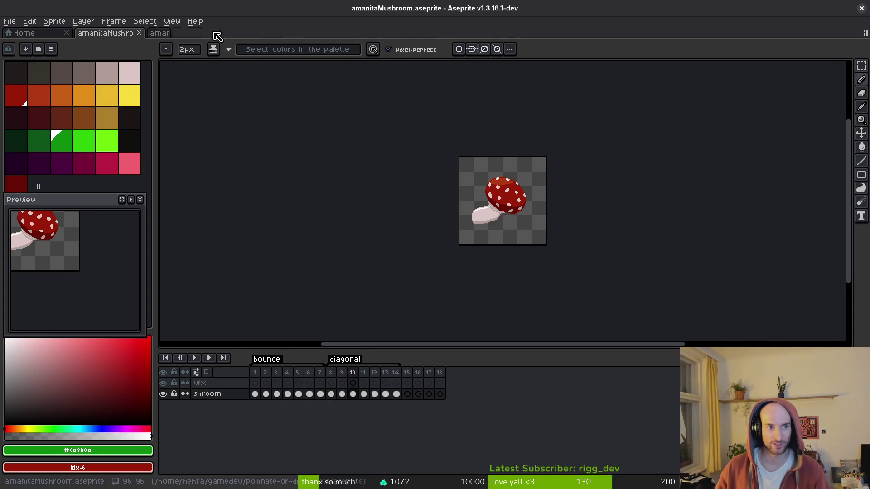
pyautogui.click(259, 376)
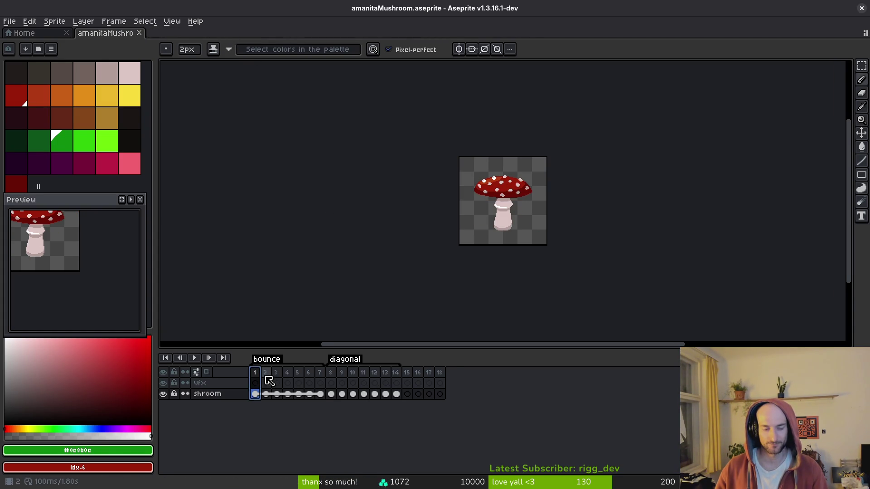
pyautogui.hotkey('alt', 'n')
pyautogui.moveTo(266, 381); pyautogui.dragTo(252, 381)
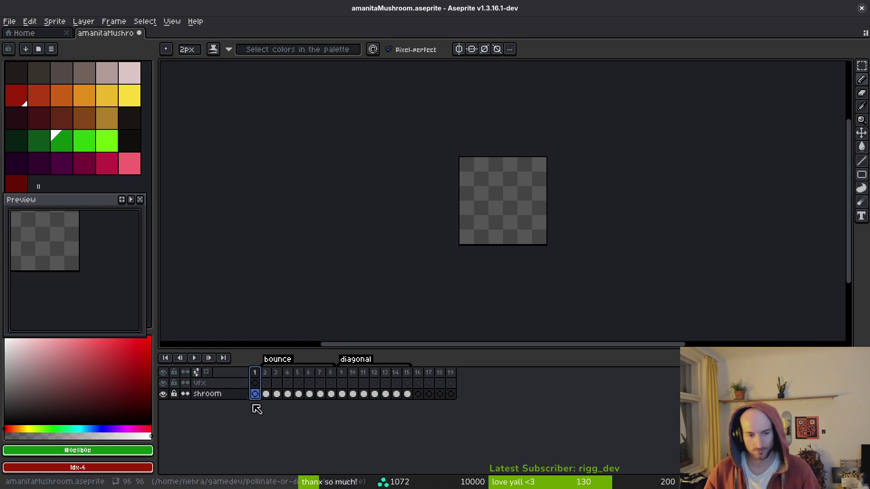
pyautogui.click(267, 394)
pyautogui.moveTo(274, 396); pyautogui.dragTo(256, 394)
# - Link the mushroom cels across frames 1–8
pyautogui.click(266, 395)
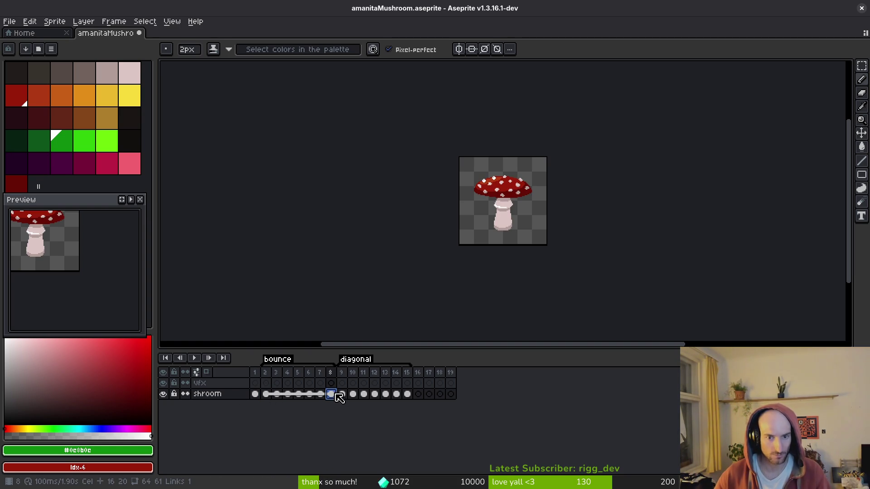
pyautogui.keyDown('shift'); pyautogui.click(260, 397); pyautogui.keyUp('shift')
pyautogui.rightClick(262, 399)
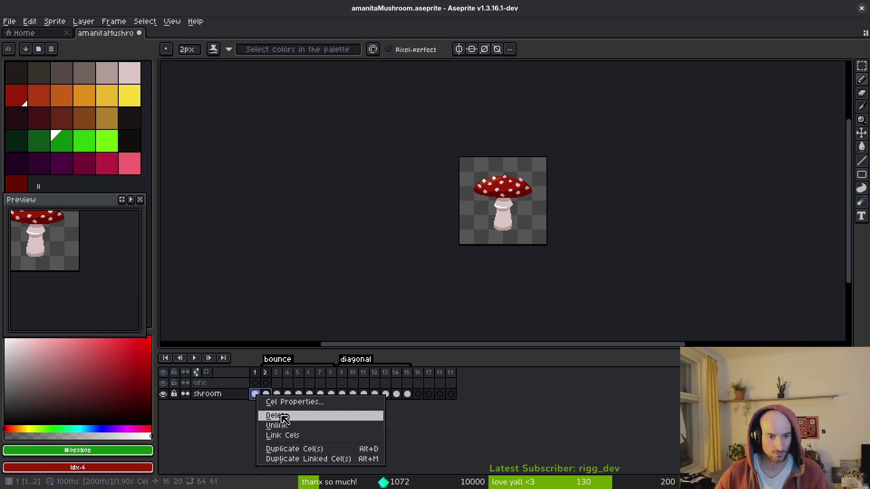
pyautogui.click(281, 434)
pyautogui.click(268, 397)
pyautogui.keyDown('shift'); pyautogui.click(266, 395); pyautogui.keyUp('shift')
pyautogui.rightClick(266, 395)
pyautogui.click(287, 434)
pyautogui.click(259, 396)
# - Insert an empty second frame and tag frames 1–2 as 'idle'
pyautogui.hotkey('alt', 'n')
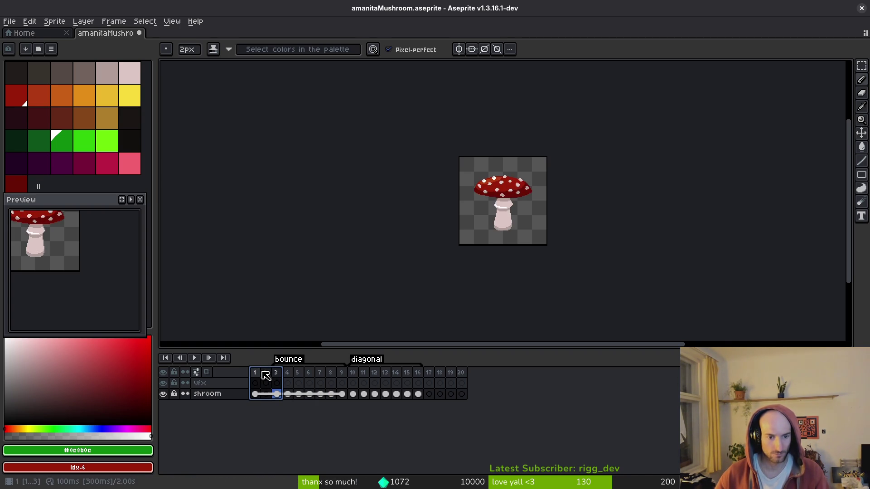
pyautogui.click(265, 374)
pyautogui.press('Delete')
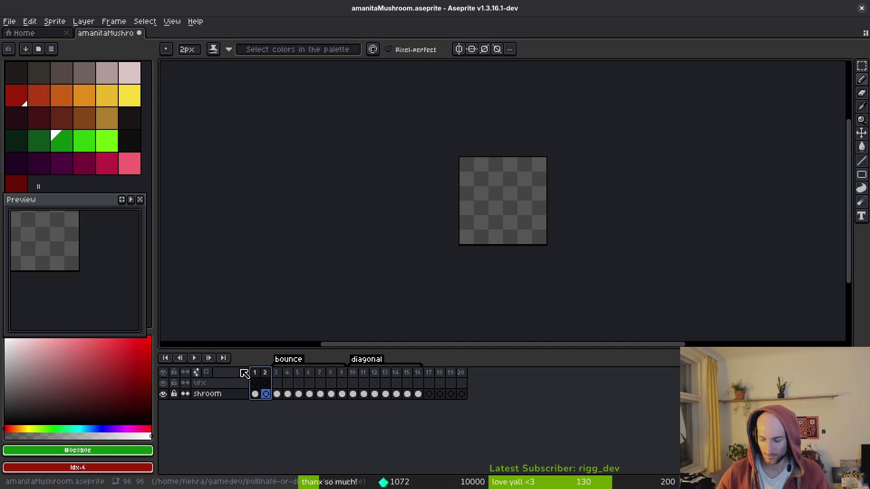
pyautogui.press('F2')
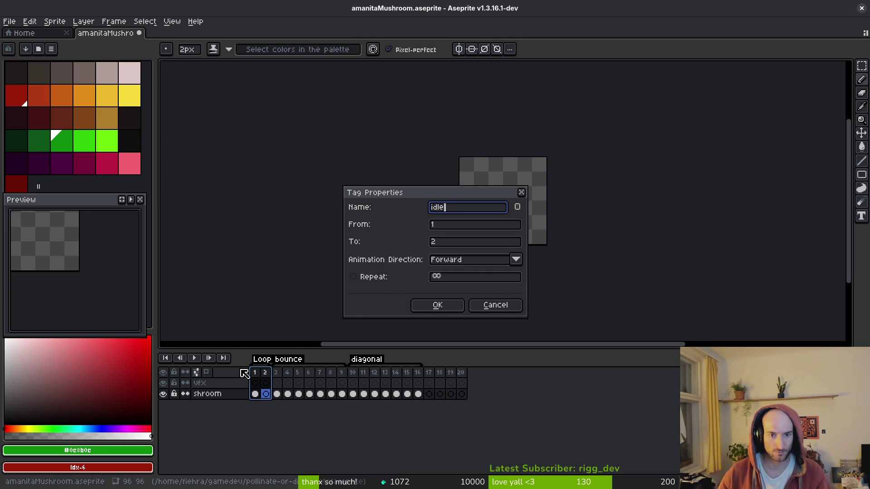
pyautogui.press('Return')
# - Copy frame 1's mushroom and go to the empty second frame
pyautogui.click(277, 394)
pyautogui.keyDown('shift'); pyautogui.click(288, 396); pyautogui.keyUp('shift')
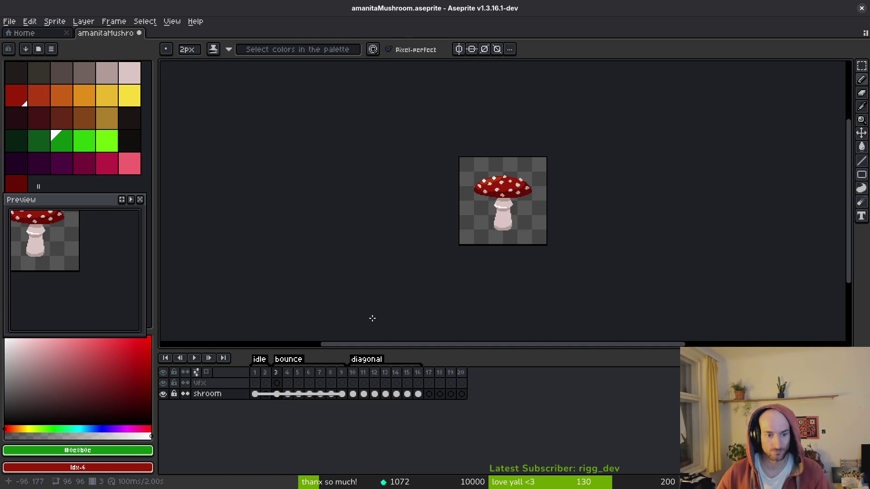
pyautogui.press('i')
pyautogui.press('Right')
pyautogui.click(255, 394)
pyautogui.hotkey('ctrl', 'c')
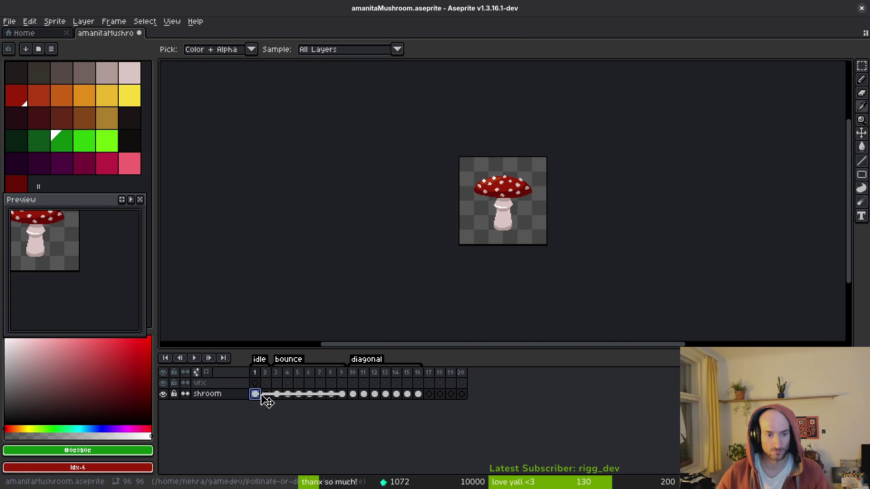
pyautogui.click(270, 396)
# - Pick the stem's pale pink colour with the pencil tool active
pyautogui.press('b')
pyautogui.scroll(4, 519, 195)
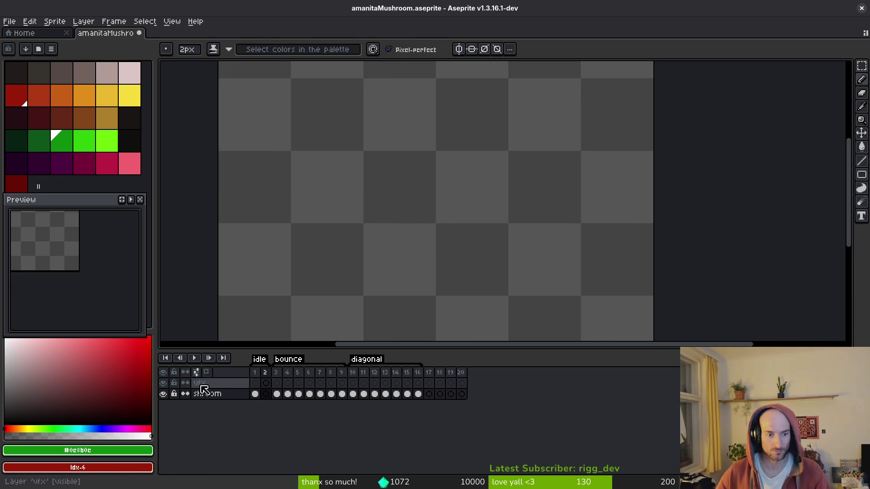
pyautogui.click(196, 372)
pyautogui.scroll(-2, 390, 305)
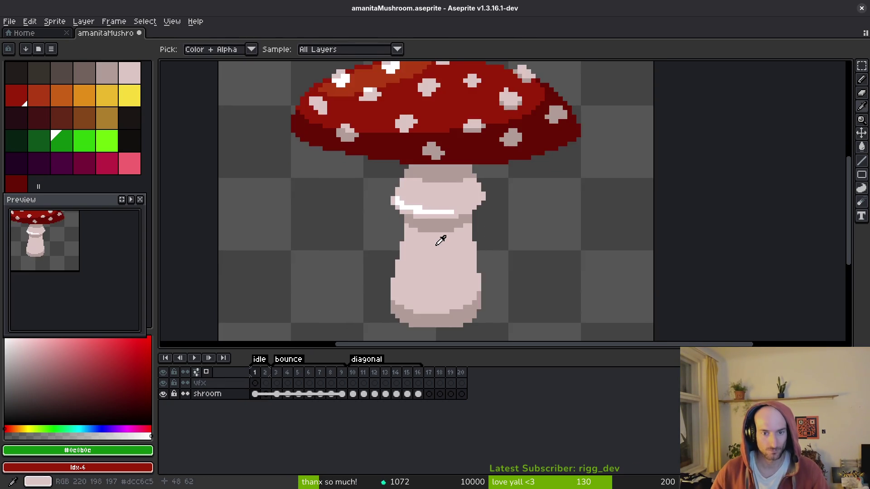
pyautogui.keyDown('alt'); pyautogui.click(433, 250); pyautogui.keyUp('alt')
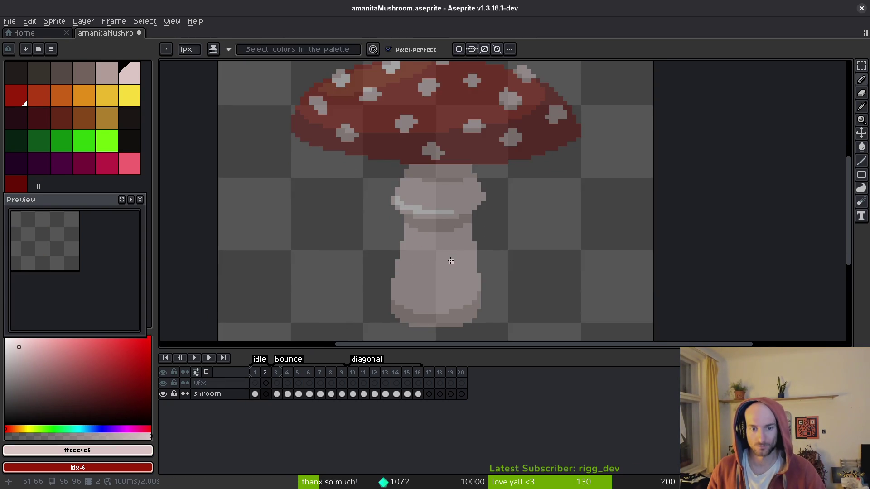
pyautogui.press('alt')
# - Quit and close the running game window
pyautogui.hotkey('alt', 'Tab')
pyautogui.click(467, 272)
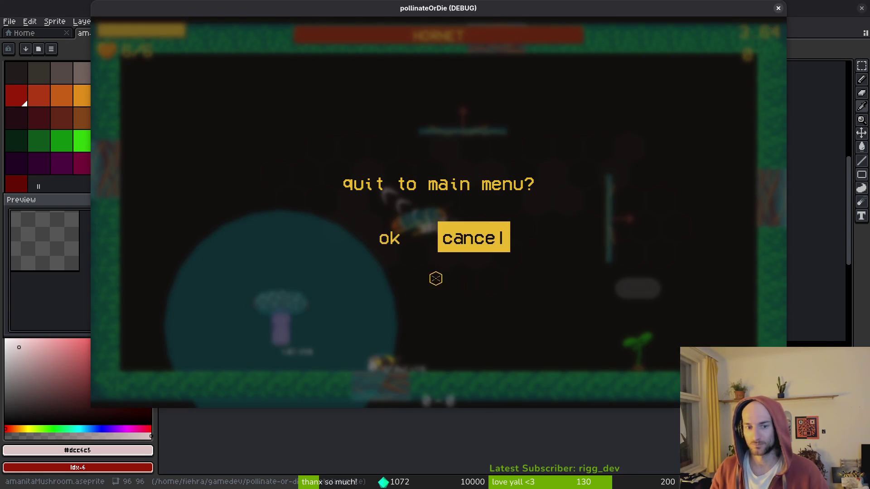
pyautogui.click(778, 8)
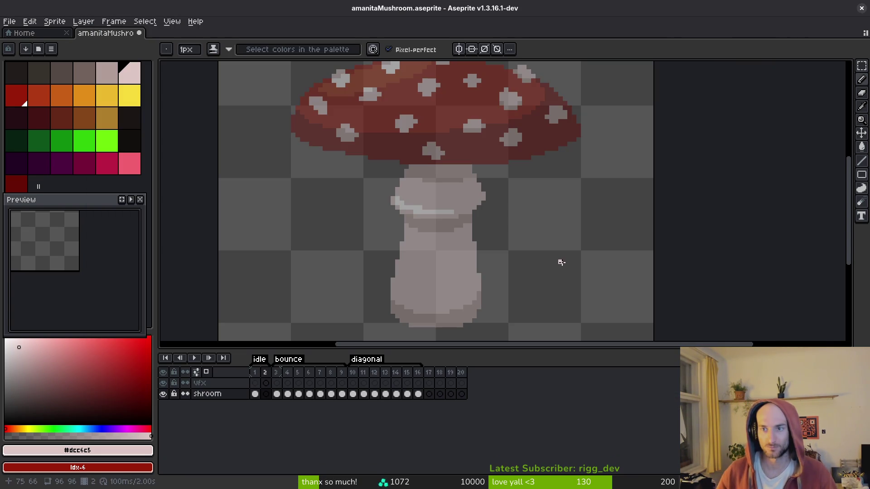
# - Play the animation to check the idle motion
pyautogui.scroll(-2, 471, 275)
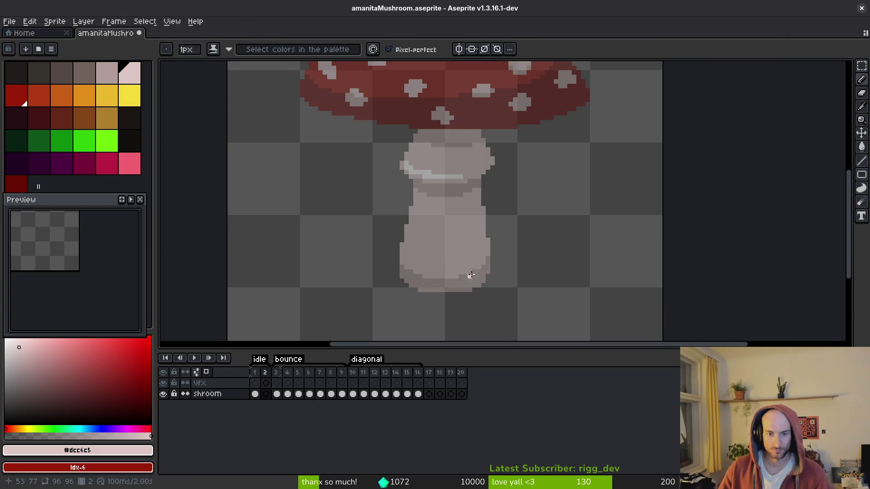
pyautogui.scroll(1, 434, 196)
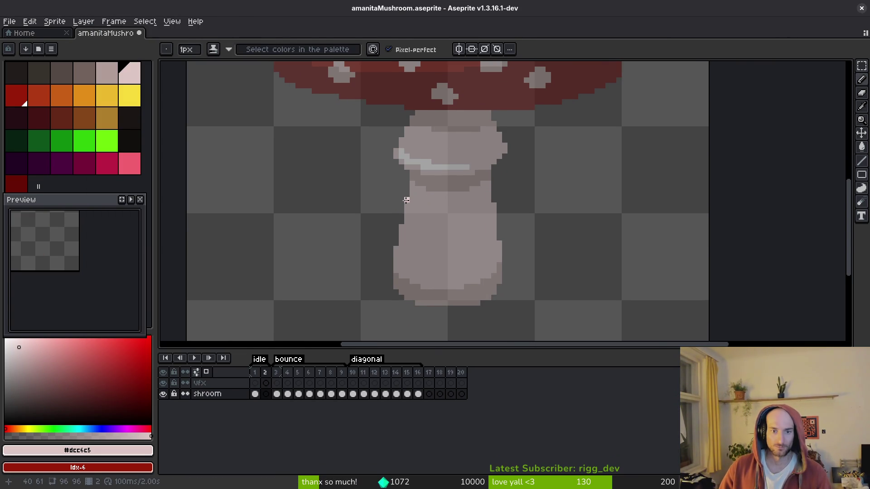
pyautogui.press('Return')
pyautogui.press('i')
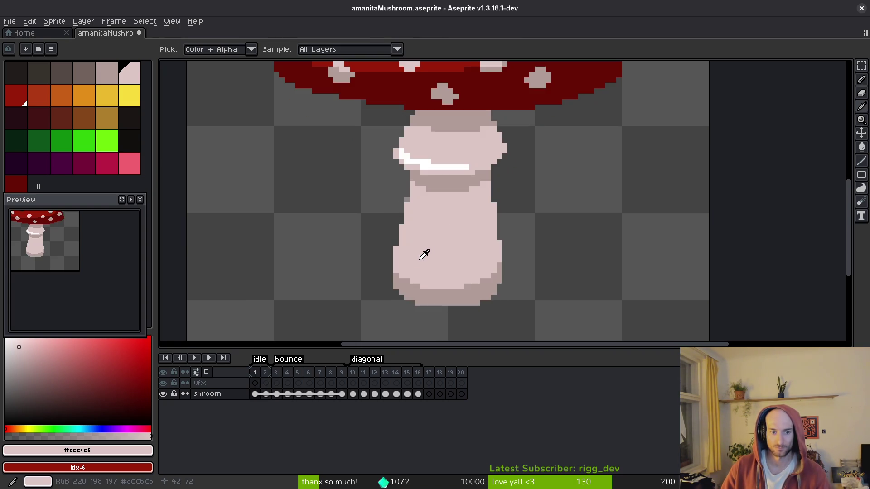
pyautogui.press('b')
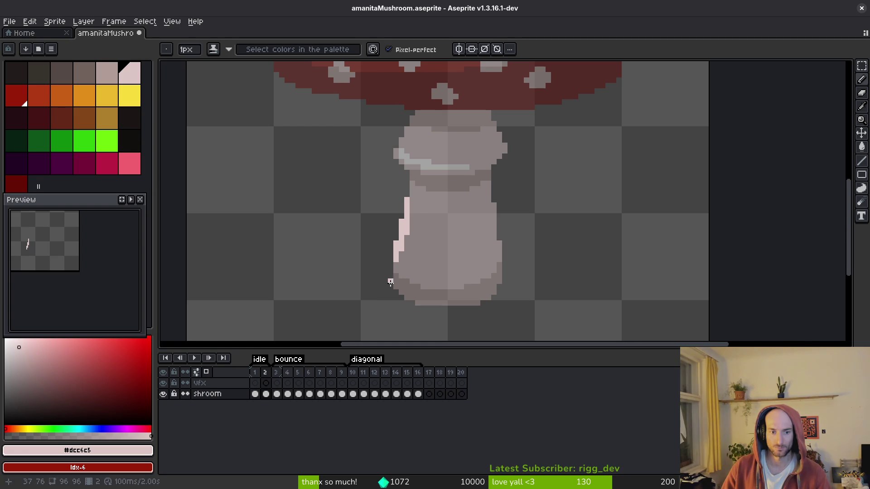
# - On frame 2, select the cap and upper stem and shift them slightly
pyautogui.click(266, 393)
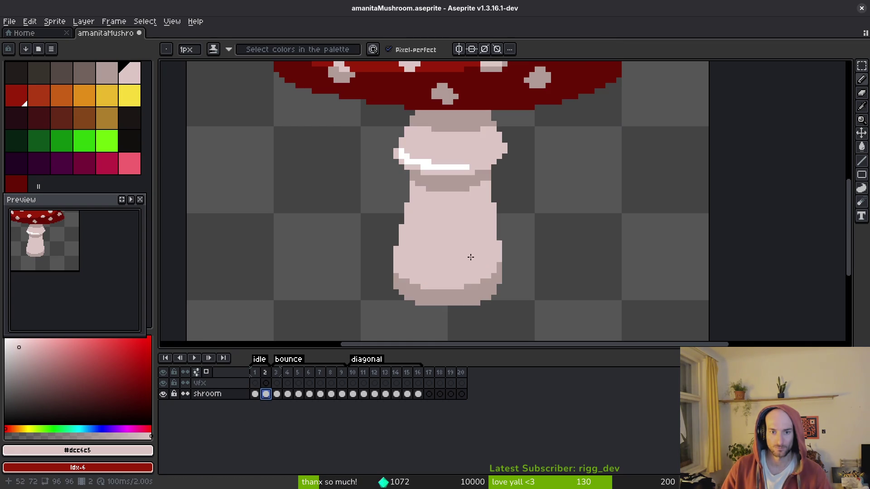
pyautogui.click(399, 221)
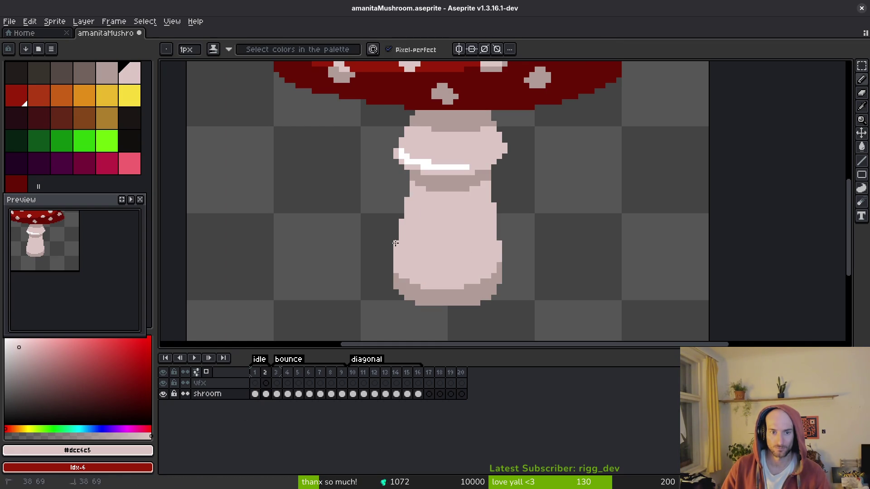
pyautogui.scroll(-2, 496, 201)
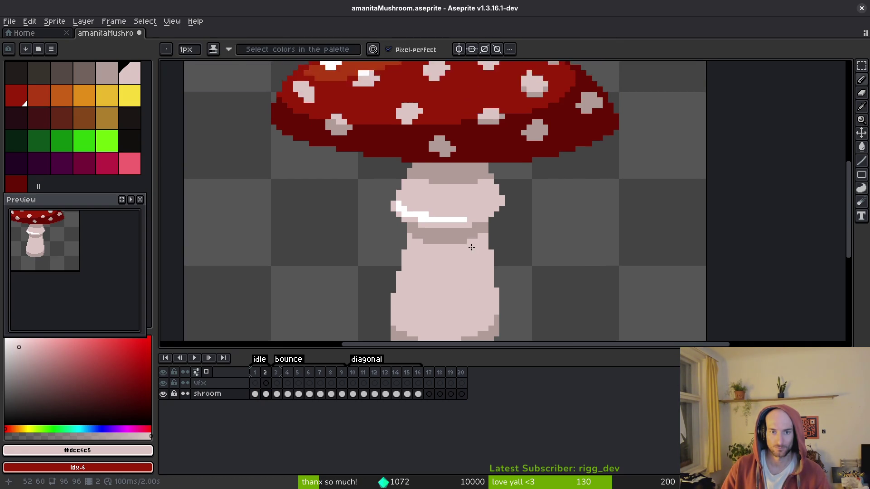
pyautogui.press('m')
pyautogui.moveTo(291, 71)
pyautogui.mouseDown()
pyautogui.moveTo(562, 248)
pyautogui.moveTo(552, 241)
pyautogui.mouseUp()
pyautogui.hotkey('ctrl', 'd')
# - Paint over the stem's grey line in pale pink
pyautogui.scroll(5, 451, 231)
pyautogui.press('b')
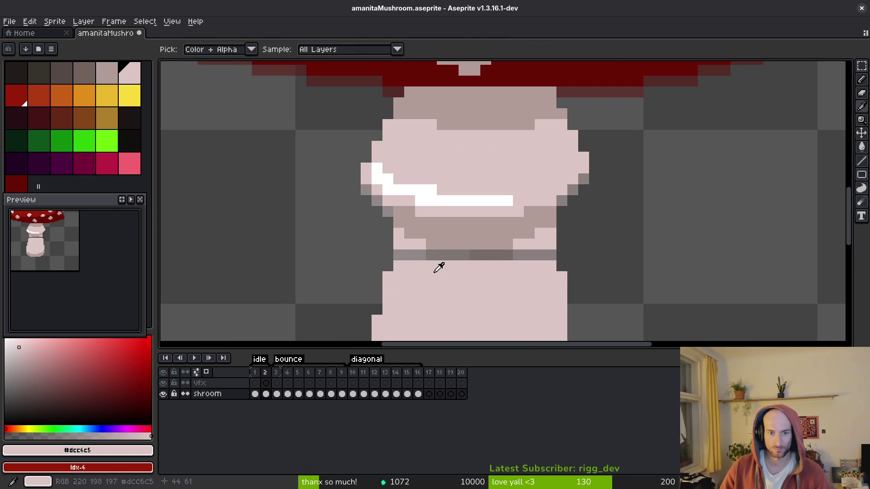
pyautogui.moveTo(398, 255); pyautogui.dragTo(513, 257)
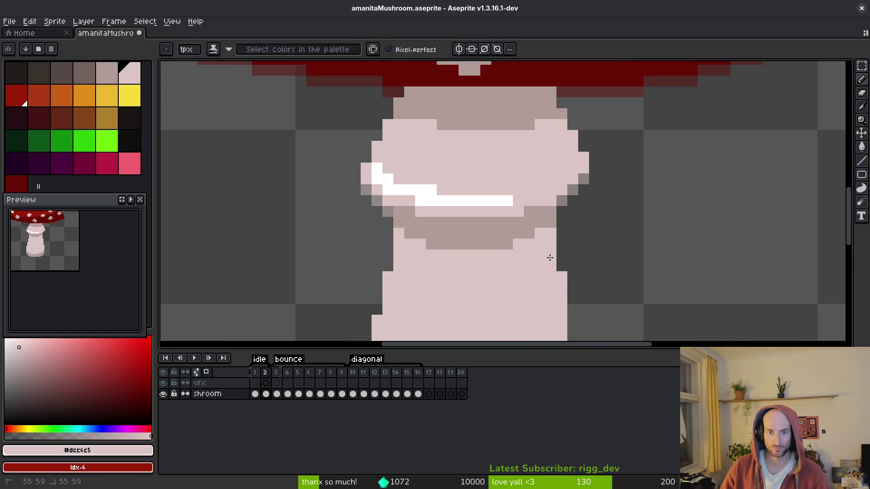
# - Slow the preview playback to 0.25x
pyautogui.scroll(2, 77, 283)
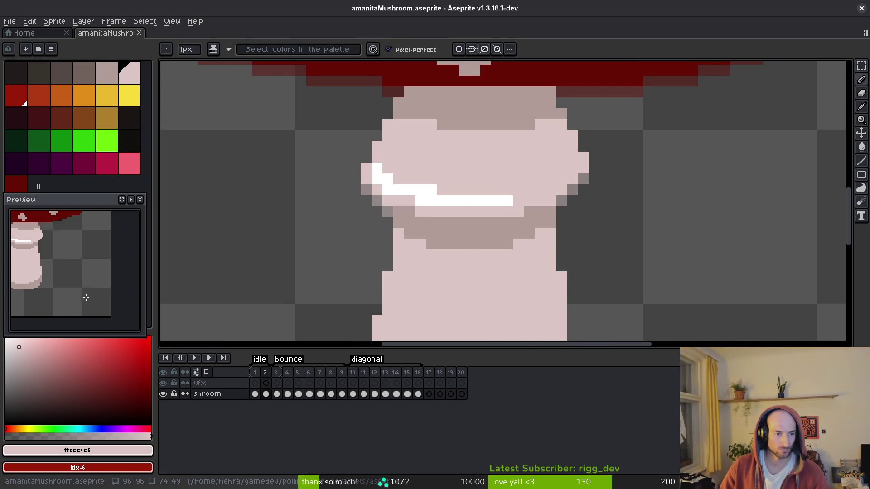
pyautogui.click(132, 199)
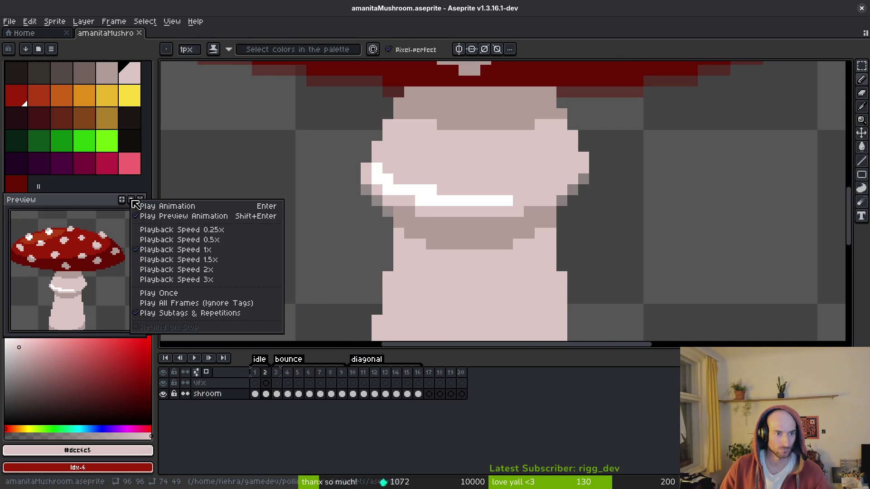
pyautogui.click(227, 231)
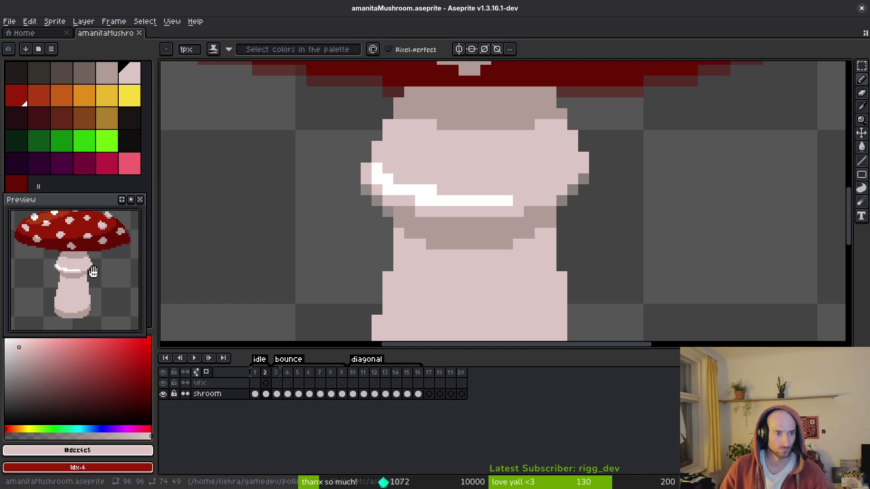
pyautogui.scroll(-2, 101, 284)
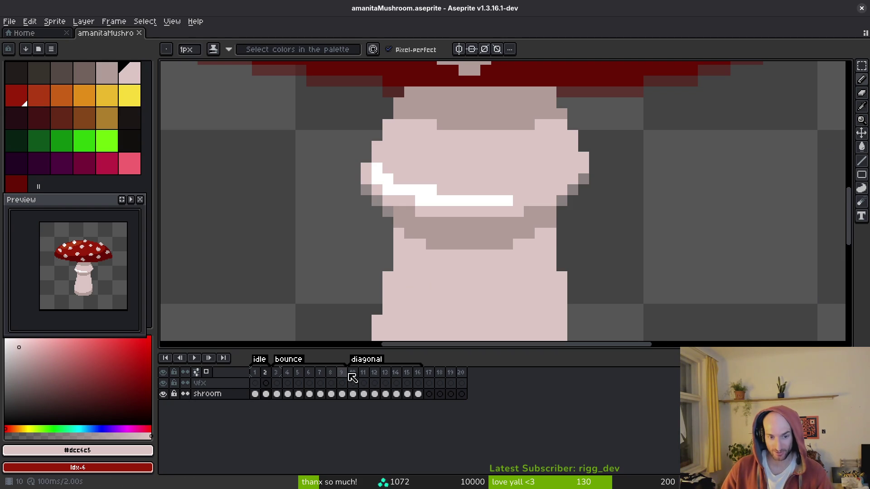
# - Insert two empty frames after frame 9 and place frame 12's diagonal pose into frame 10
pyautogui.press('Left')
pyautogui.hotkey('alt', 'shift', 'n')
pyautogui.hotkey('alt', 'shift', 'n')
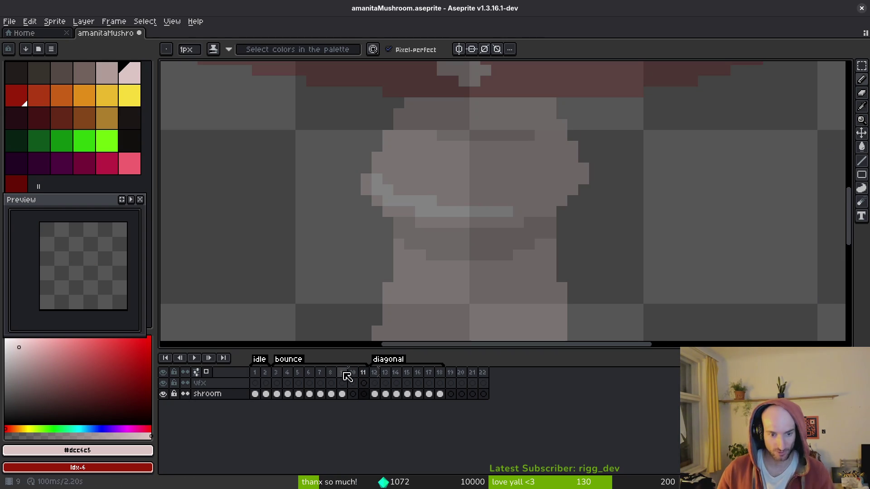
pyautogui.click(375, 394)
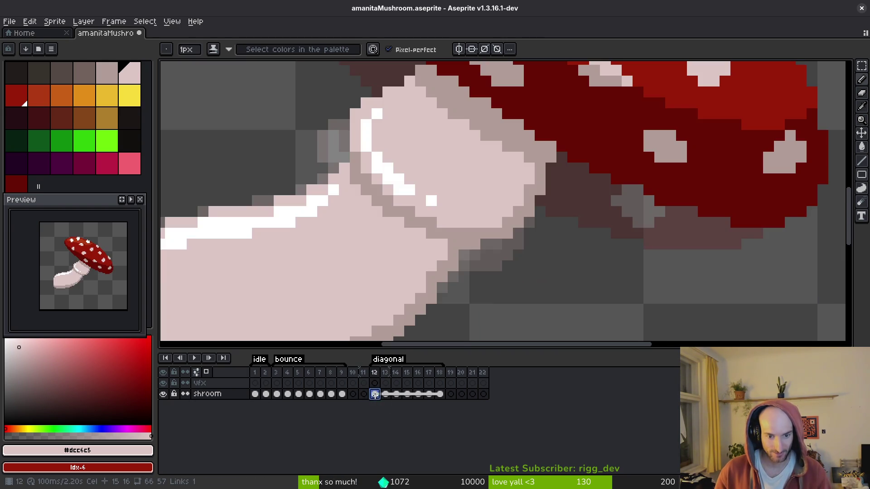
pyautogui.moveTo(357, 404); pyautogui.dragTo(353, 394)
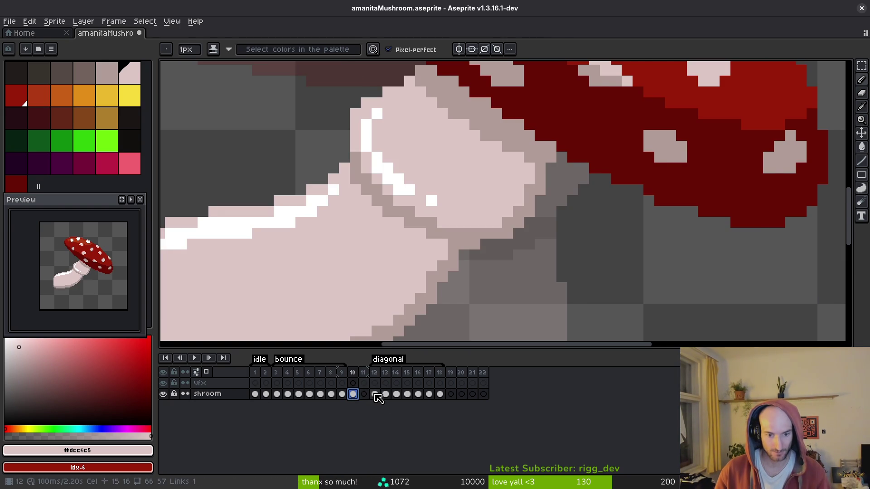
# - Tag frames 10–11 as a new diagonal idle loop and confirm its name
pyautogui.click(375, 394)
pyautogui.keyDown('shift'); pyautogui.click(439, 395); pyautogui.keyUp('shift')
pyautogui.rightClick(355, 395)
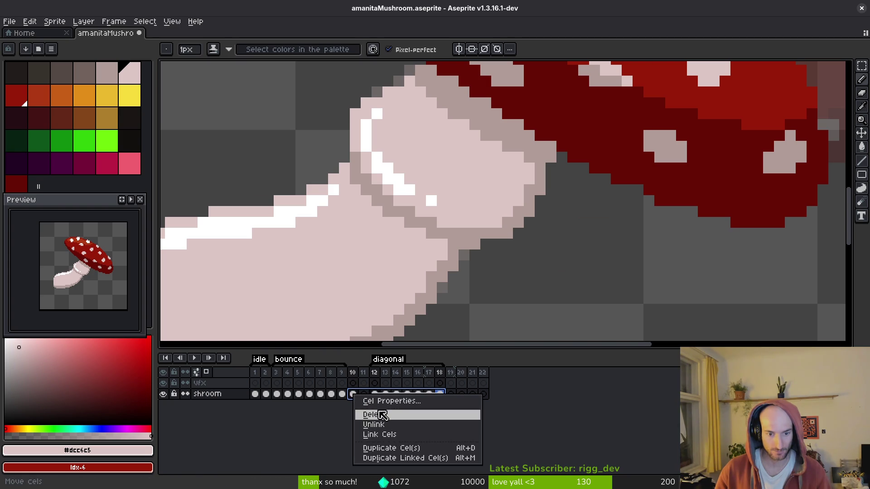
pyautogui.click(374, 425)
pyautogui.press('Right')
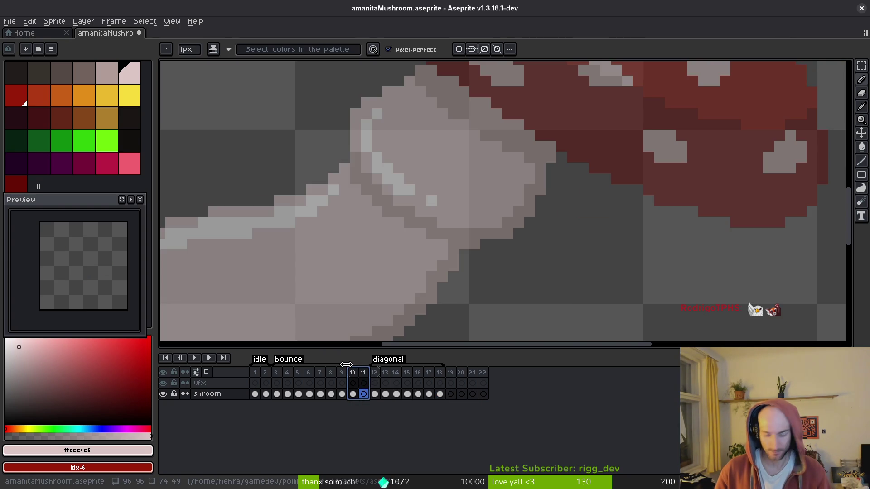
pyautogui.doubleClick(346, 364)
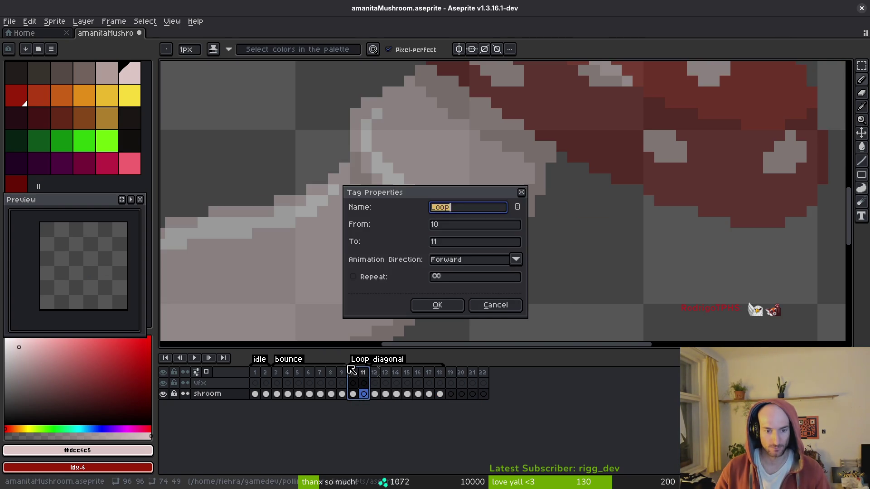
pyautogui.write('idleDL')
pyautogui.press('Return')
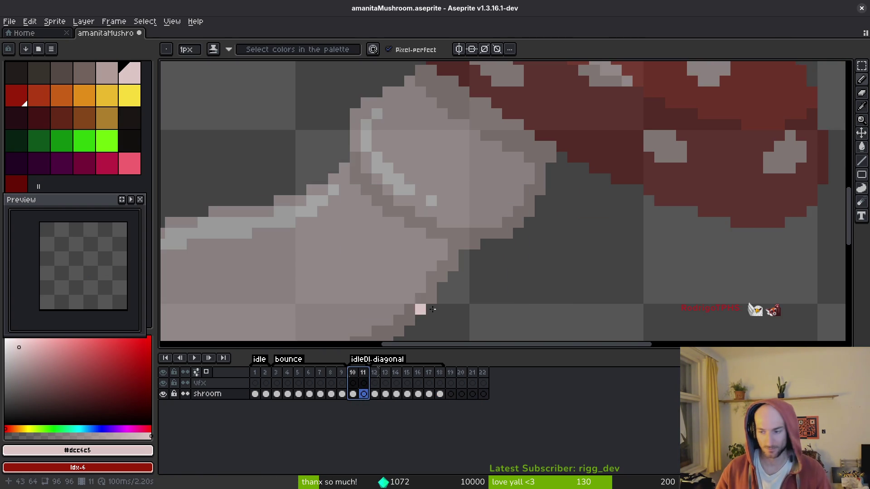
# - Go to frame 10 and save amanitaMushroom.aseprite
pyautogui.click(356, 397)
pyautogui.click(363, 401)
pyautogui.scroll(-3, 407, 272)
pyautogui.hotkey('ctrl', 's')
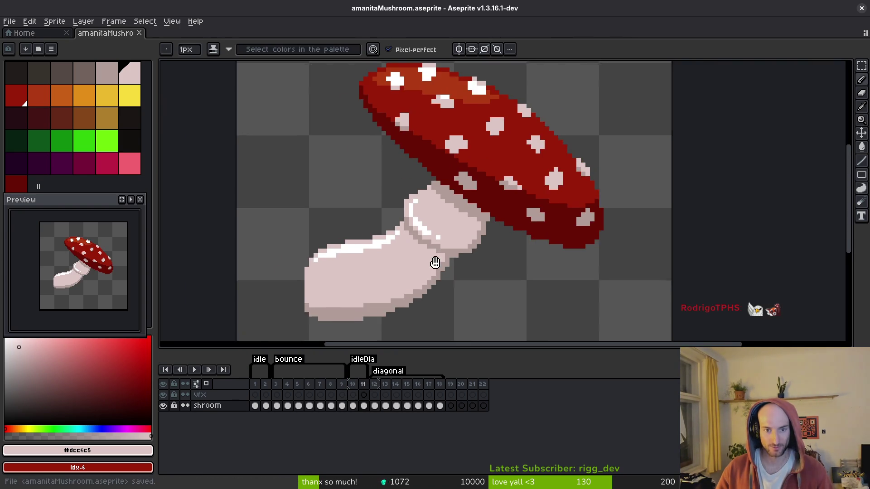
# - Lasso the mushroom cap and shift it slightly
pyautogui.scroll(2, 438, 240)
pyautogui.press('q')
pyautogui.moveTo(584, 108)
pyautogui.mouseDown()
pyautogui.moveTo(423, 68)
pyautogui.moveTo(352, 150)
pyautogui.mouseUp()
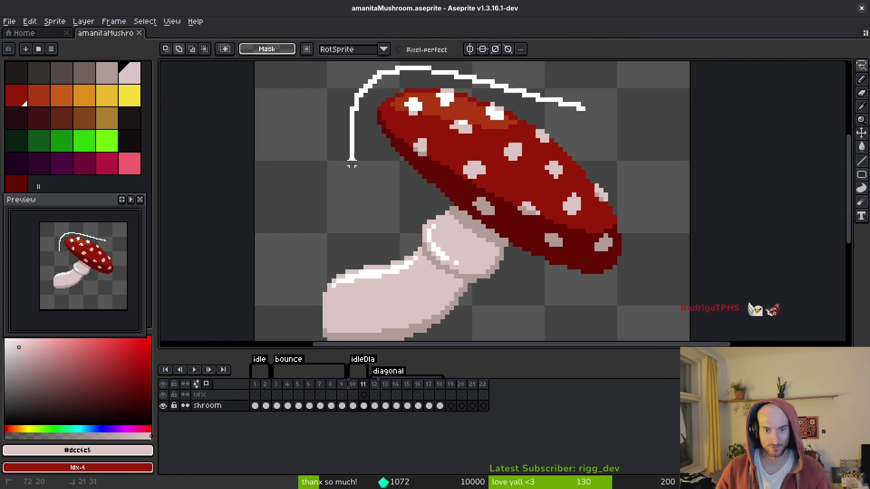
pyautogui.moveTo(462, 299)
pyautogui.mouseDown()
pyautogui.moveTo(675, 136)
pyautogui.moveTo(596, 86)
pyautogui.mouseUp()
# - Fill the stalk's grey shading with the light colour #dcc6c5
pyautogui.scroll(3, 430, 204)
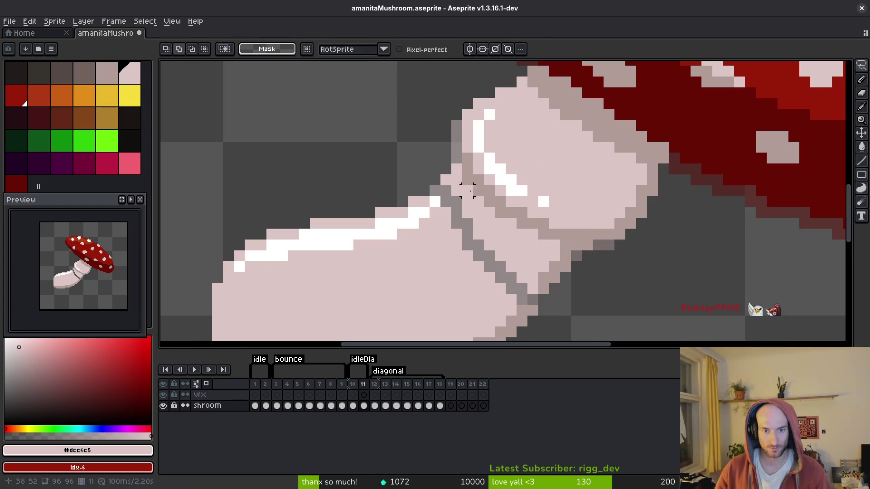
pyautogui.press('b')
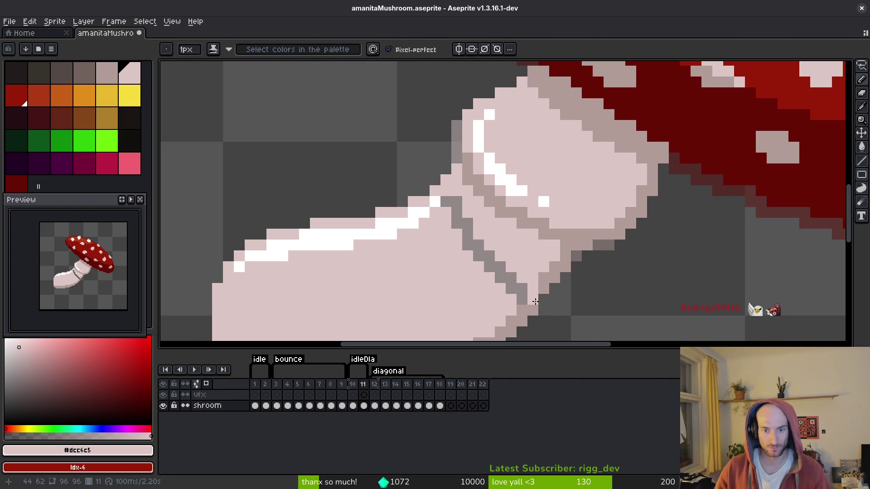
pyautogui.keyDown('alt'); pyautogui.click(525, 300); pyautogui.keyUp('alt')
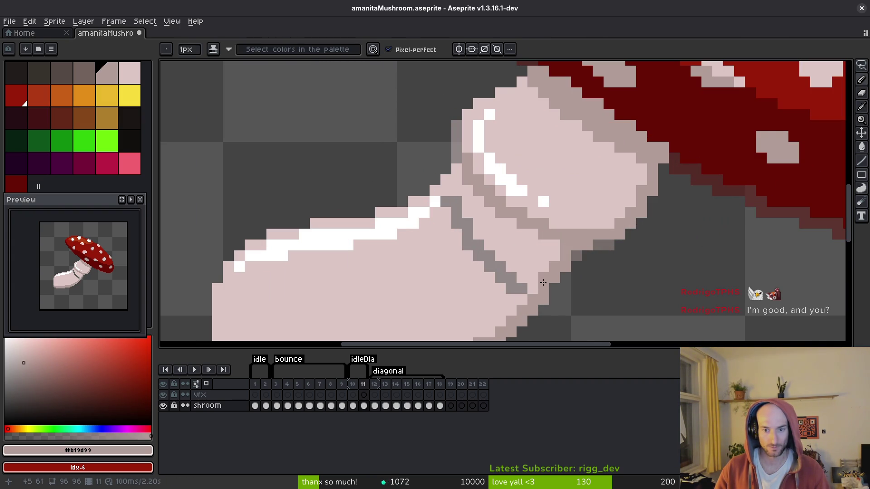
pyautogui.scroll(-3, 548, 280)
pyautogui.scroll(2, 631, 267)
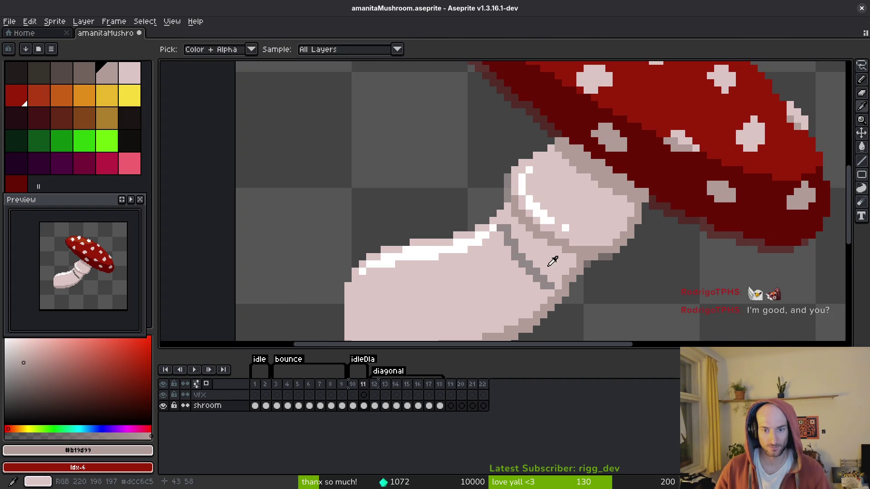
pyautogui.keyDown('alt'); pyautogui.click(539, 273); pyautogui.keyUp('alt')
pyautogui.press('g')
pyautogui.click(540, 273)
pyautogui.scroll(-4, 544, 277)
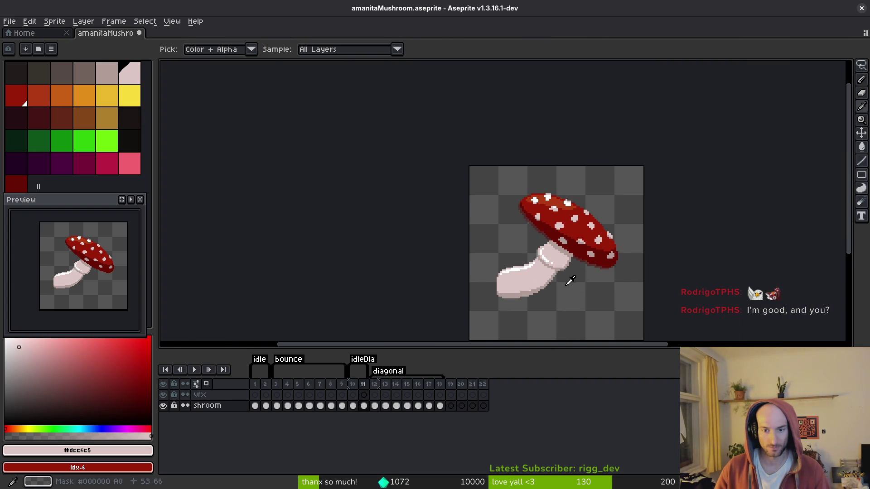
# - Step to frame 11 and save the file
pyautogui.press('Right')
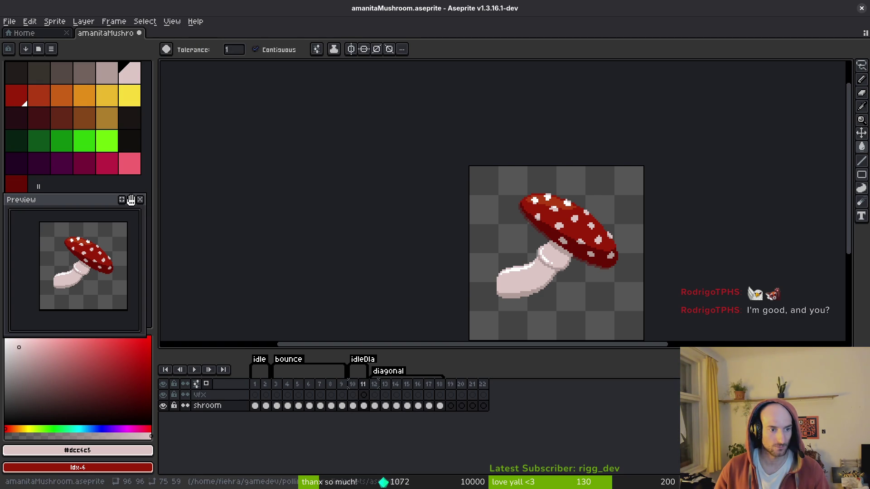
pyautogui.scroll(3, 83, 284)
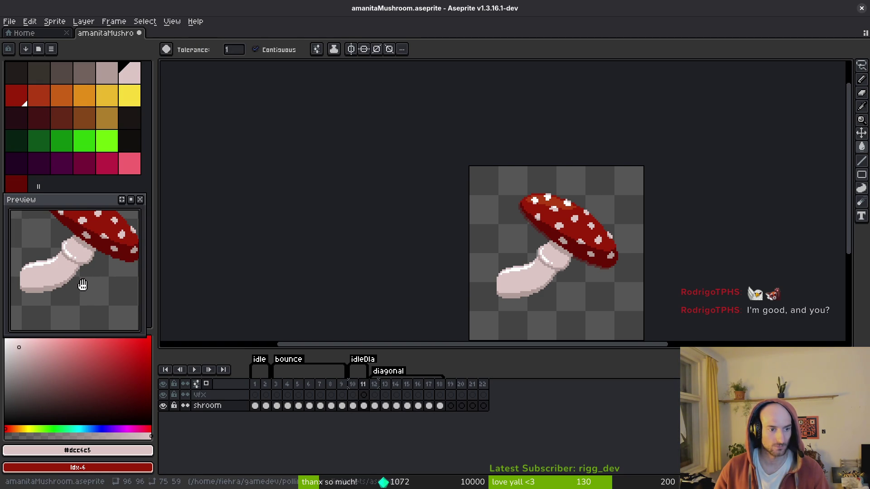
pyautogui.scroll(4, 571, 303)
pyautogui.hotkey('ctrl', 's')
pyautogui.scroll(3, 464, 182)
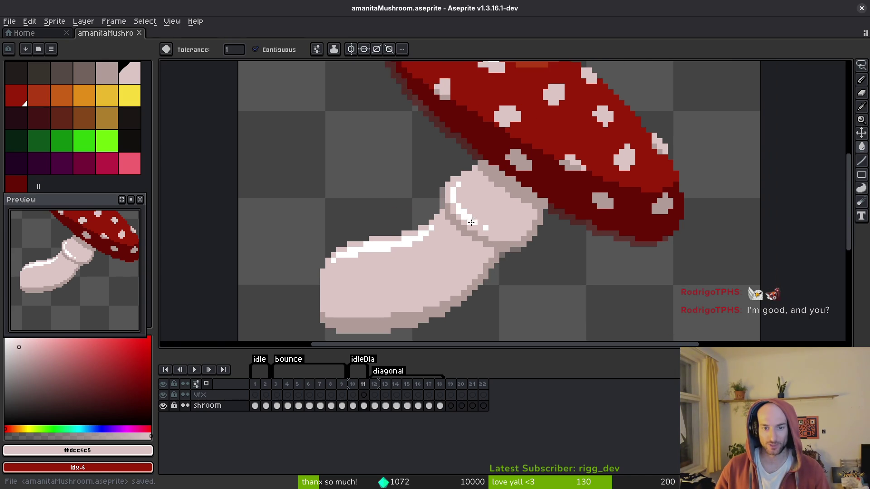
pyautogui.press('i')
pyautogui.press('g')
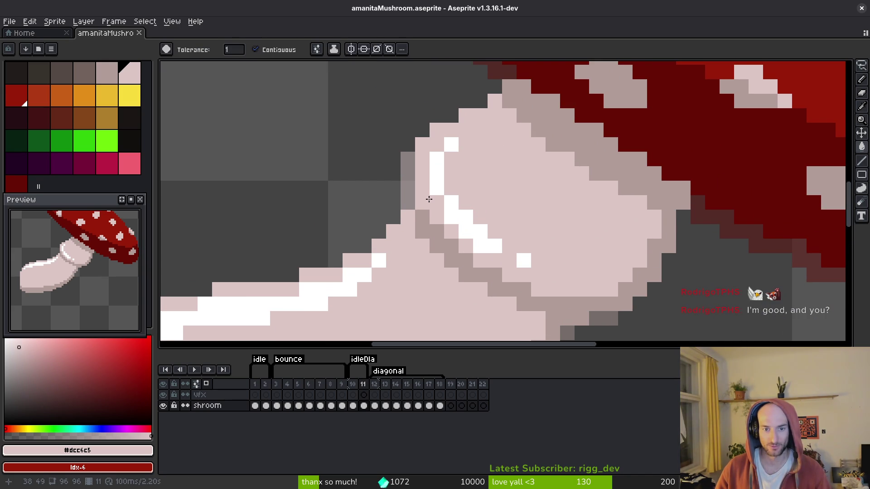
pyautogui.scroll(-4, 519, 190)
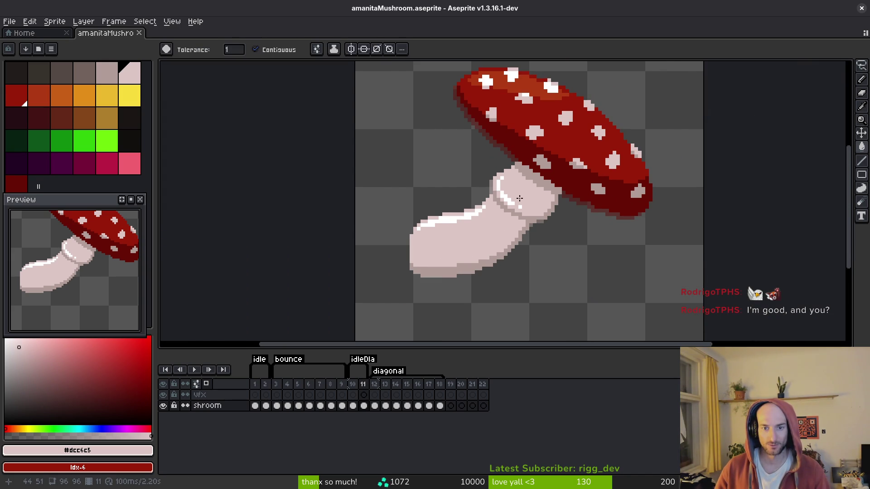
pyautogui.hotkey('ctrl', 's')
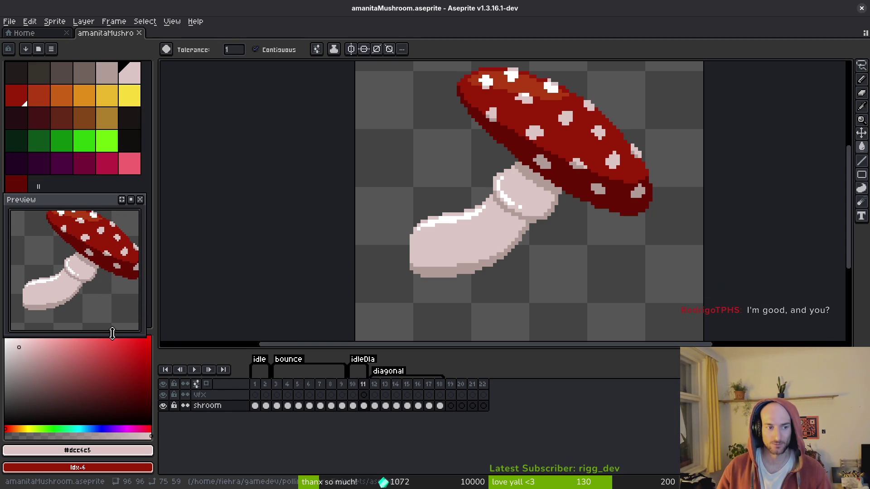
# - Select frames 1 through 9 and open the sprite sheet export settings
pyautogui.moveTo(562, 232); pyautogui.dragTo(554, 248)
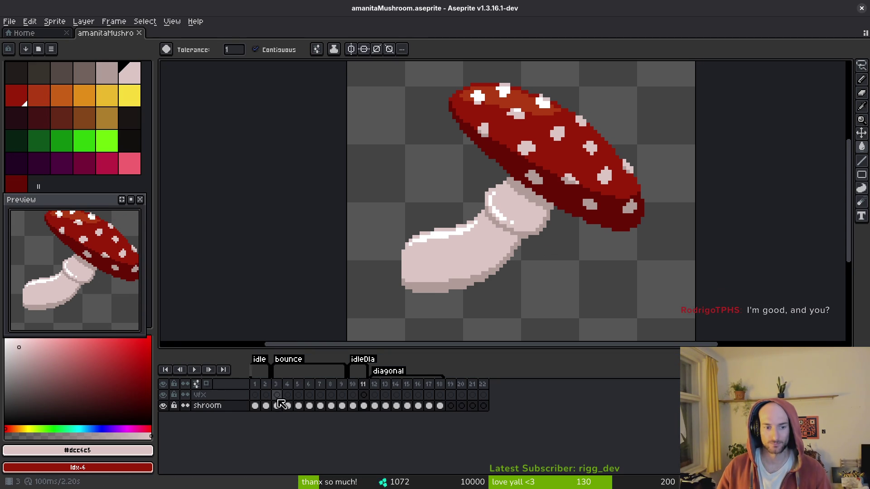
pyautogui.moveTo(255, 386); pyautogui.dragTo(345, 396)
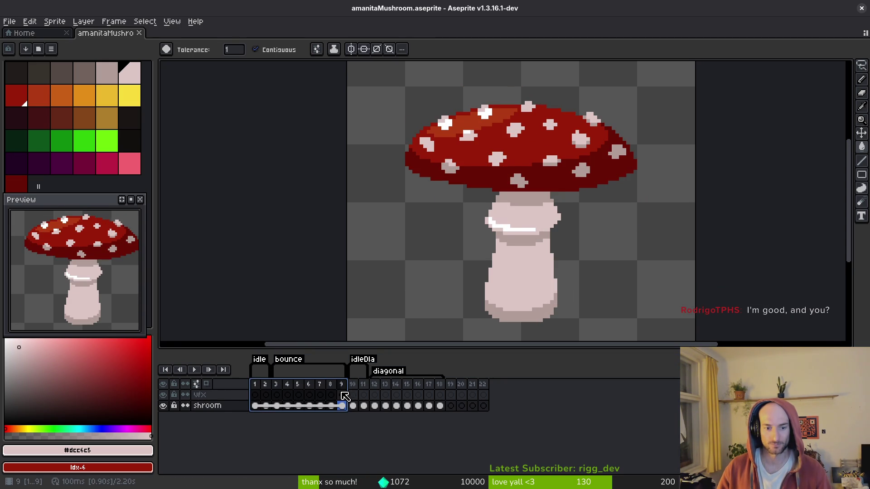
pyautogui.hotkey('ctrl', 'e')
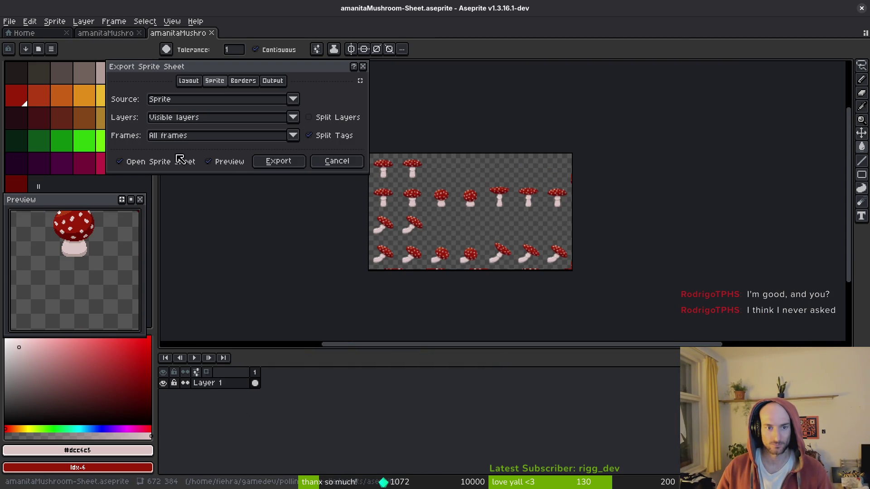
# - Set Frames to Selected frames and export the sheet, split by tags, as a new document
pyautogui.click(204, 144)
pyautogui.click(201, 162)
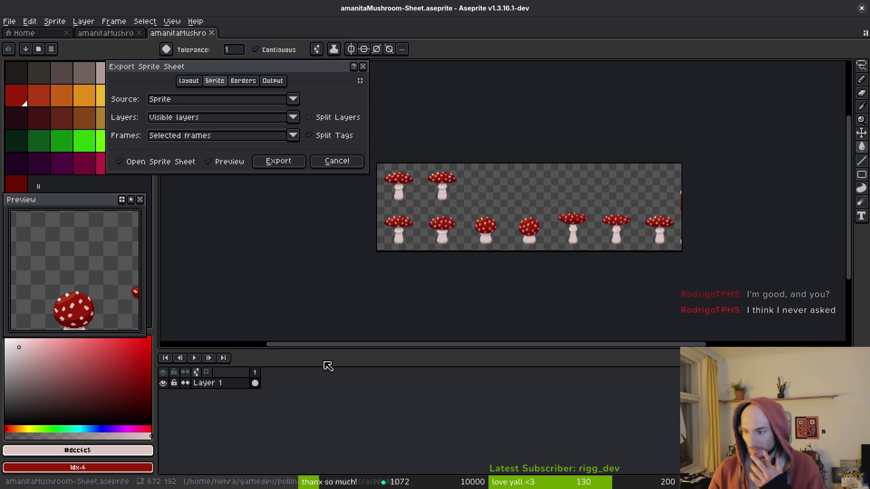
pyautogui.click(285, 163)
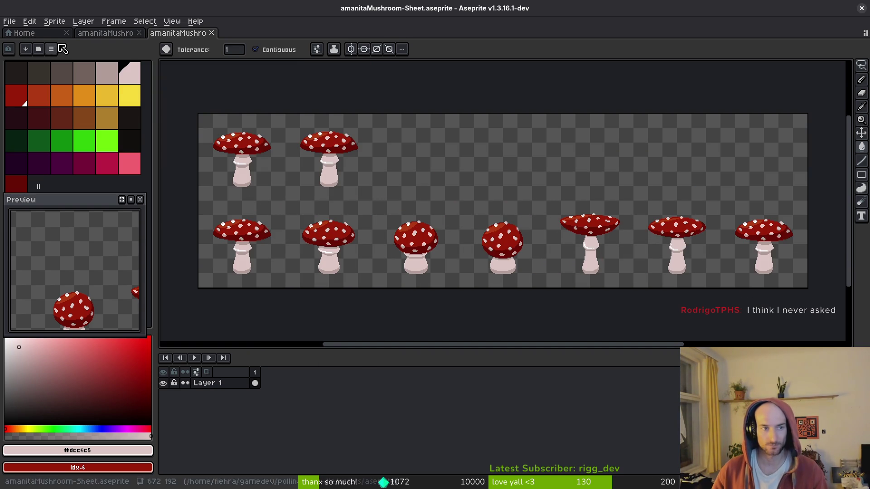
pyautogui.click(10, 21)
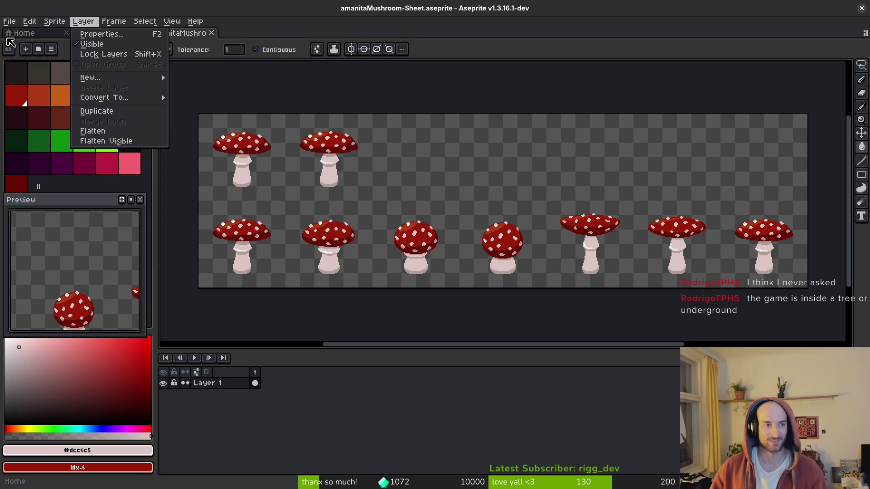
# - Bring up the Export As settings for the sprite sheet image
pyautogui.moveTo(20, 55)
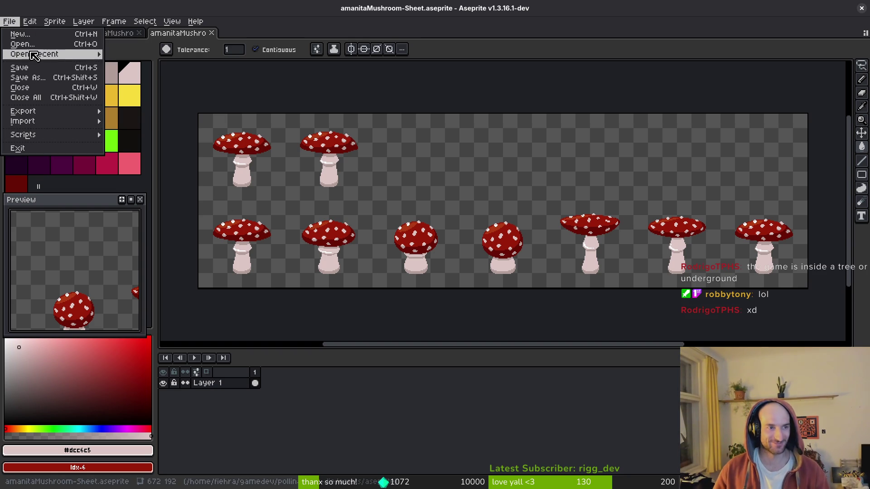
pyautogui.click(423, 154)
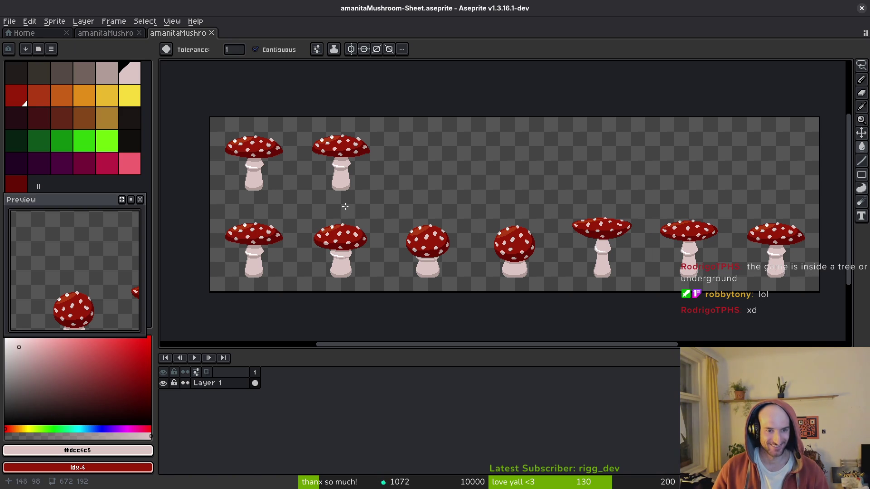
pyautogui.click(9, 21)
pyautogui.click(398, 145)
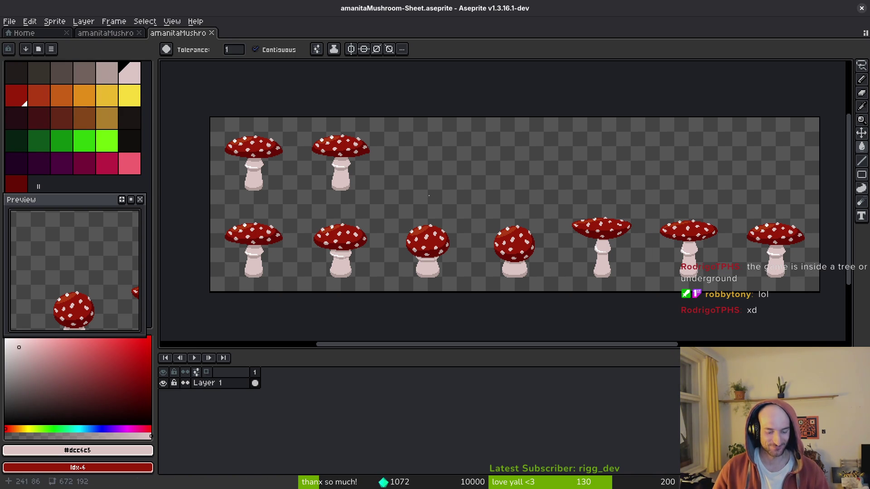
pyautogui.hotkey('ctrl', 'alt', 'shift', 's')
# - Target the output at assets/art/enemies/amanitaMushroom-Sheet.png, confirming replacement of the existing file
pyautogui.click(219, 41)
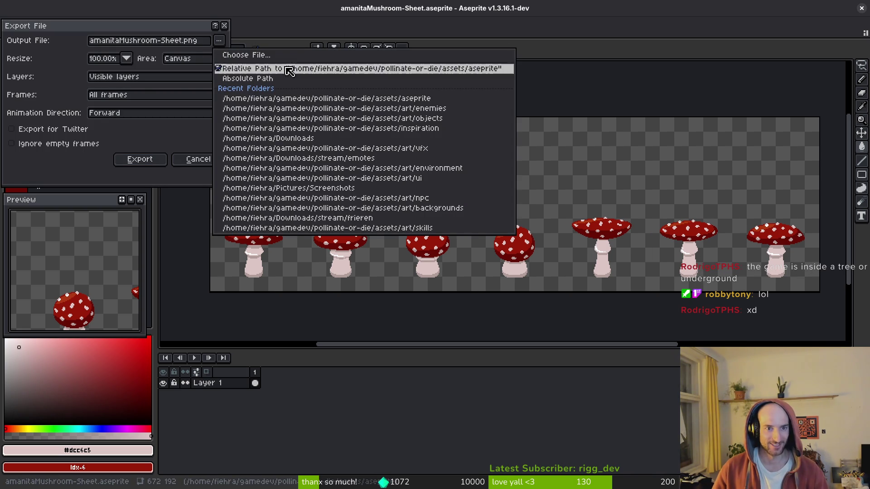
pyautogui.click(272, 58)
pyautogui.click(134, 86)
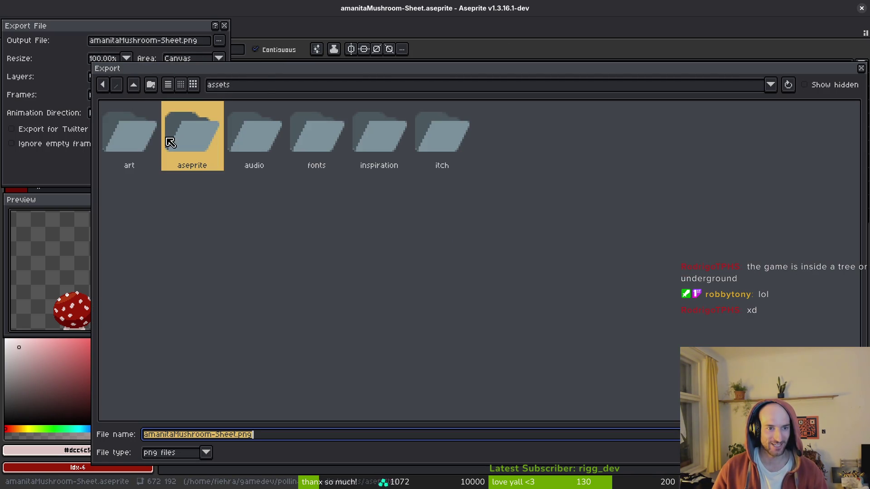
pyautogui.doubleClick(144, 128)
pyautogui.doubleClick(355, 138)
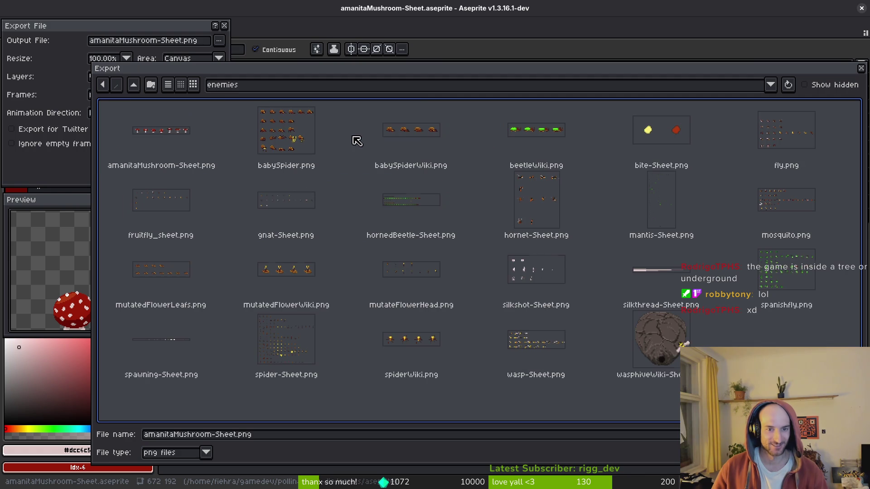
pyautogui.press('Return')
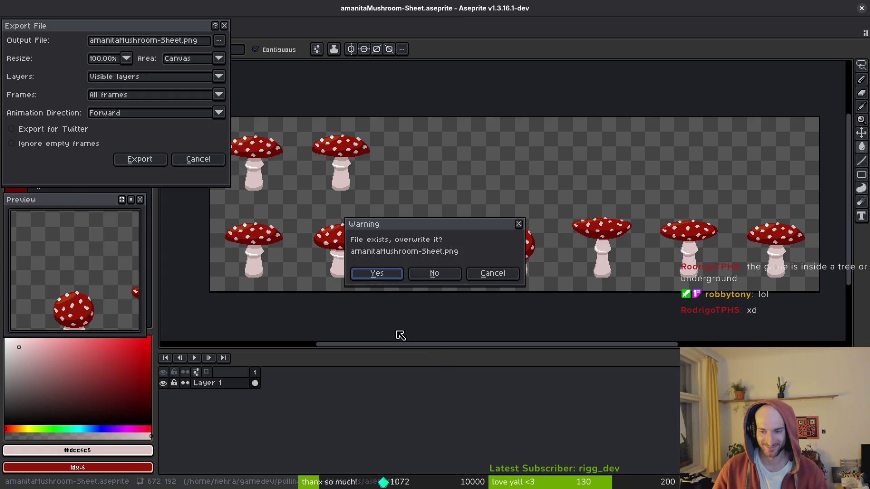
pyautogui.click(372, 274)
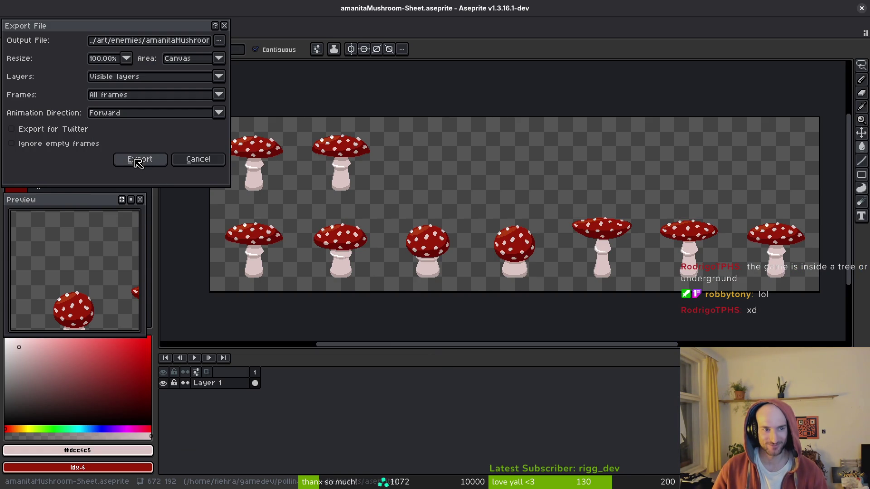
pyautogui.click(137, 161)
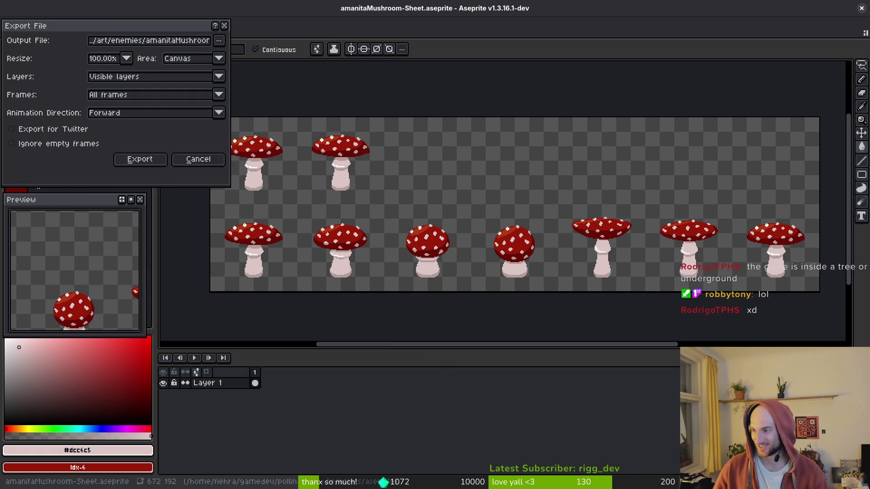
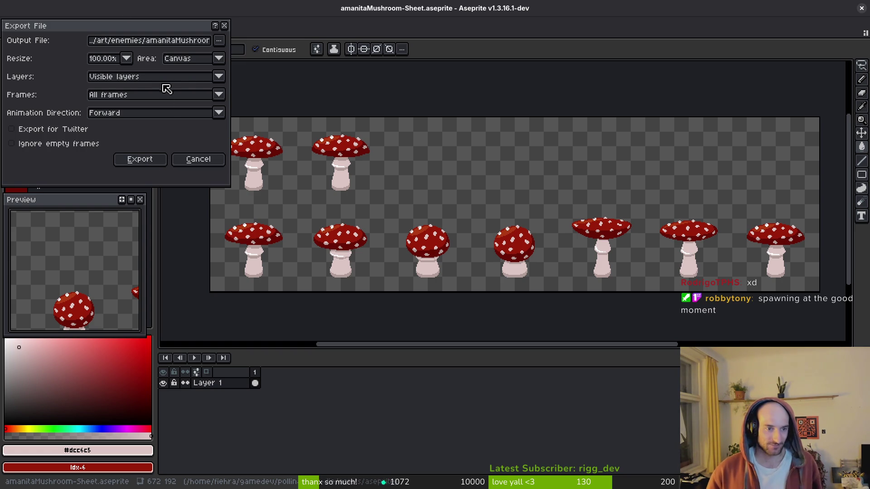
# - Close the generated sheet and build a new sprite sheet from frames 10–18
pyautogui.click(134, 161)
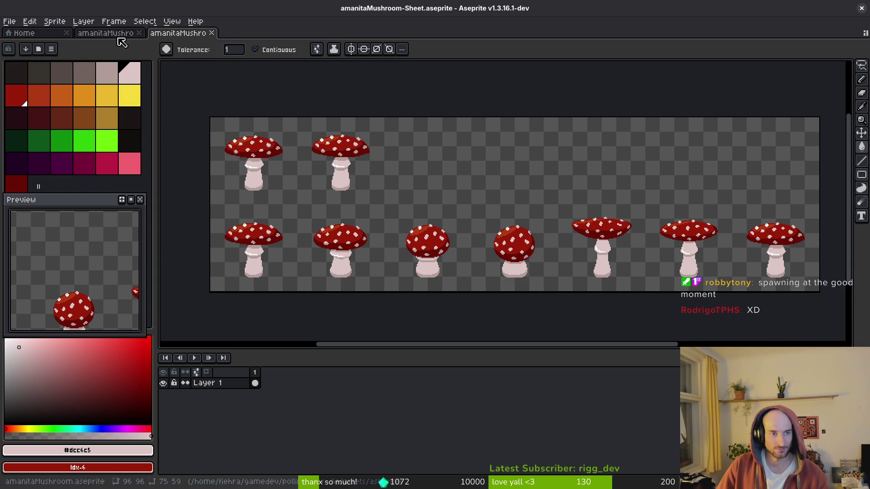
pyautogui.click(212, 33)
pyautogui.moveTo(353, 394); pyautogui.dragTo(440, 392)
pyautogui.hotkey('ctrl', 'e')
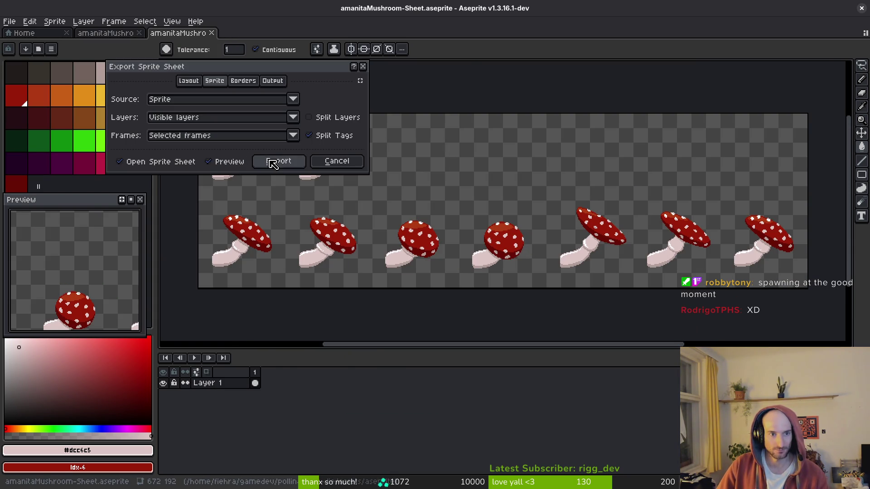
pyautogui.click(276, 162)
# - Export the new sheet as amanitaMushroomDiagonal.png into the art/enemies folder
pyautogui.hotkey('ctrl', 'alt', 'shift', 's')
pyautogui.click(219, 40)
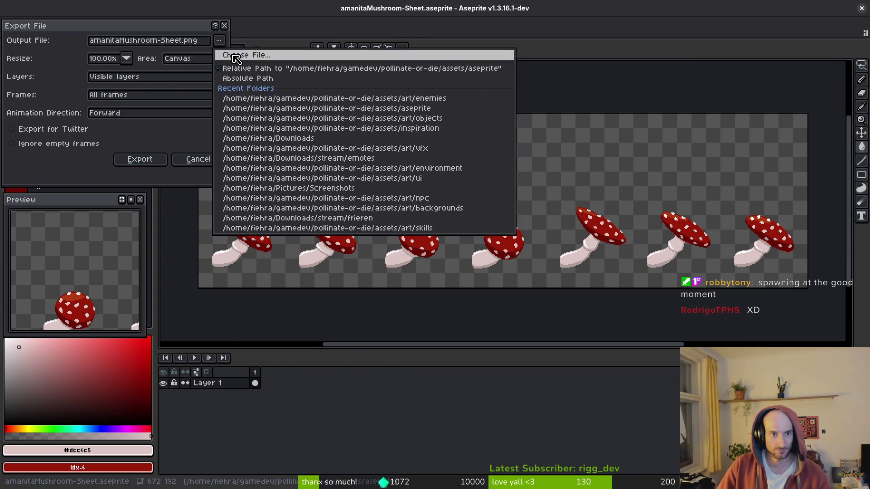
pyautogui.click(222, 58)
pyautogui.click(133, 85)
pyautogui.doubleClick(143, 136)
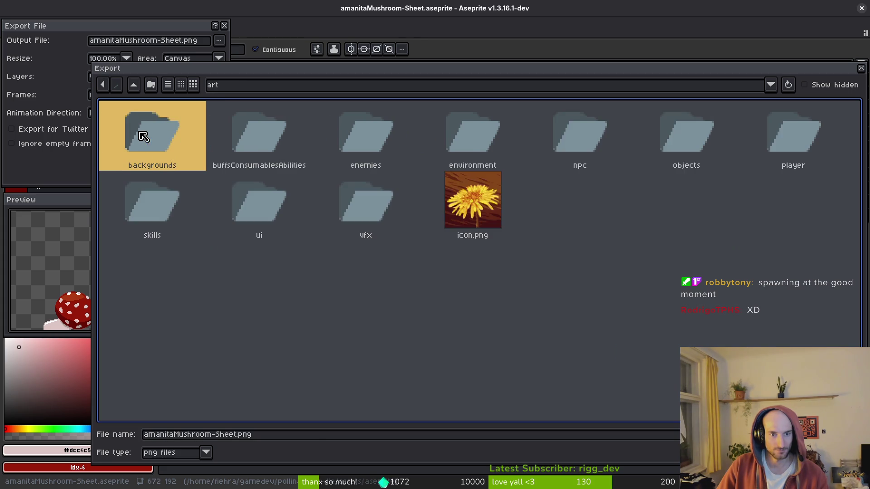
pyautogui.doubleClick(403, 131)
pyautogui.moveTo(235, 436); pyautogui.dragTo(216, 440)
pyautogui.write('Di')
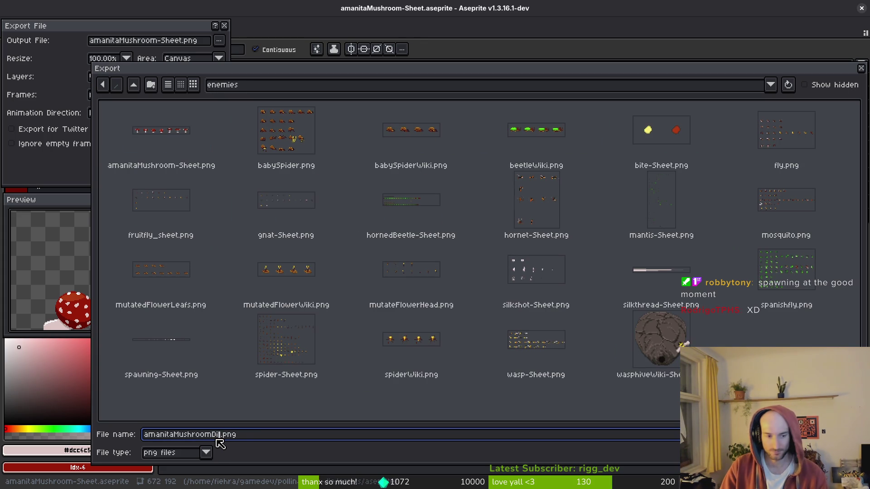
pyautogui.write('al')
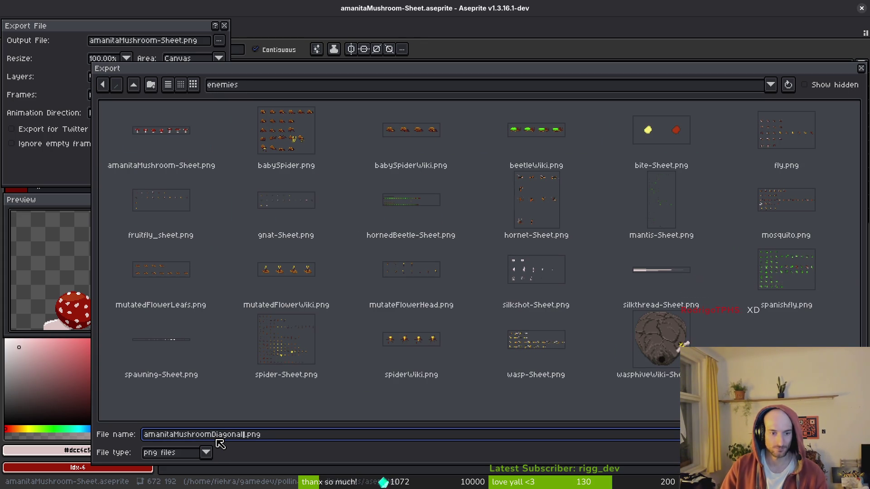
pyautogui.press('Return')
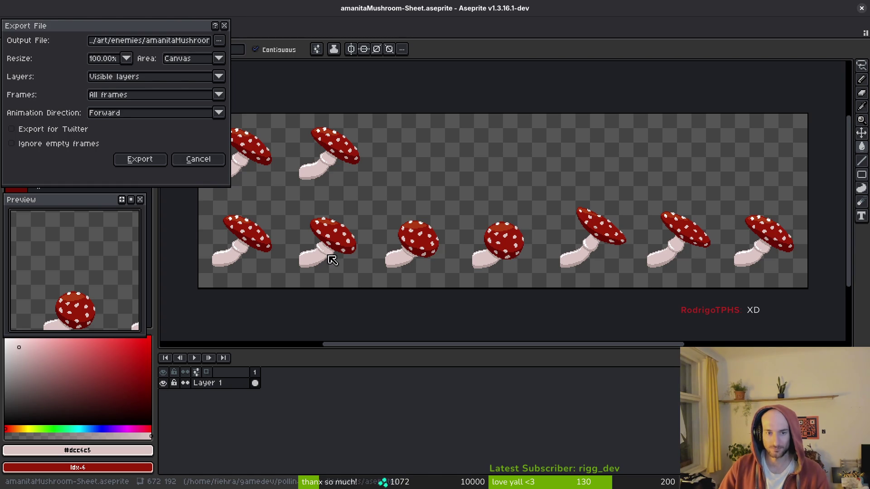
pyautogui.click(136, 160)
# - Save the sprite sheet document with Ctrl+S
pyautogui.moveTo(388, 226); pyautogui.dragTo(397, 225)
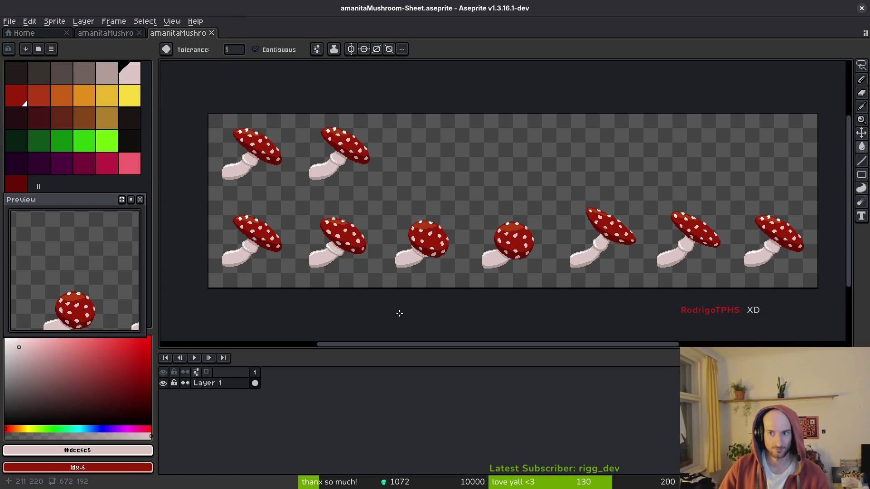
pyautogui.hotkey('ctrl', 's')
pyautogui.press('Return')
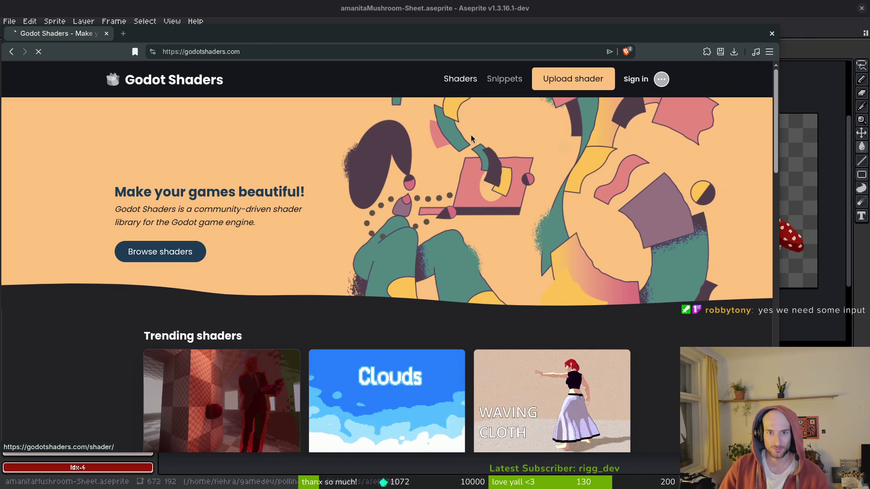
# - Open the shader library, search for 'god light' and browse the results
pyautogui.click(460, 79)
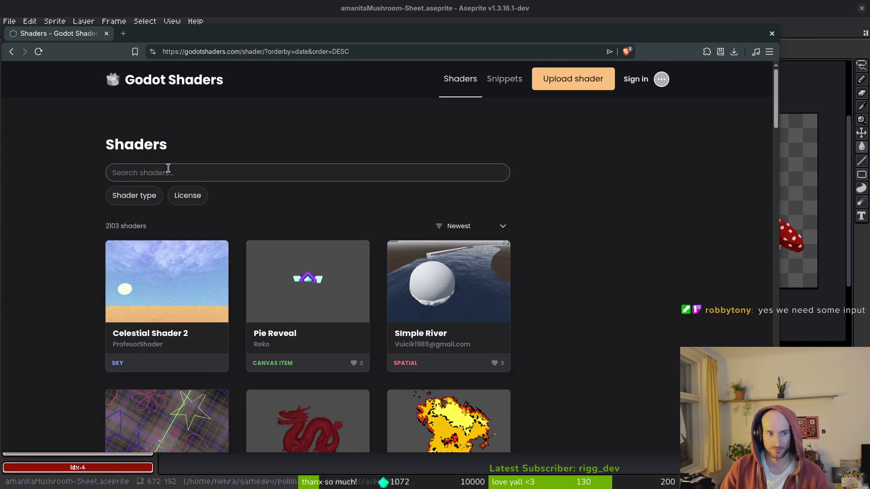
pyautogui.write('god light')
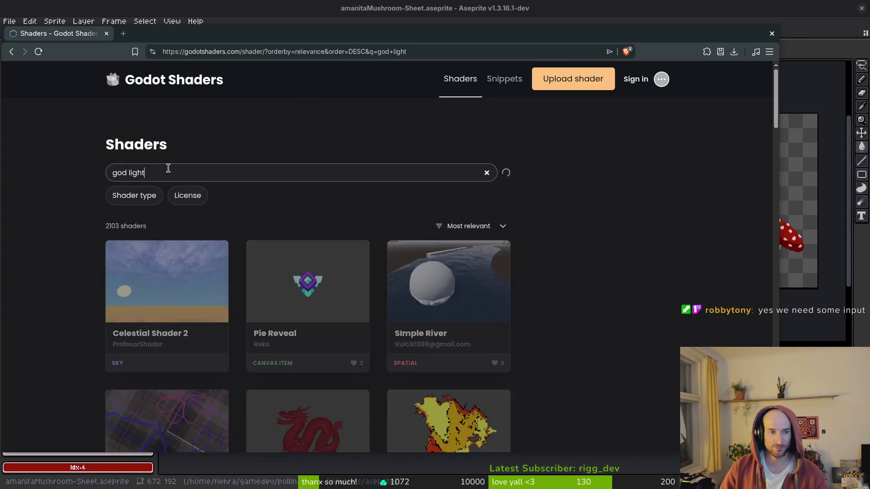
pyautogui.scroll(-3, 86, 335)
pyautogui.scroll(-10, 89, 329)
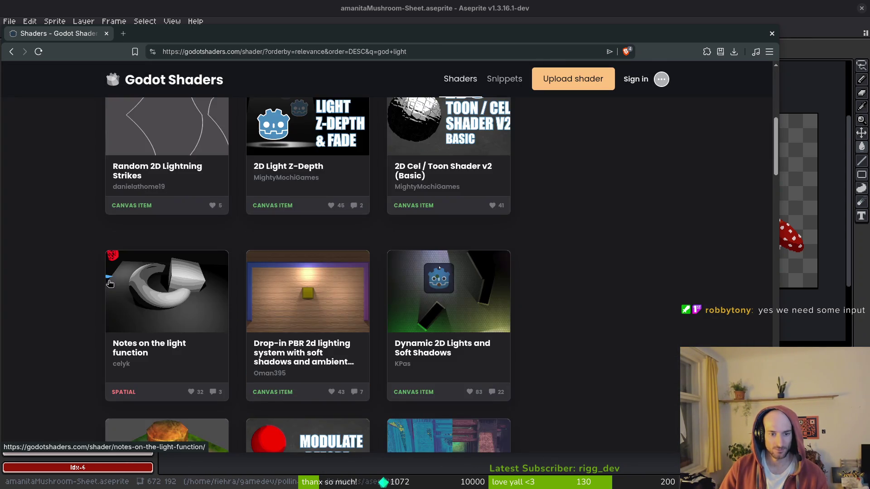
pyautogui.scroll(-7, 78, 252)
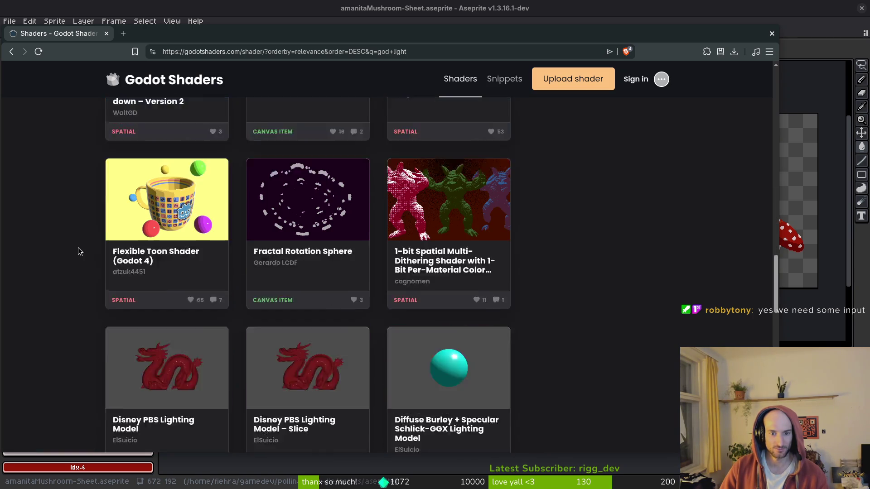
pyautogui.scroll(15, 59, 243)
pyautogui.scroll(5, 252, 132)
# - Search for 'light' instead and browse results through page 2
pyautogui.moveTo(228, 170)
pyautogui.mouseDown()
pyautogui.moveTo(190, 178)
pyautogui.moveTo(3, 162)
pyautogui.mouseUp()
pyautogui.write('light')
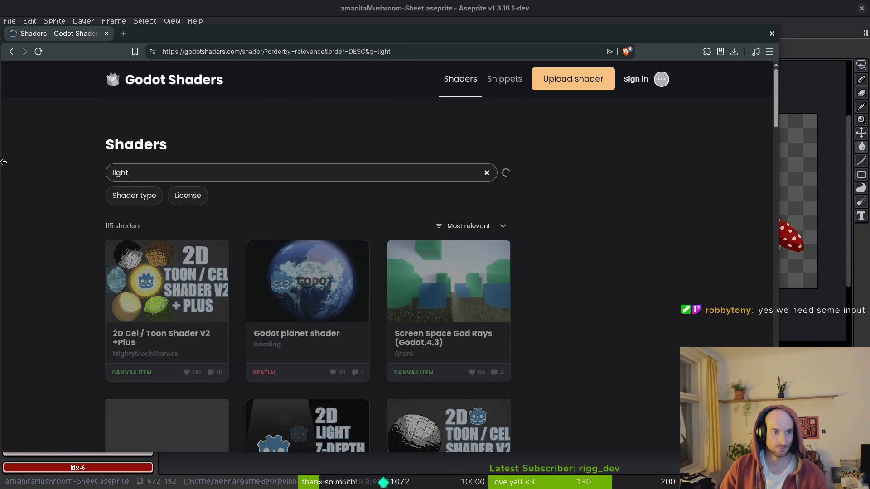
pyautogui.scroll(-3, 610, 281)
pyautogui.scroll(-15, 609, 281)
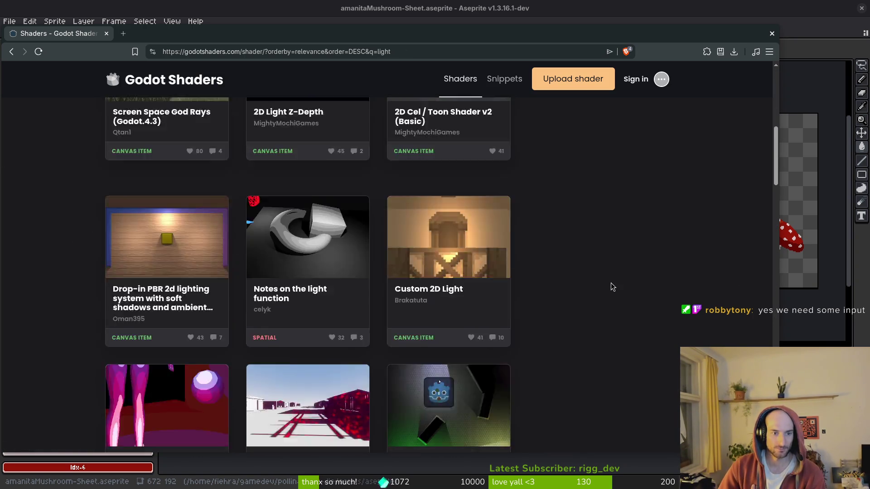
pyautogui.scroll(-7, 603, 274)
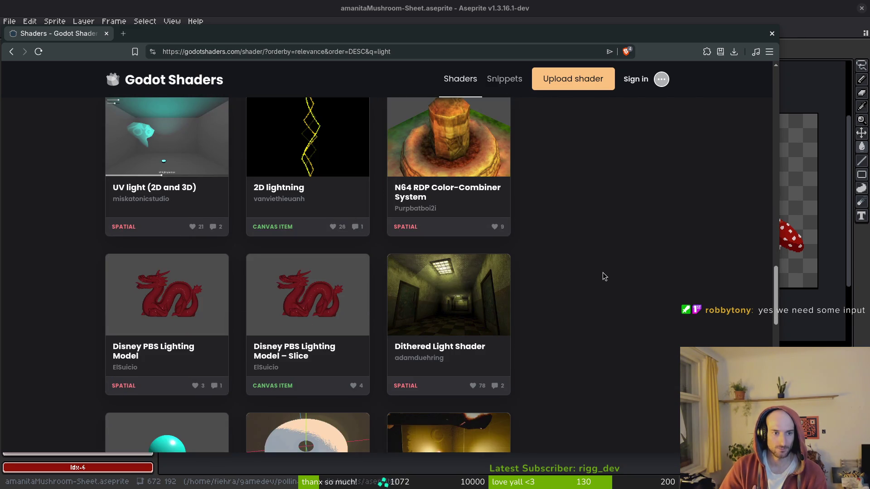
pyautogui.scroll(4, 601, 275)
pyautogui.scroll(-10, 571, 285)
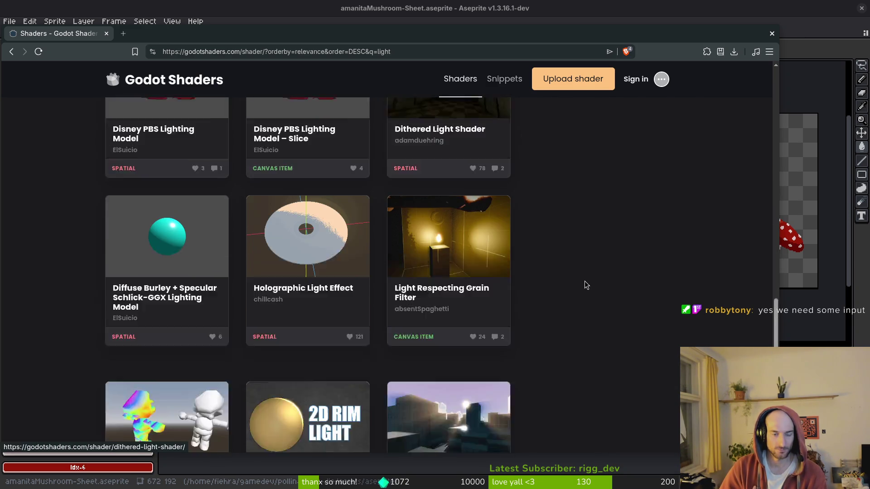
pyautogui.scroll(-2, 552, 287)
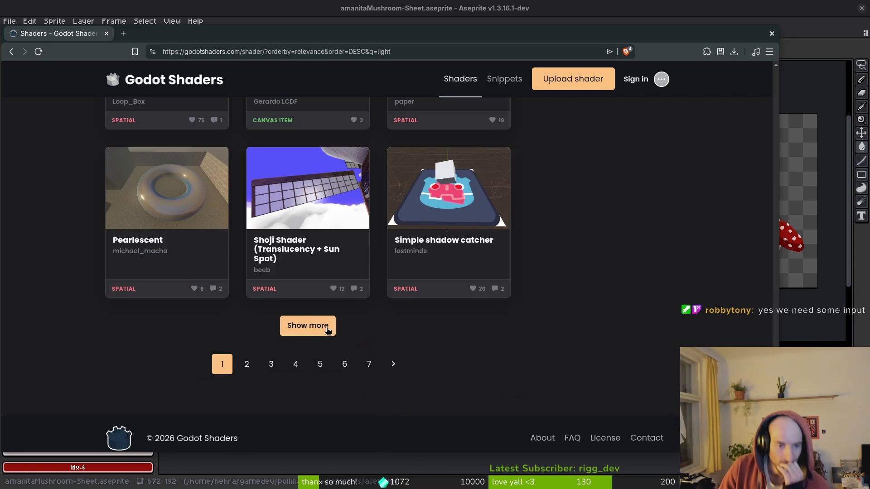
pyautogui.click(250, 363)
pyautogui.scroll(-13, 102, 294)
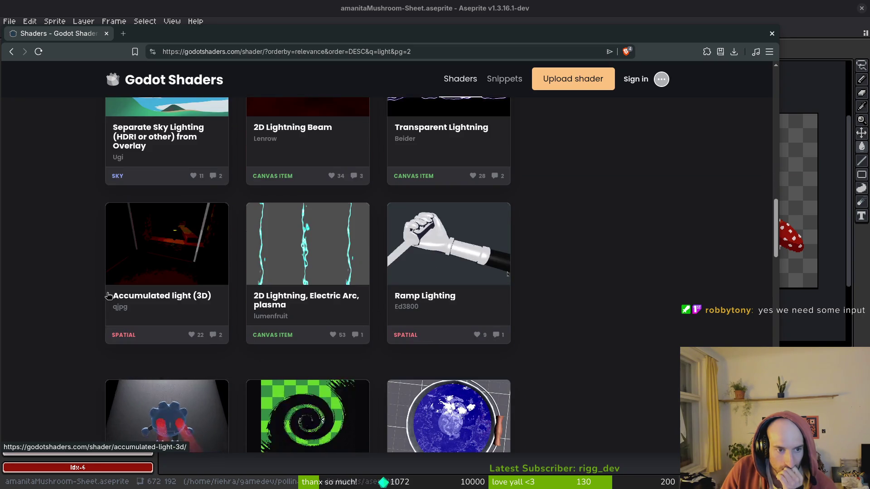
pyautogui.scroll(-15, 105, 297)
pyautogui.scroll(-6, 100, 297)
pyautogui.scroll(18, 97, 296)
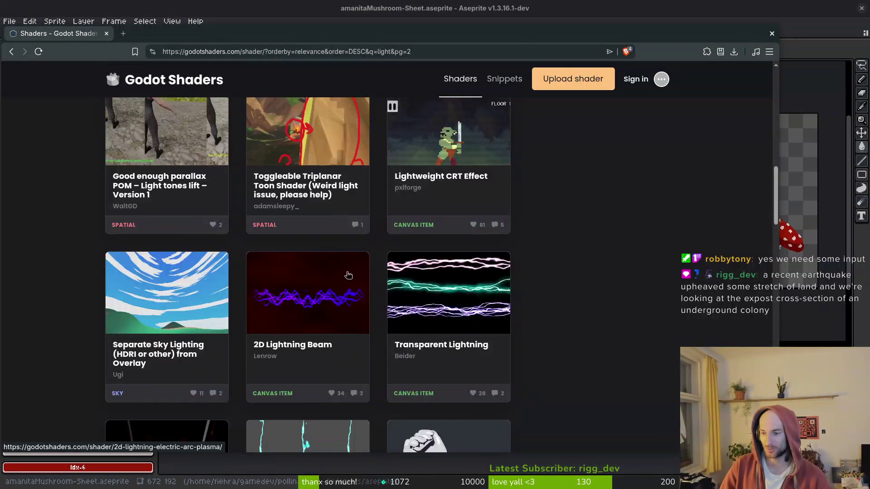
pyautogui.scroll(5, 348, 275)
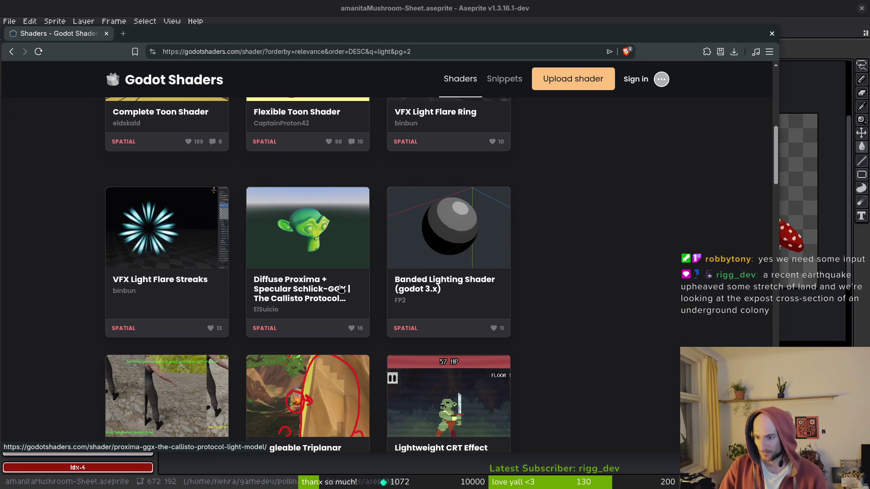
pyautogui.scroll(8, 295, 245)
# - Clear the search box so all shaders are listed
pyautogui.click(181, 170)
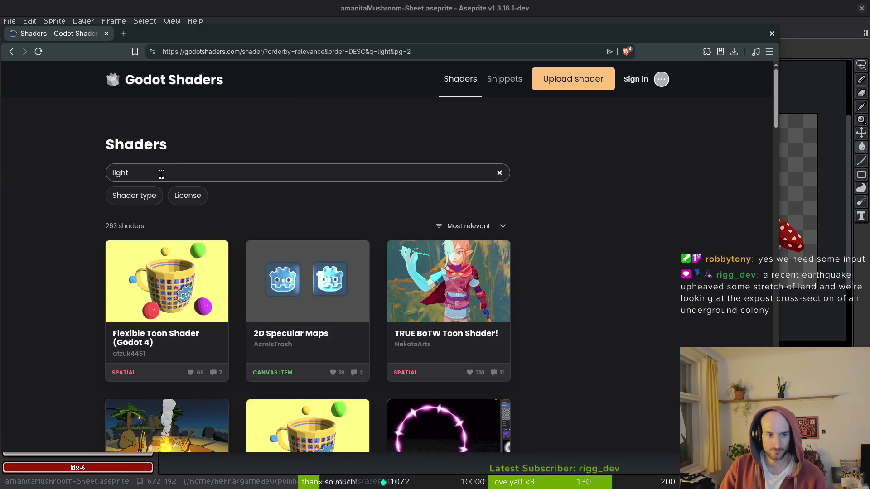
pyautogui.hotkey('ctrl', 'a')
pyautogui.press('BackSpace')
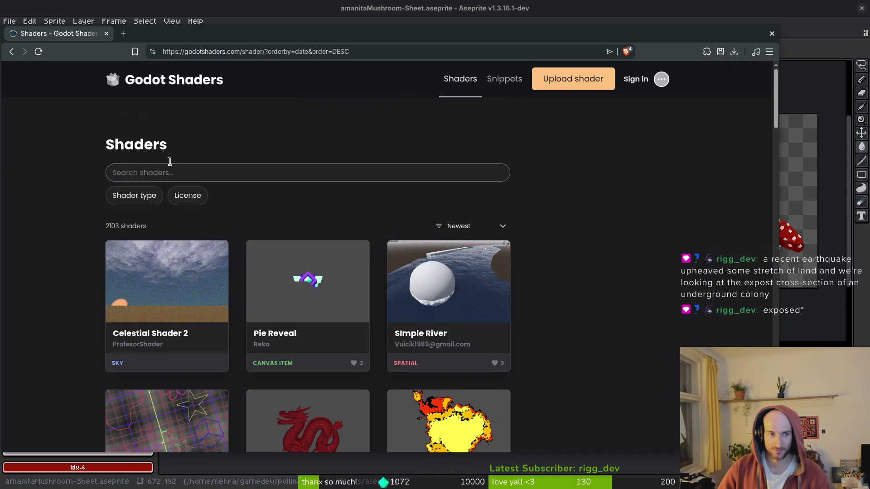
pyautogui.click(170, 171)
pyautogui.write('a')
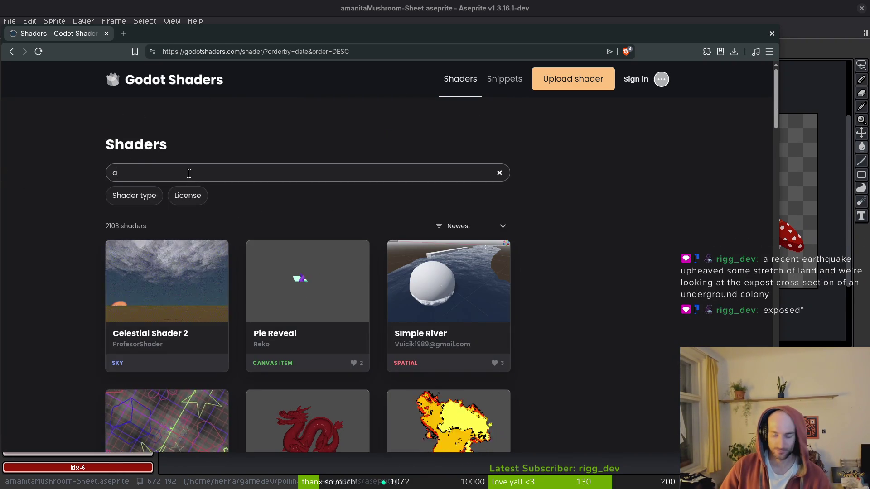
pyautogui.press('BackSpace')
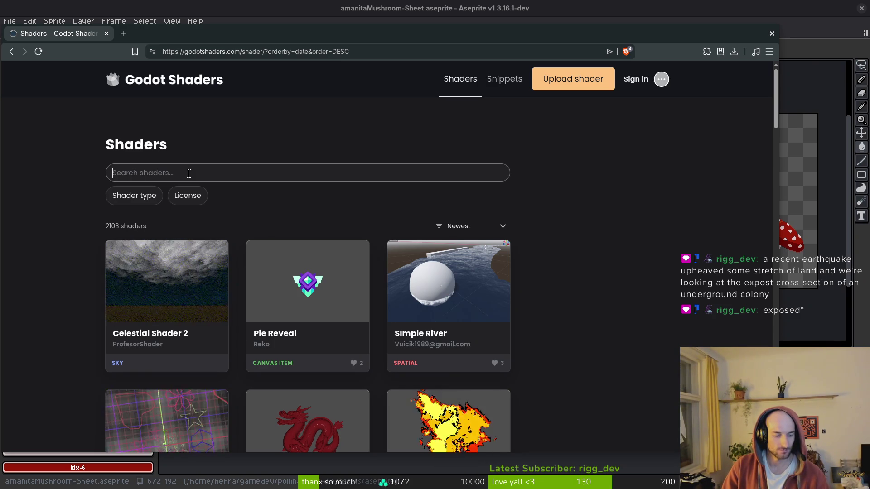
pyautogui.write('god rays')
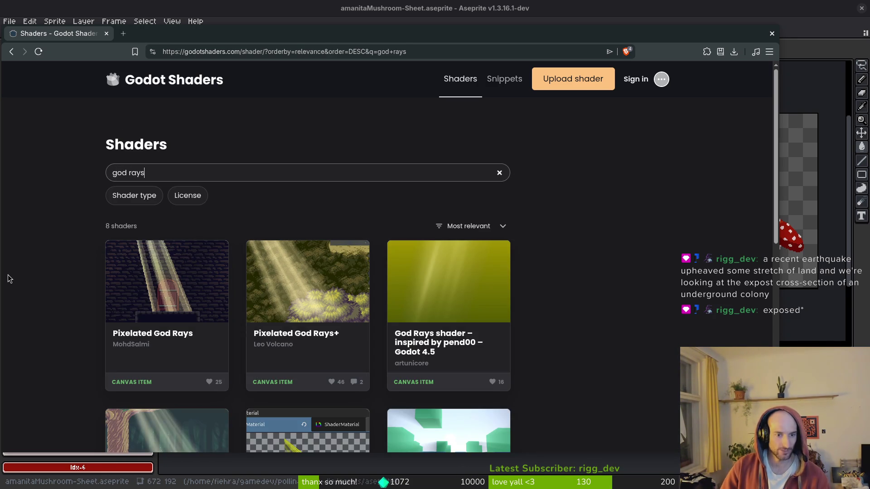
pyautogui.scroll(-1, 572, 278)
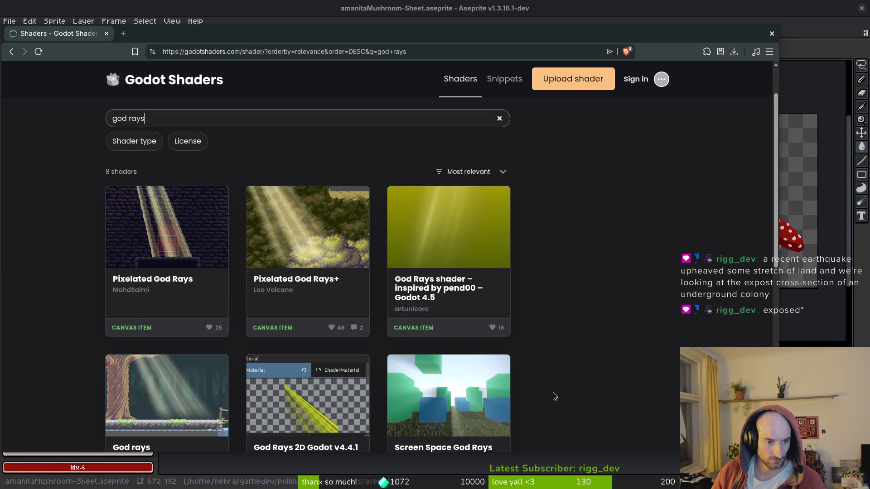
pyautogui.scroll(-1, 577, 333)
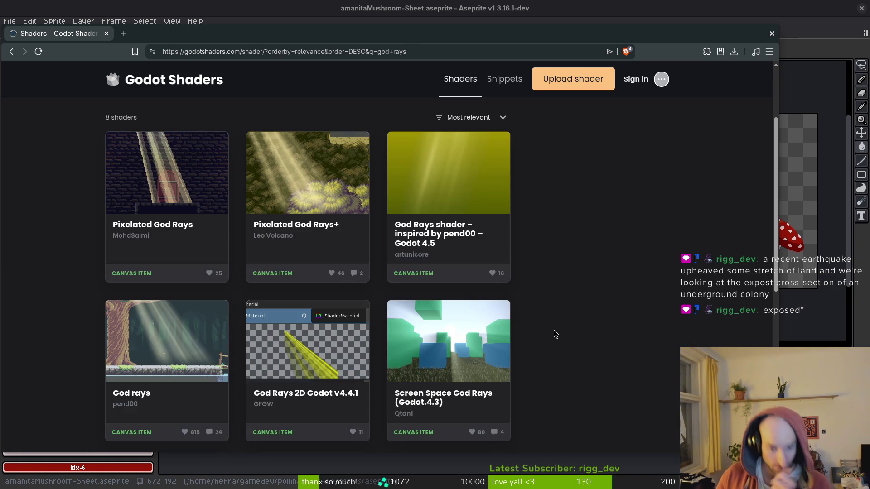
pyautogui.scroll(-3, 556, 333)
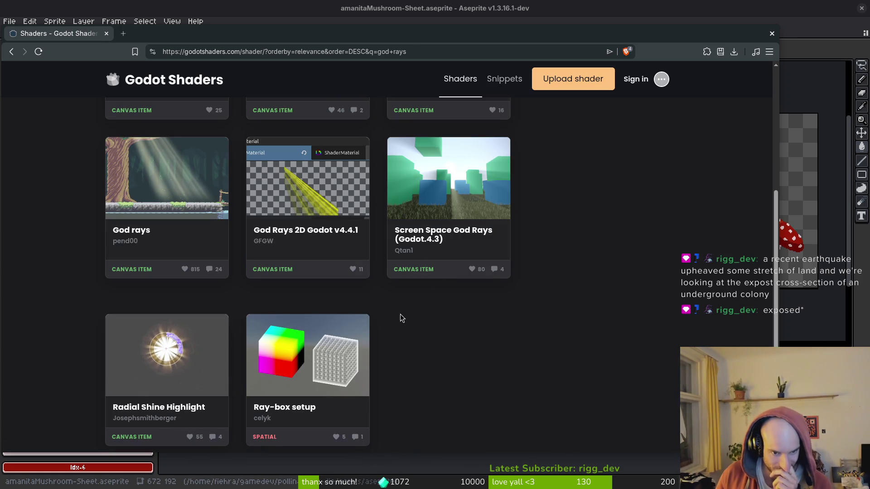
pyautogui.scroll(2, 154, 303)
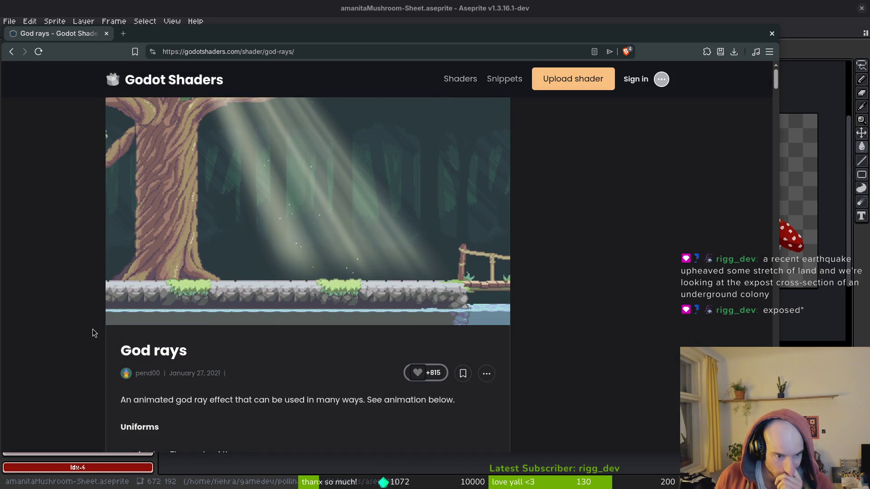
pyautogui.hotkey('alt', 'Left')
pyautogui.scroll(-8, 280, 293)
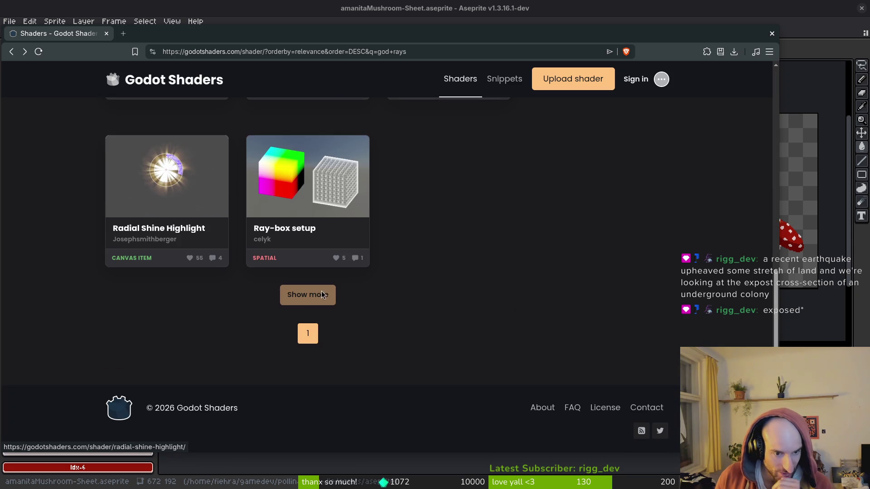
pyautogui.scroll(2, 158, 272)
pyautogui.scroll(2, 178, 396)
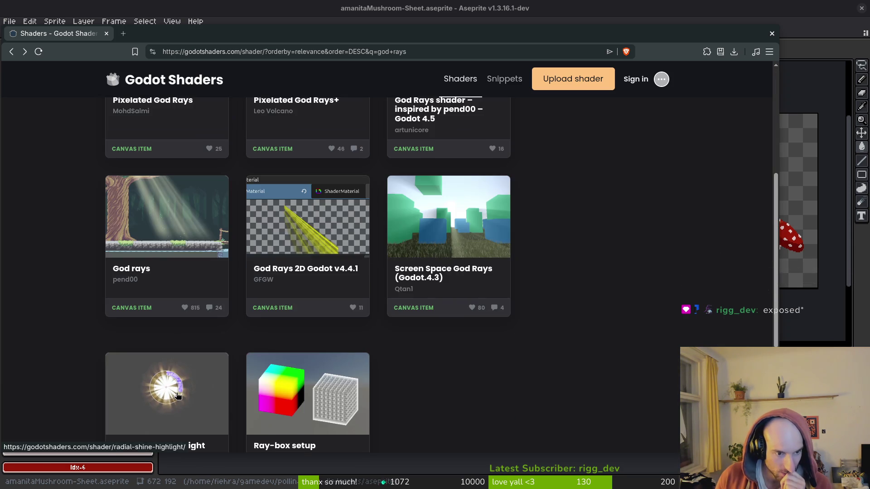
pyautogui.scroll(2, 163, 231)
pyautogui.scroll(2, 186, 228)
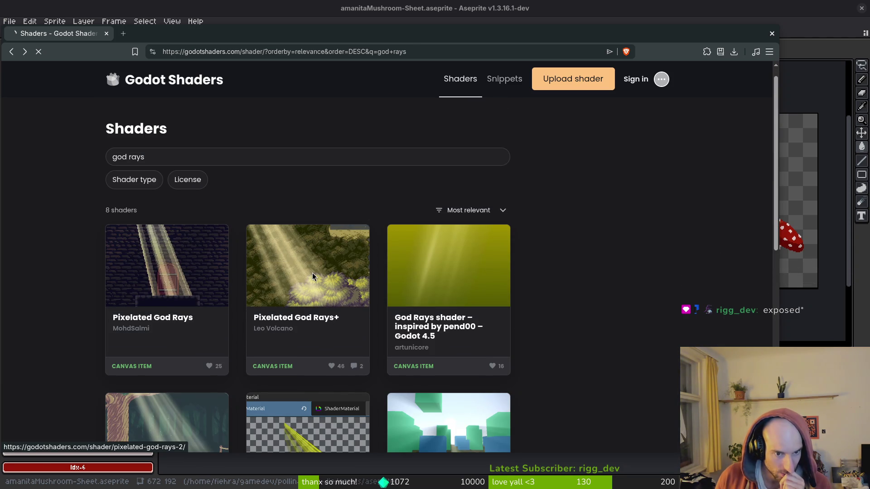
pyautogui.click(313, 277)
pyautogui.hotkey('alt', 'Left')
pyautogui.click(449, 260)
pyautogui.hotkey('alt', 'Left')
pyautogui.click(118, 276)
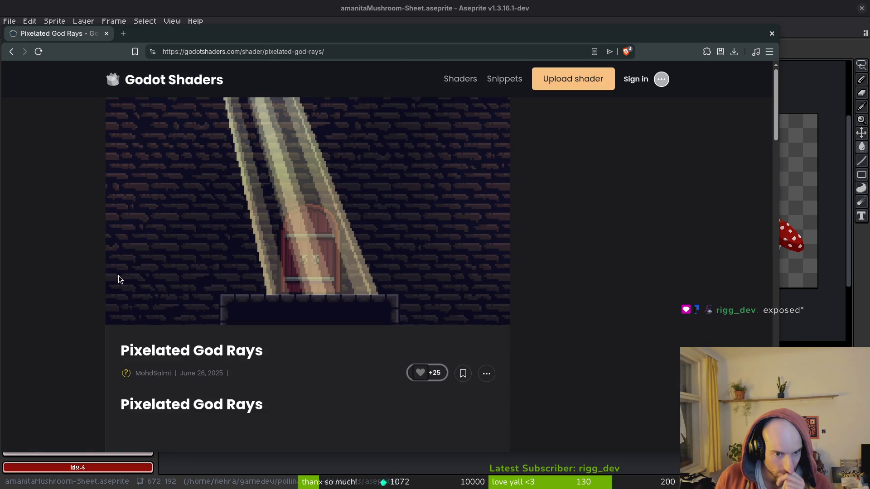
pyautogui.hotkey('alt', 'Left')
pyautogui.scroll(-2, 290, 330)
pyautogui.click(290, 329)
pyautogui.hotkey('alt', 'Left')
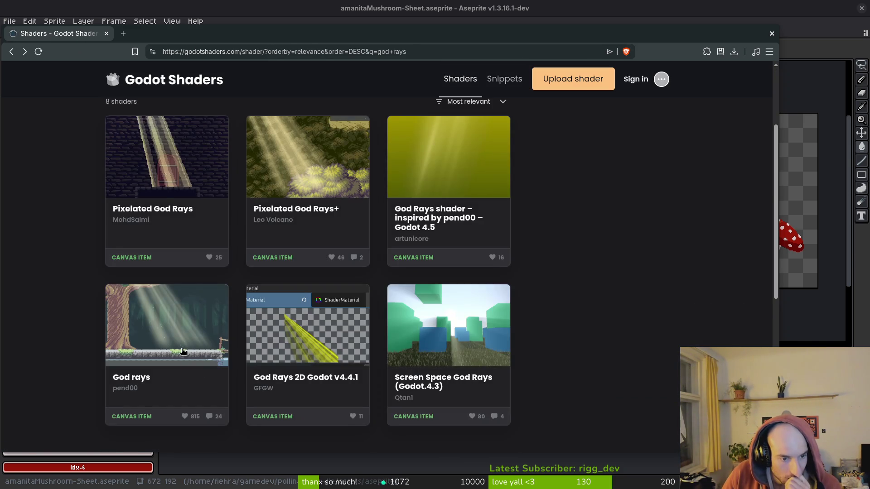
pyautogui.scroll(-3, 183, 351)
pyautogui.scroll(4, 198, 115)
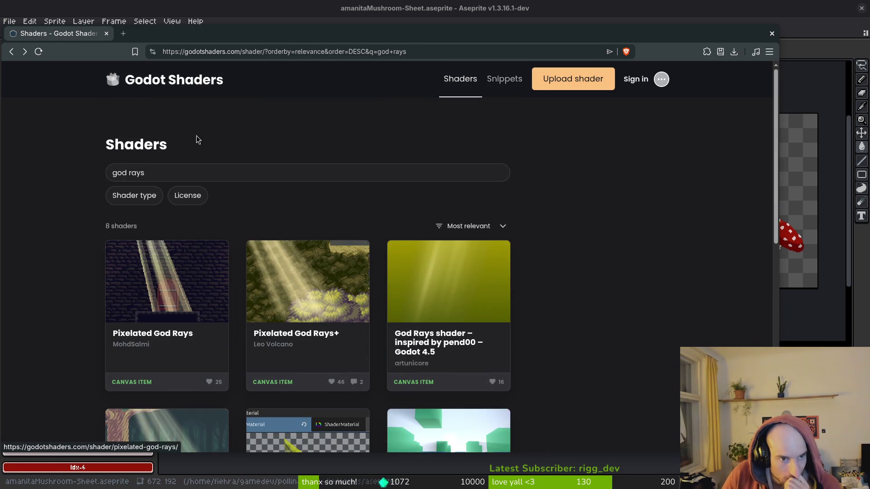
# - Try shader searches for 'rays' and then 'celestial'
pyautogui.write('rays')
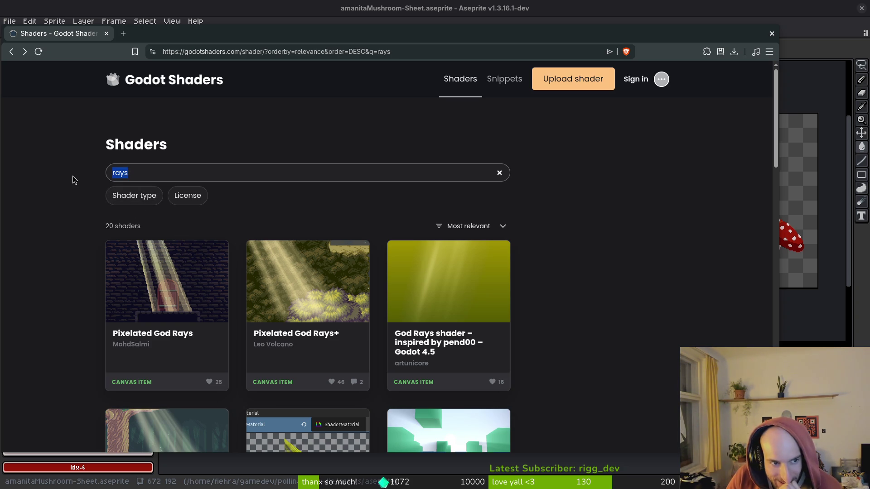
pyautogui.press('BackSpace')
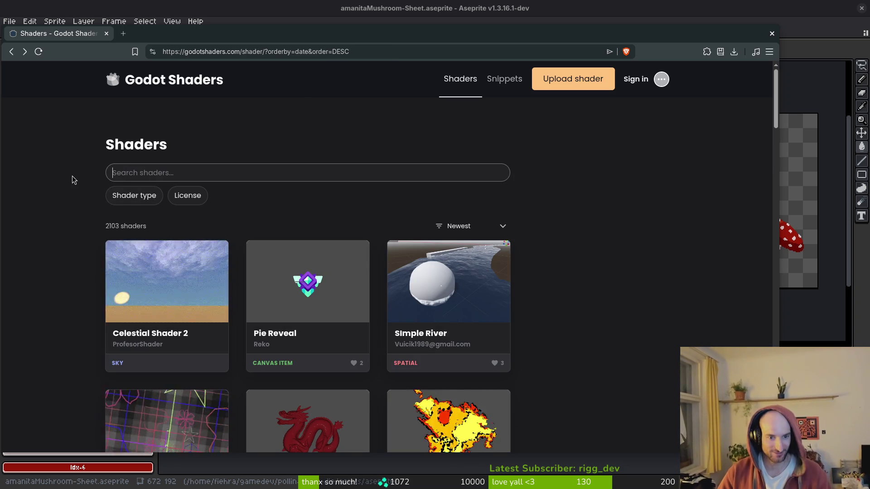
pyautogui.scroll(-1, 75, 318)
pyautogui.scroll(-1, 75, 319)
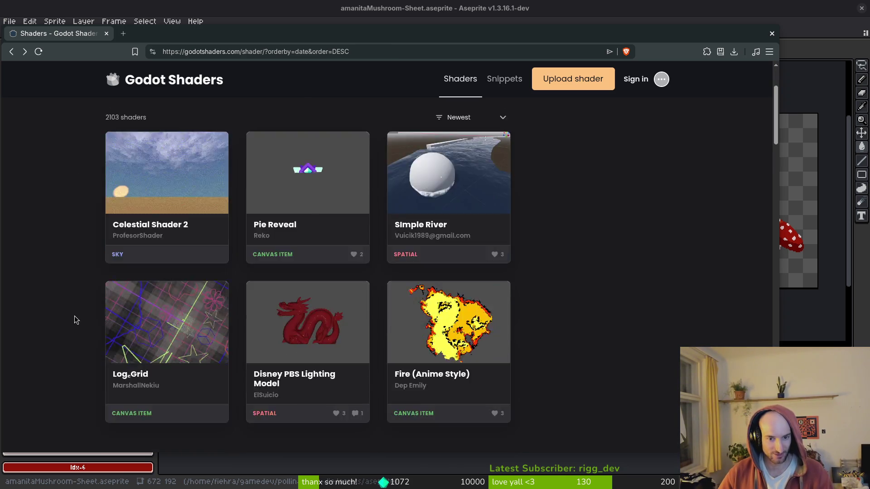
pyautogui.scroll(2, 177, 153)
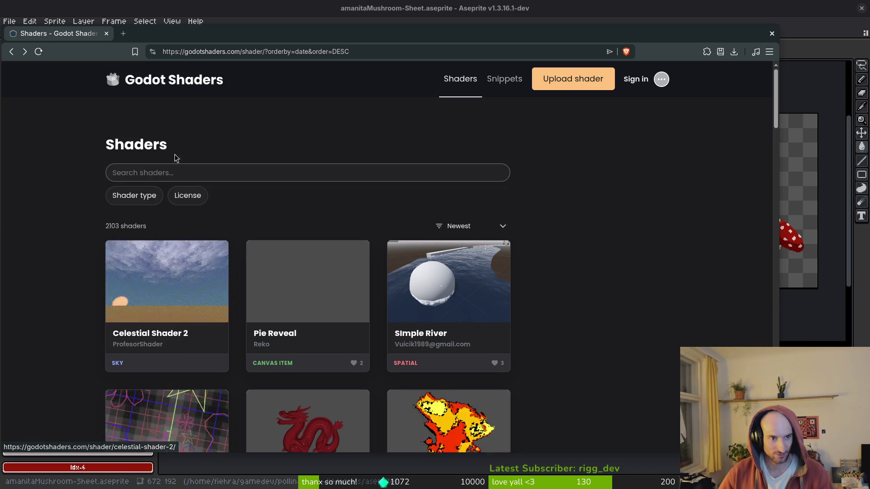
pyautogui.click(151, 170)
pyautogui.write('celestial')
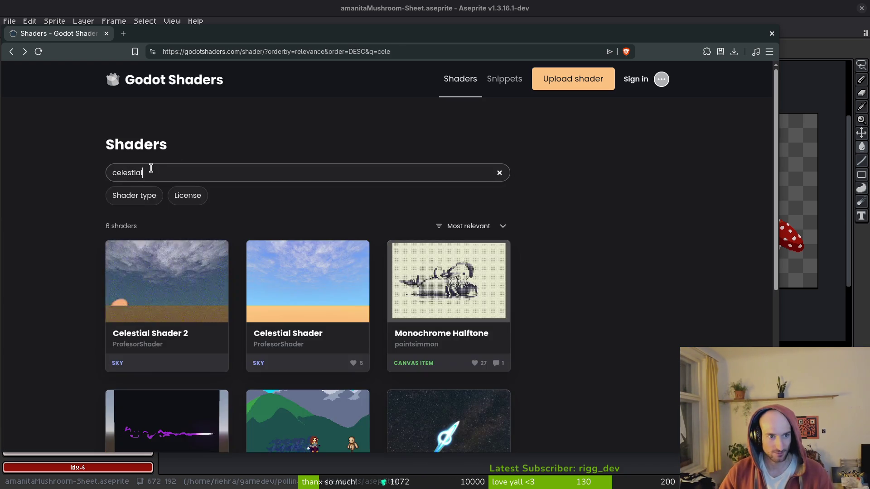
pyautogui.scroll(-3, 266, 359)
pyautogui.scroll(3, 180, 252)
# - Search for 'ray' and browse to page 2 of the results
pyautogui.click(175, 169)
pyautogui.hotkey('ctrl', 'a')
pyautogui.write('ray')
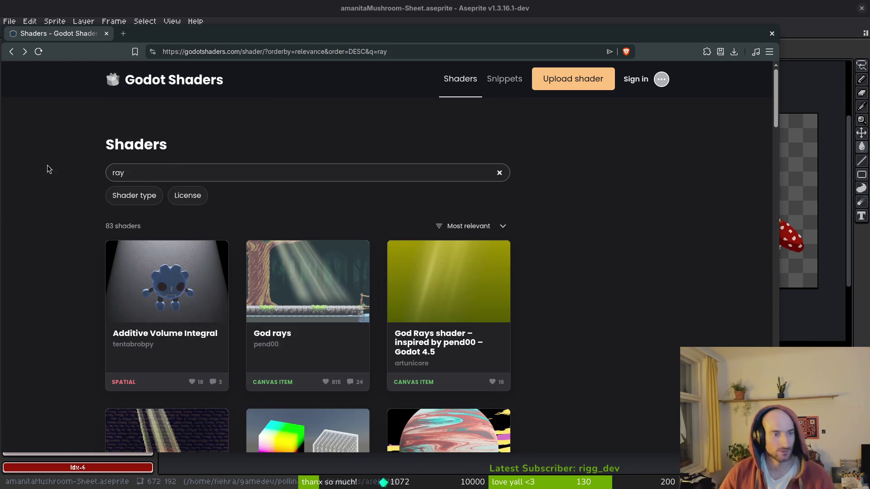
pyautogui.scroll(-12, 548, 273)
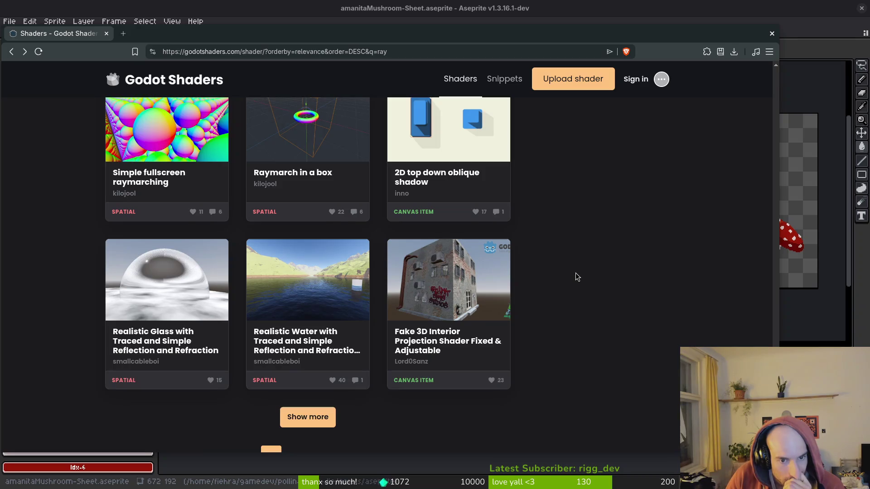
pyautogui.scroll(-1, 576, 273)
pyautogui.click(293, 401)
pyautogui.scroll(-4, 544, 258)
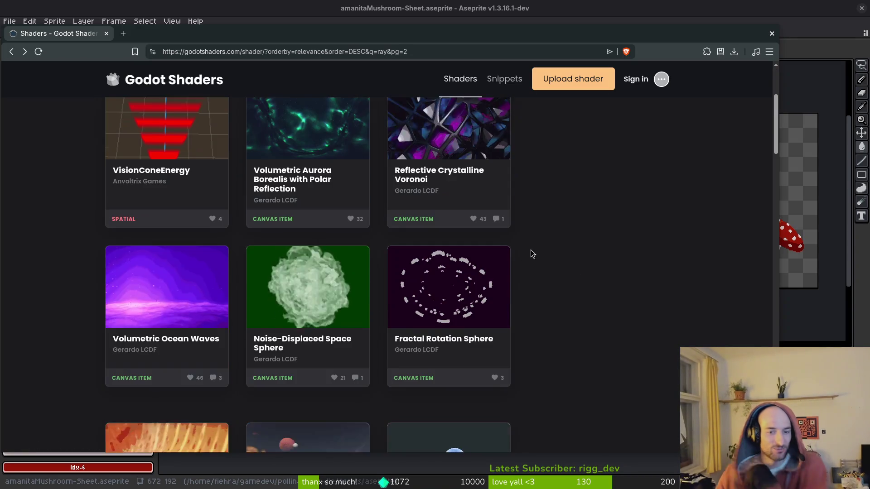
pyautogui.scroll(-2, 557, 281)
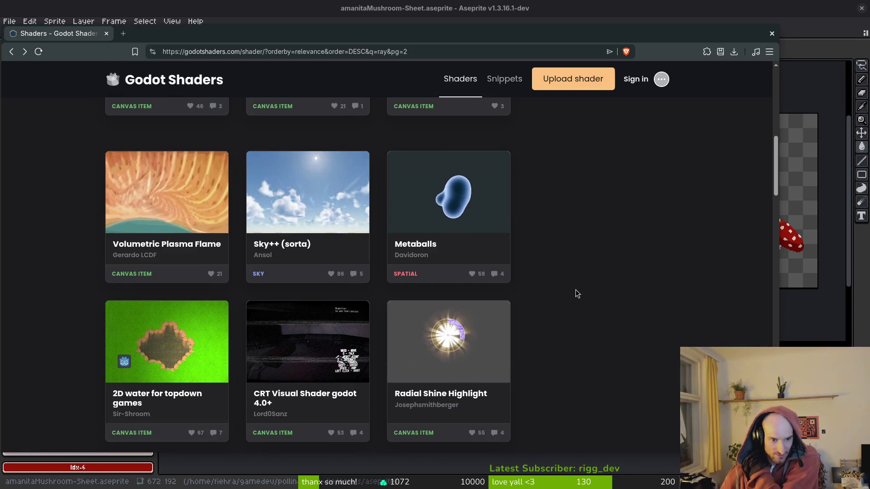
pyautogui.scroll(-3, 576, 283)
pyautogui.scroll(-3, 581, 278)
pyautogui.scroll(-3, 582, 278)
pyautogui.scroll(-3, 583, 278)
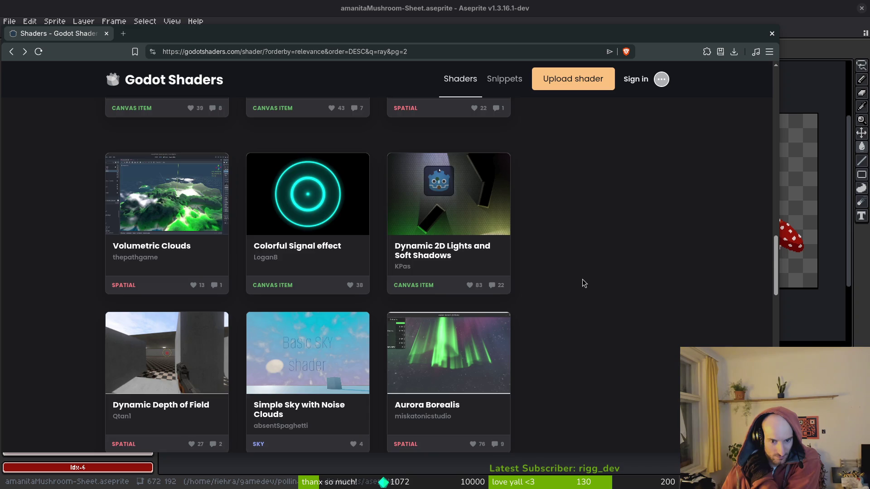
pyautogui.scroll(-3, 583, 281)
# - Open Fake Godrays (Godot 4.x) in a background tab, check page 3, then clear the search
pyautogui.middleClick(468, 303)
pyautogui.scroll(-7, 599, 294)
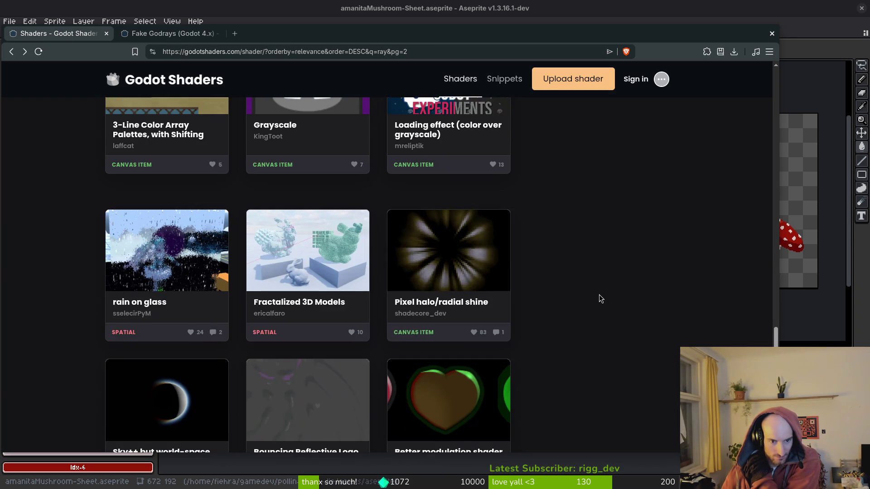
pyautogui.scroll(-5, 599, 294)
pyautogui.click(333, 385)
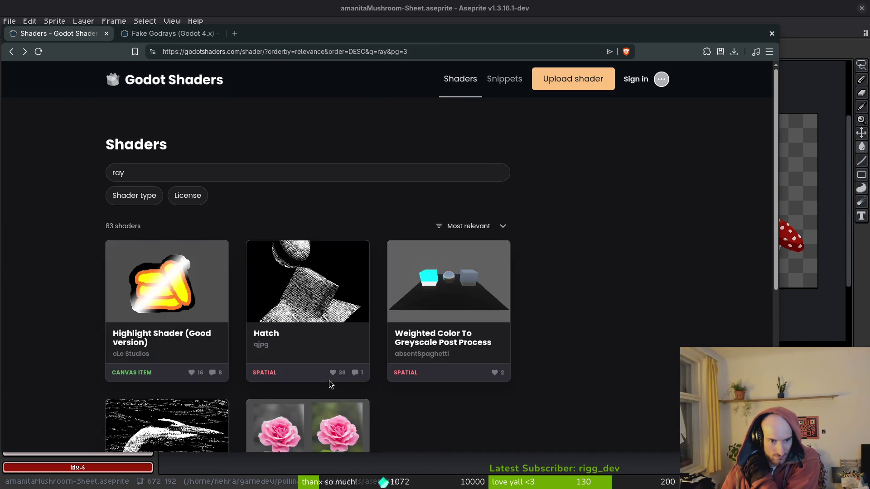
pyautogui.scroll(-3, 575, 245)
pyautogui.scroll(3, 577, 247)
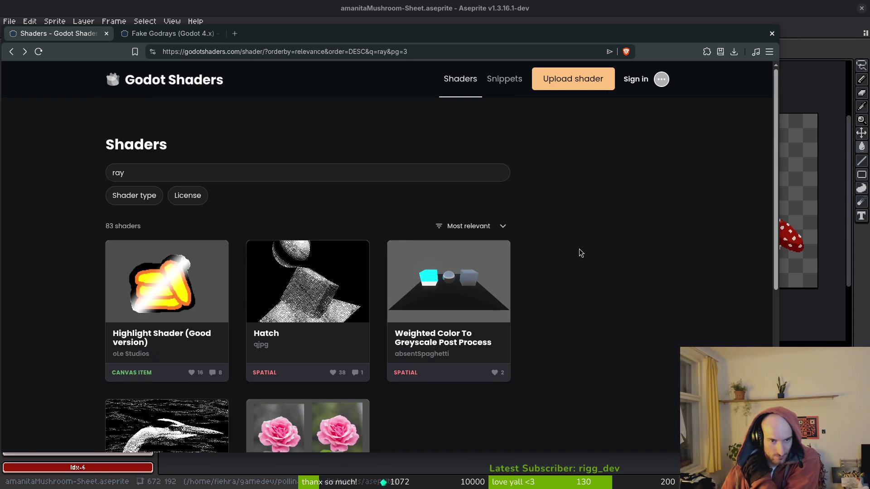
pyautogui.click(462, 85)
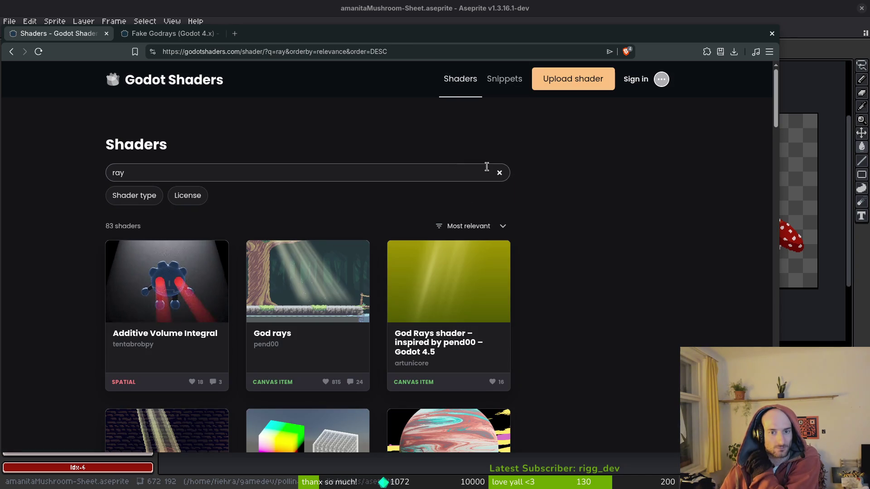
pyautogui.click(499, 174)
# - Try the Spatial and then Fog shader type filters, removing each
pyautogui.click(131, 198)
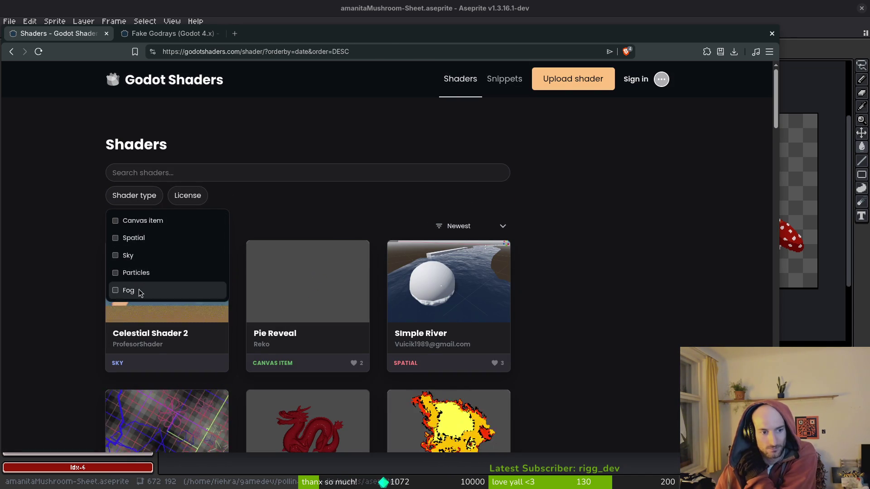
pyautogui.click(149, 245)
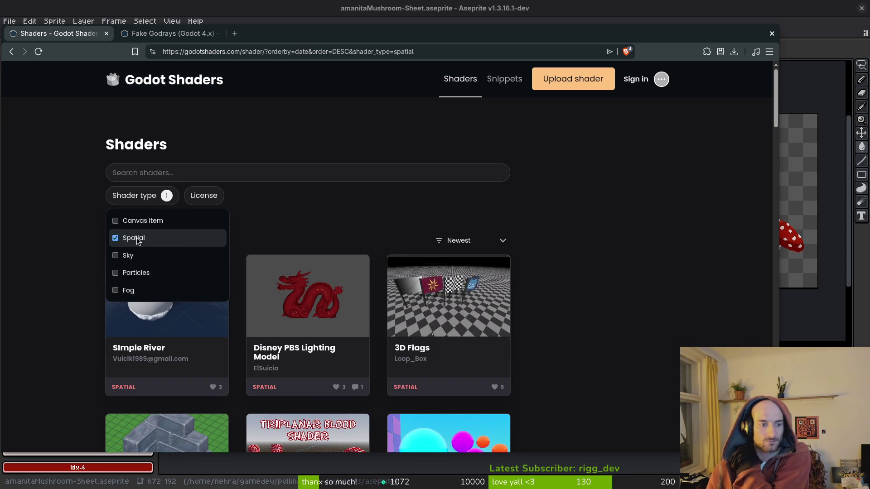
pyautogui.click(138, 240)
pyautogui.click(146, 289)
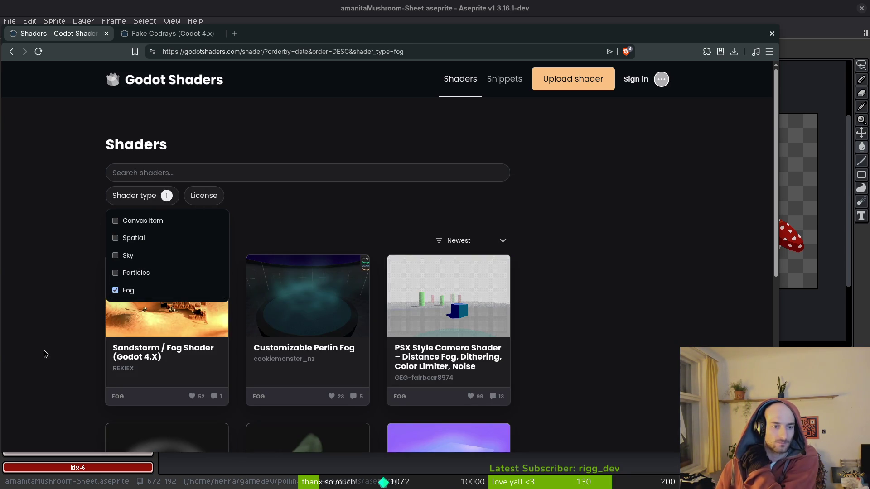
pyautogui.scroll(-5, 50, 345)
pyautogui.scroll(5, 61, 341)
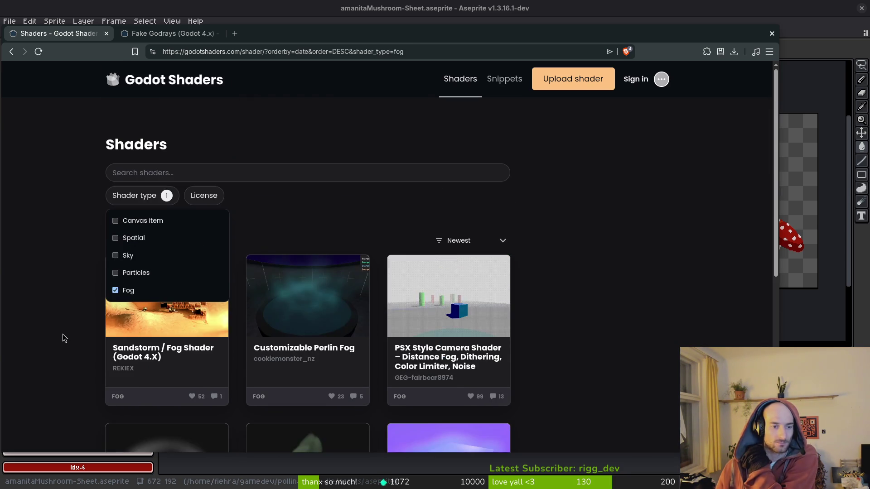
pyautogui.click(137, 289)
# - Filter to Particles shaders, browse them, then remove that filter
pyautogui.click(136, 273)
pyautogui.scroll(-2, 77, 282)
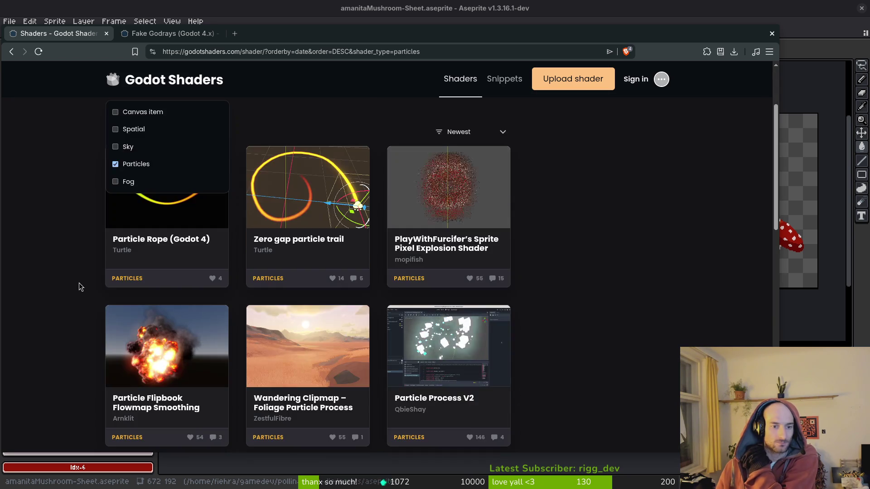
pyautogui.scroll(-3, 78, 283)
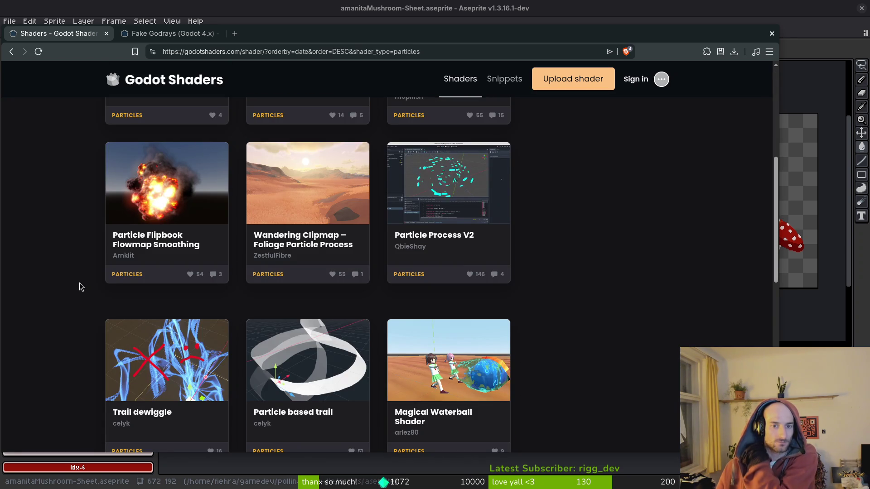
pyautogui.scroll(-4, 85, 282)
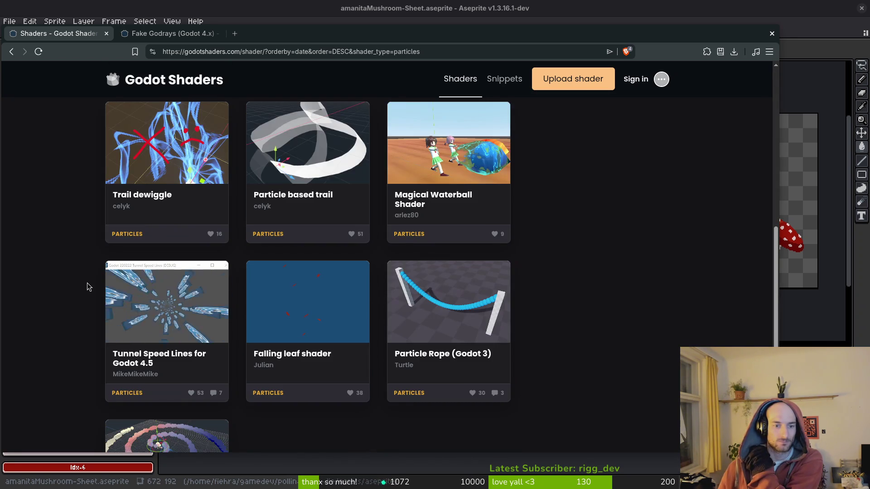
pyautogui.scroll(-3, 89, 284)
pyautogui.scroll(10, 91, 286)
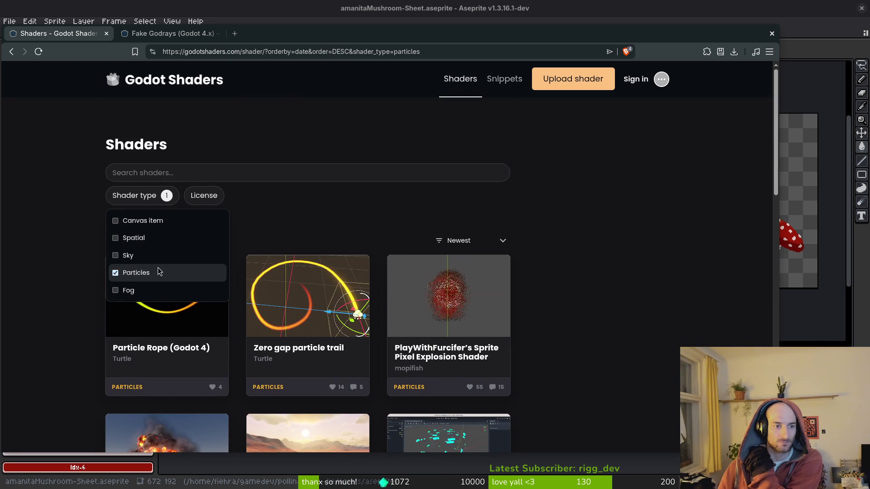
pyautogui.click(154, 273)
# - Leave only the Canvas item filter ticked and browse those shaders
pyautogui.click(149, 227)
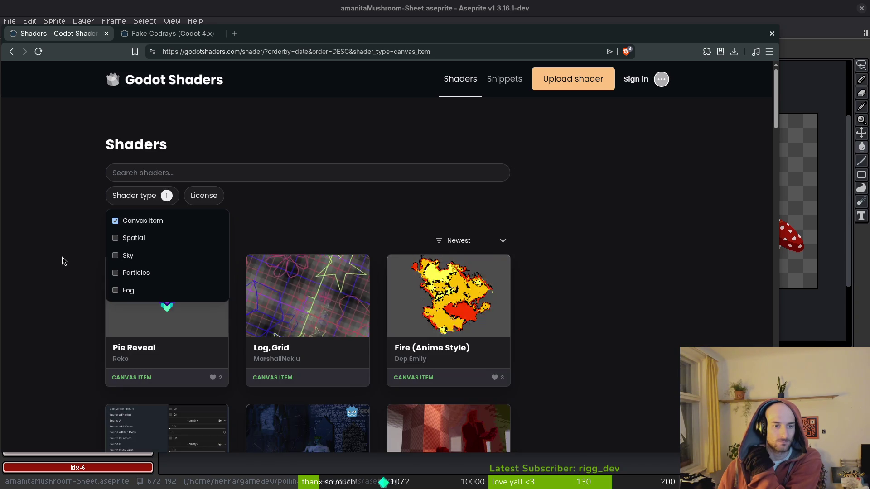
pyautogui.scroll(-1, 63, 260)
pyautogui.scroll(-12, 66, 266)
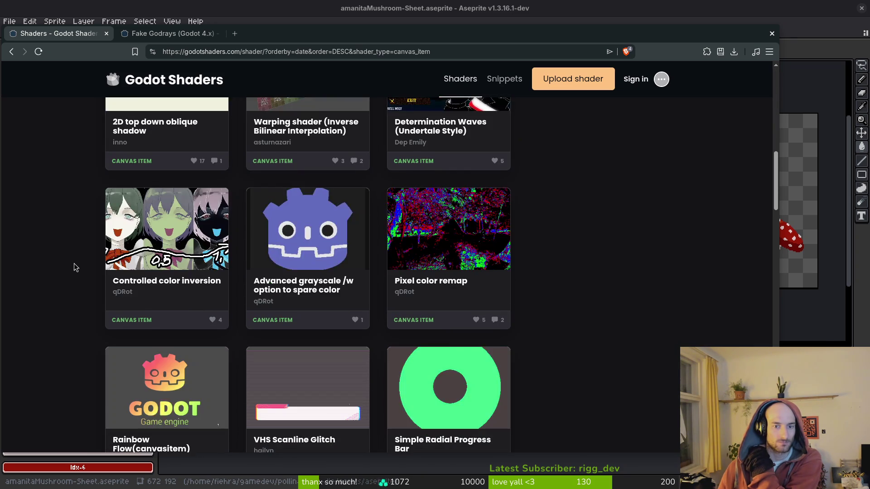
pyautogui.scroll(-12, 78, 261)
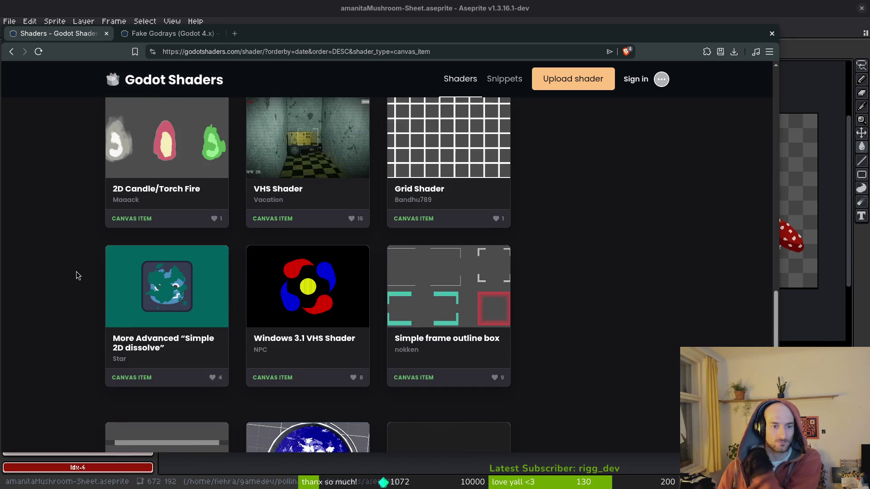
pyautogui.hotkey('ctrl', 't')
# - Go to YouTube and search for 'god ray godot'
pyautogui.write('you')
pyautogui.press('Down')
pyautogui.press('Return')
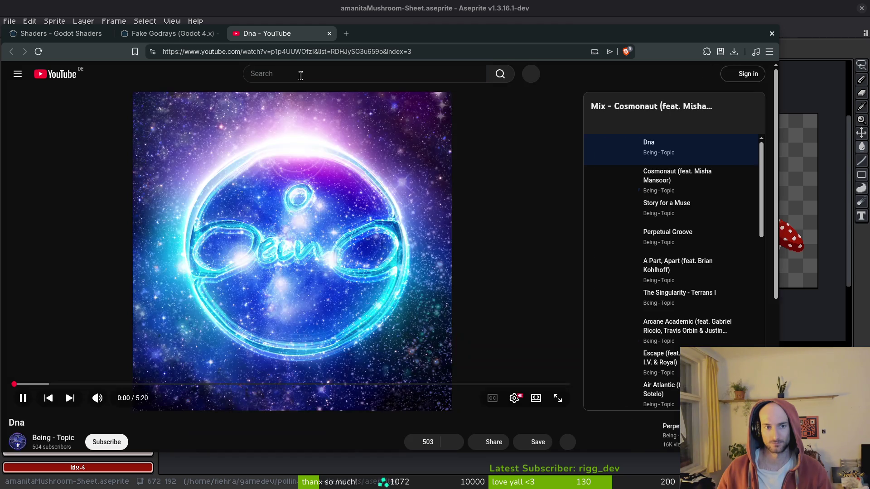
pyautogui.write('god ray godot')
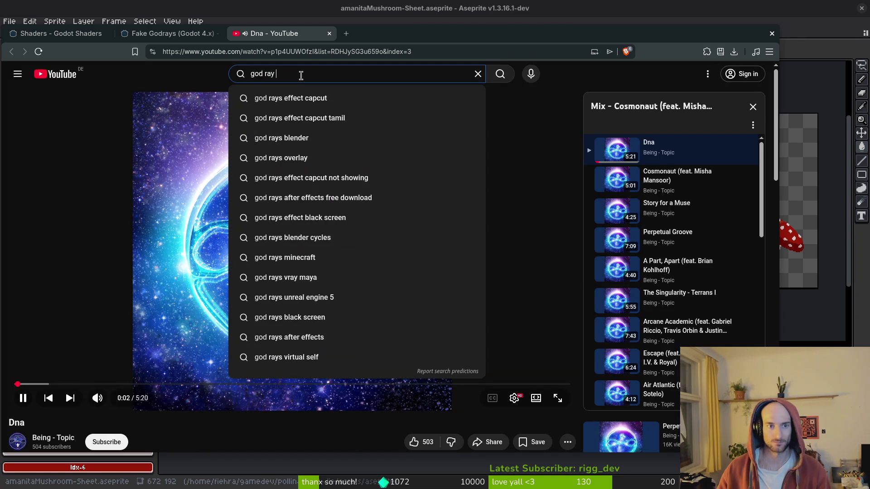
pyautogui.press('Return')
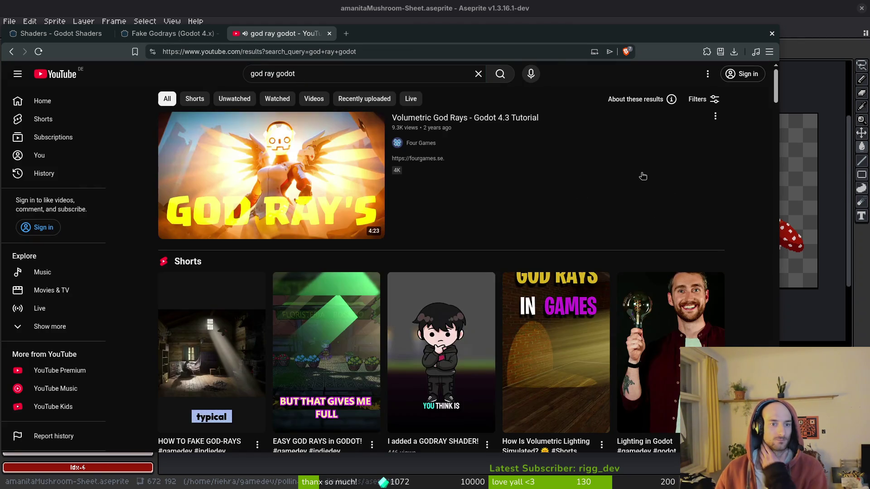
# - Play 'God rays in Godot 4.4' and seek ahead to about 2:36
pyautogui.scroll(-5, 635, 182)
pyautogui.click(333, 301)
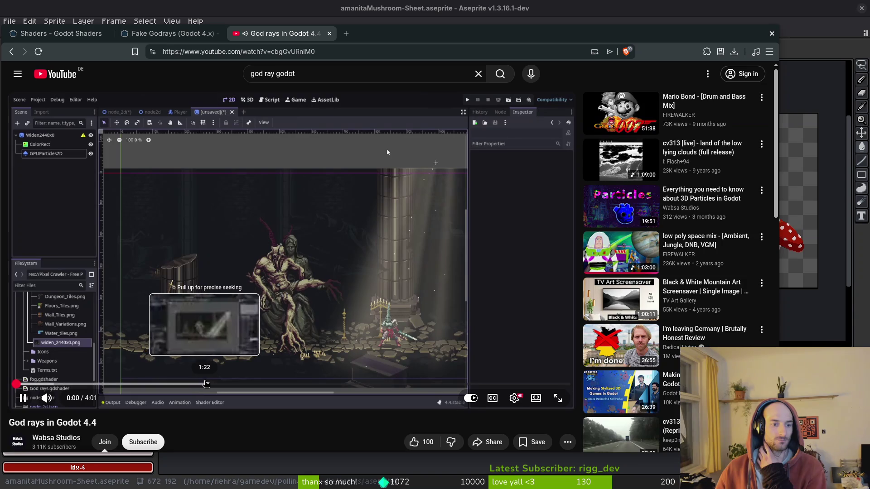
pyautogui.click(206, 384)
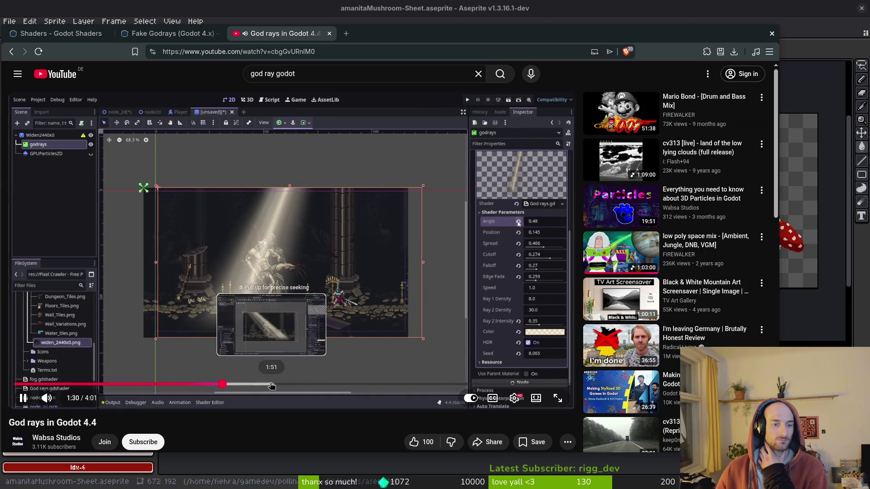
pyautogui.moveTo(262, 384); pyautogui.dragTo(331, 384)
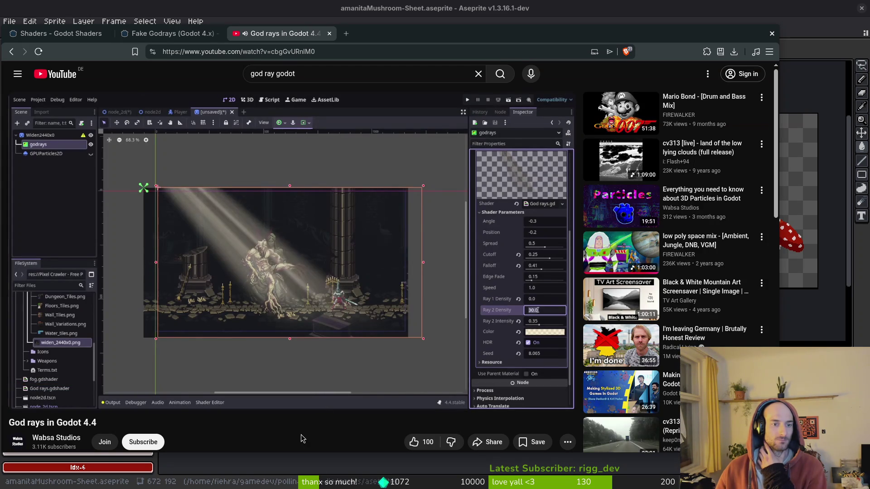
pyautogui.moveTo(368, 384); pyautogui.dragTo(374, 384)
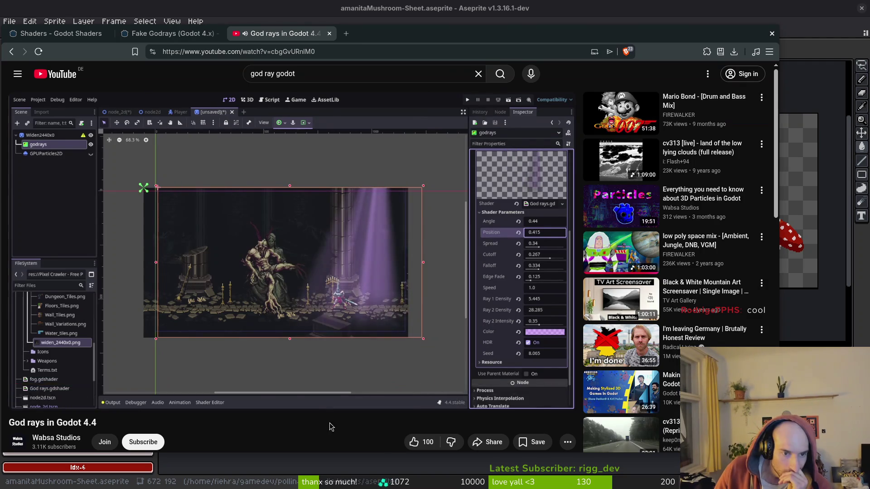
# - Return to the 'god ray godot' results and scroll through them
pyautogui.hotkey('alt', 'Left')
pyautogui.scroll(-10, 559, 356)
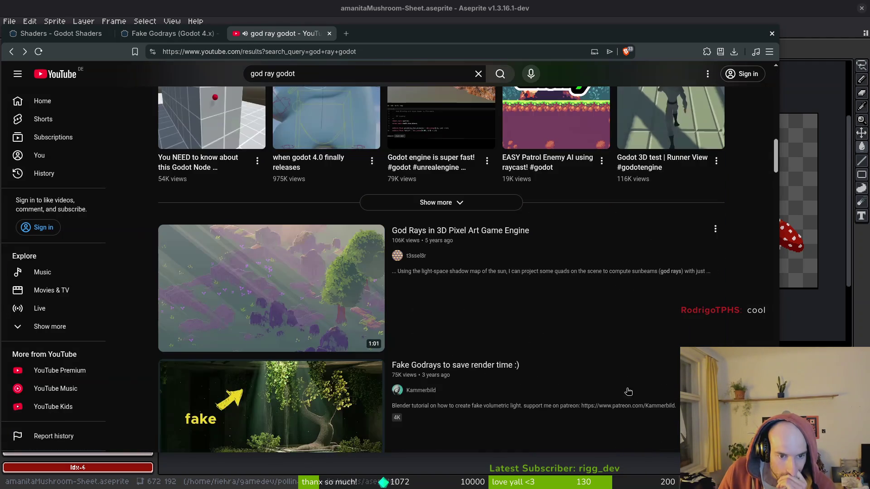
pyautogui.scroll(-2, 552, 357)
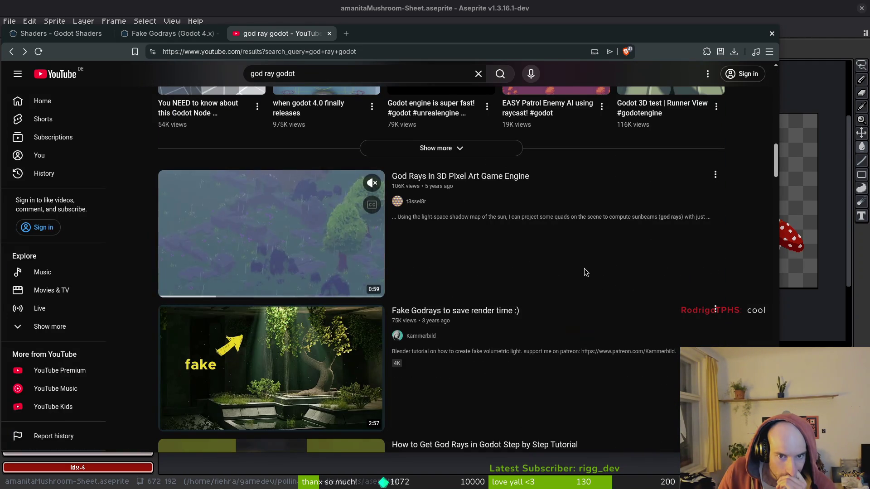
pyautogui.scroll(-6, 532, 271)
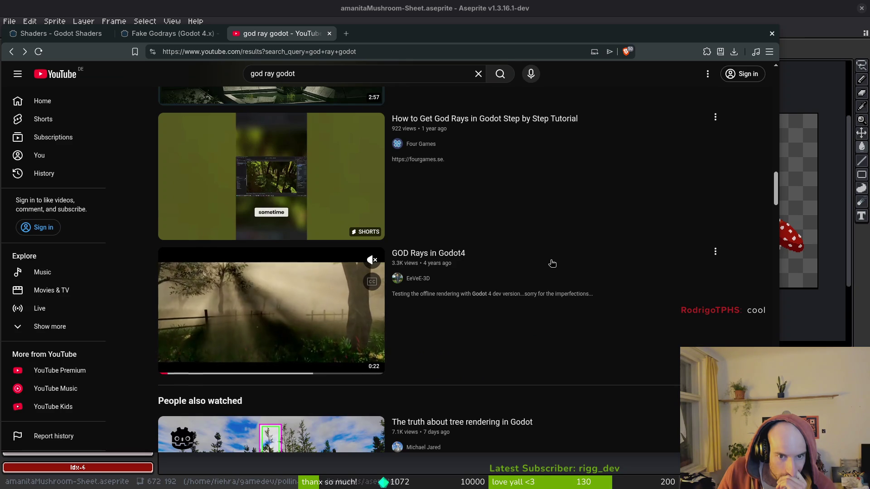
pyautogui.scroll(-4, 551, 264)
pyautogui.scroll(-11, 551, 264)
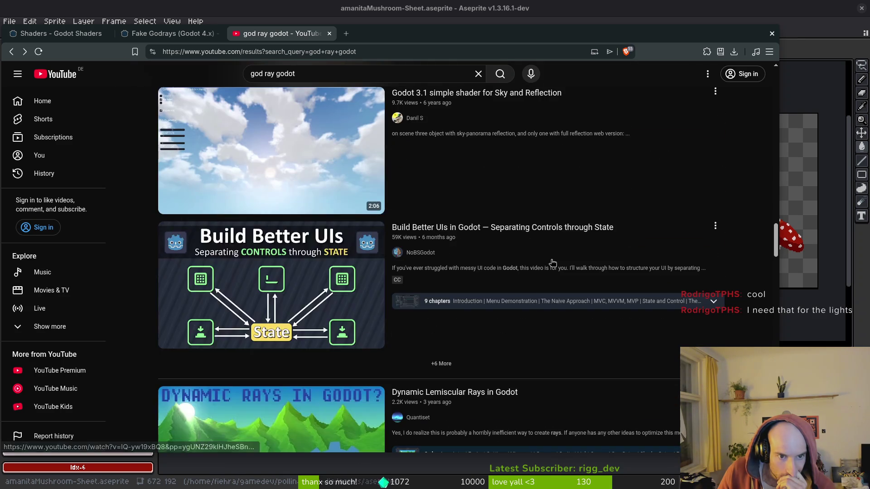
pyautogui.scroll(-17, 554, 265)
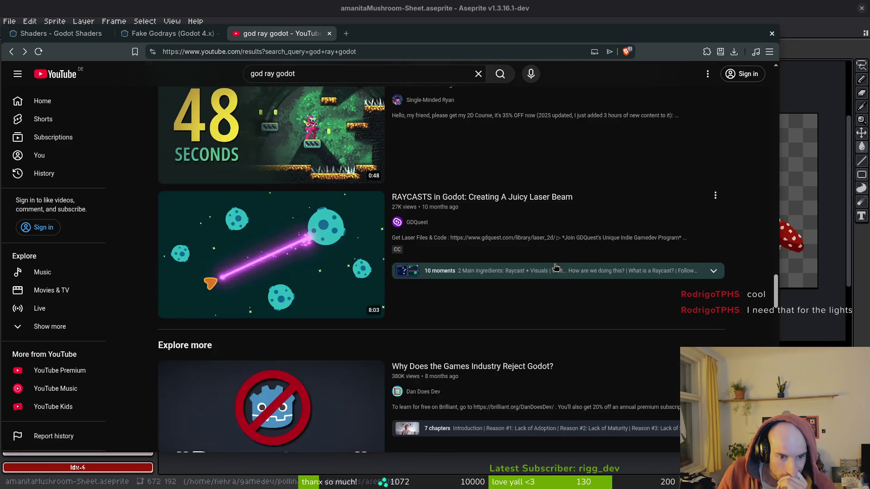
pyautogui.scroll(-4, 551, 267)
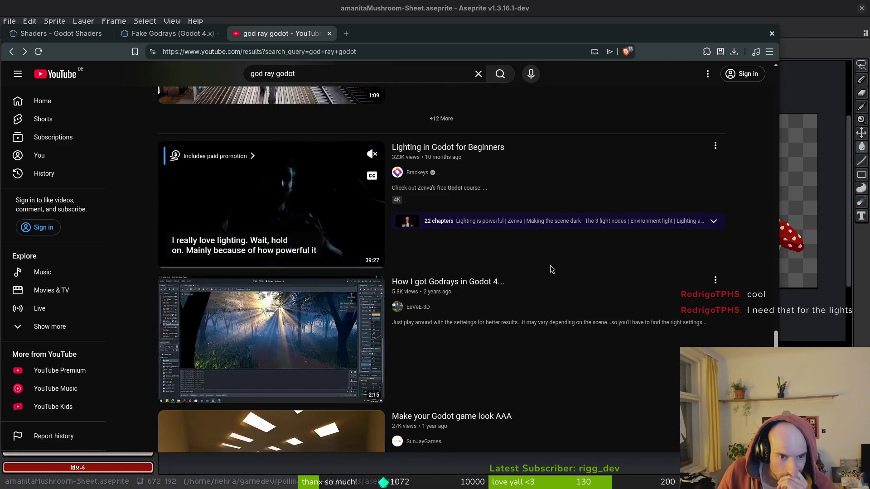
pyautogui.scroll(-7, 550, 267)
pyautogui.scroll(8, 550, 271)
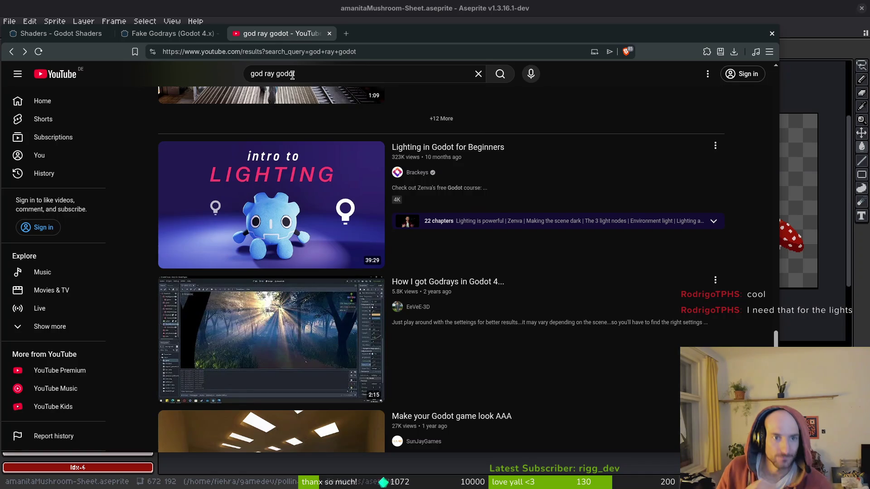
# - Search for 'animated god rays godot' and scroll through the results
pyautogui.tripleClick(319, 73)
pyautogui.write('animated do')
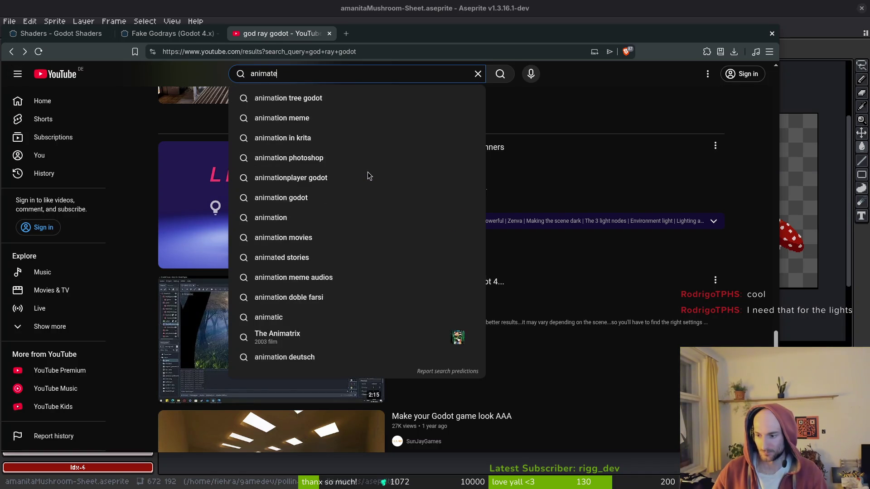
pyautogui.press('BackSpace')
pyautogui.press('BackSpace')
pyautogui.write('god ray')
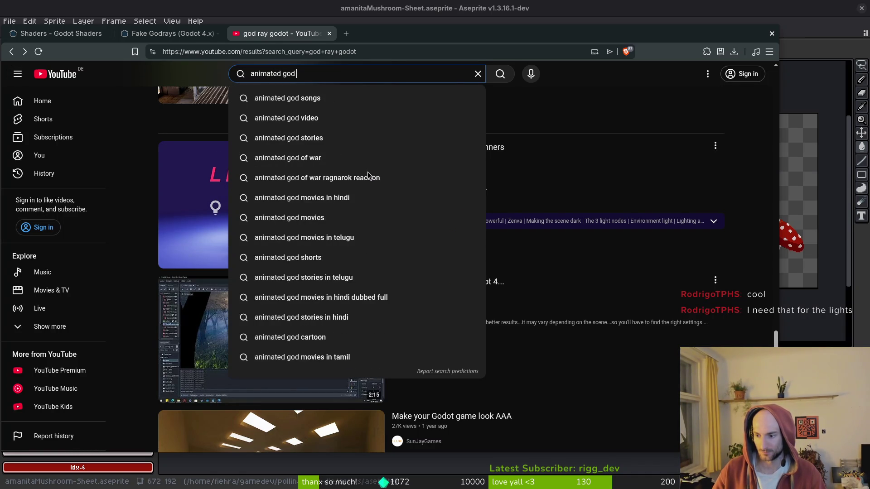
pyautogui.press('Return')
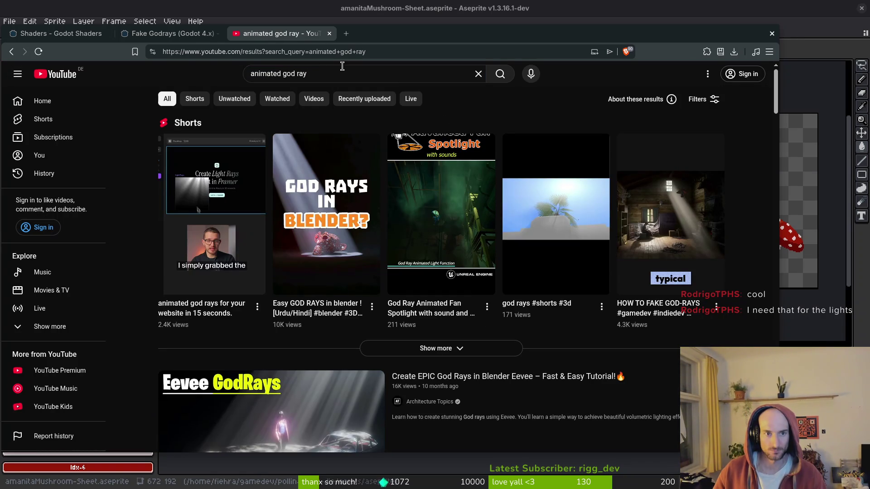
pyautogui.write('s godot')
pyautogui.press('Return')
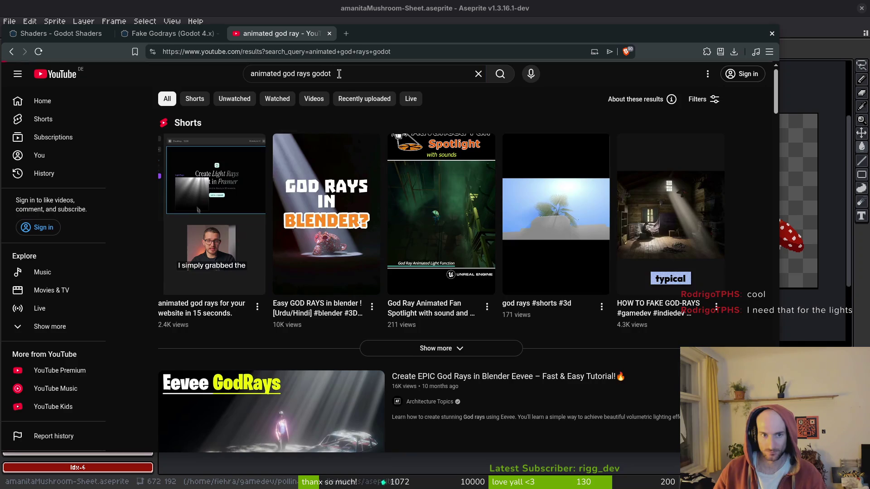
pyautogui.scroll(-5, 540, 192)
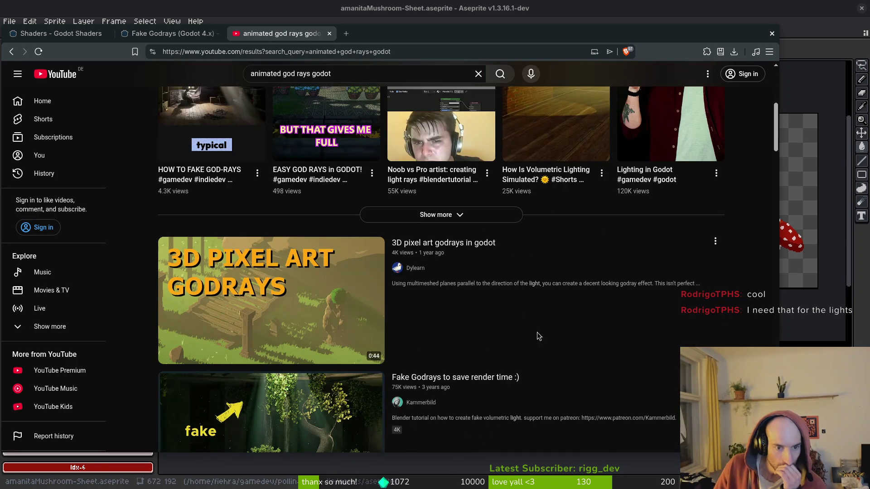
pyautogui.scroll(-3, 548, 303)
pyautogui.scroll(-5, 526, 288)
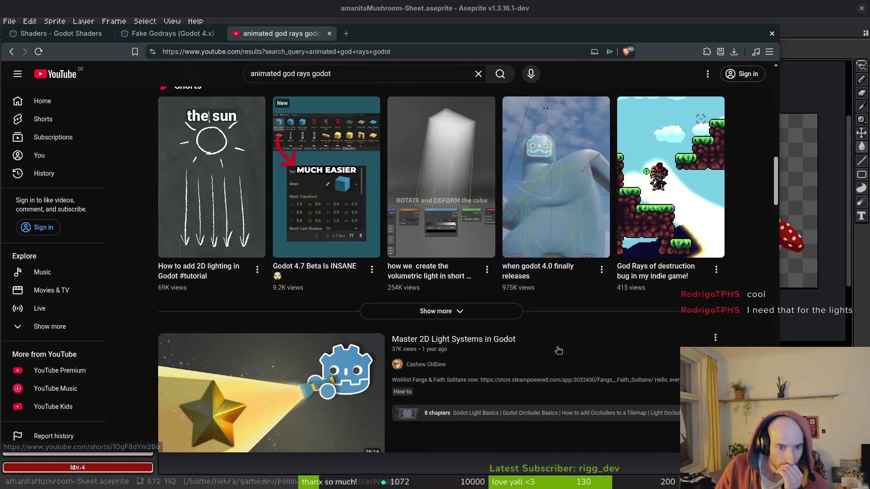
pyautogui.scroll(-15, 558, 349)
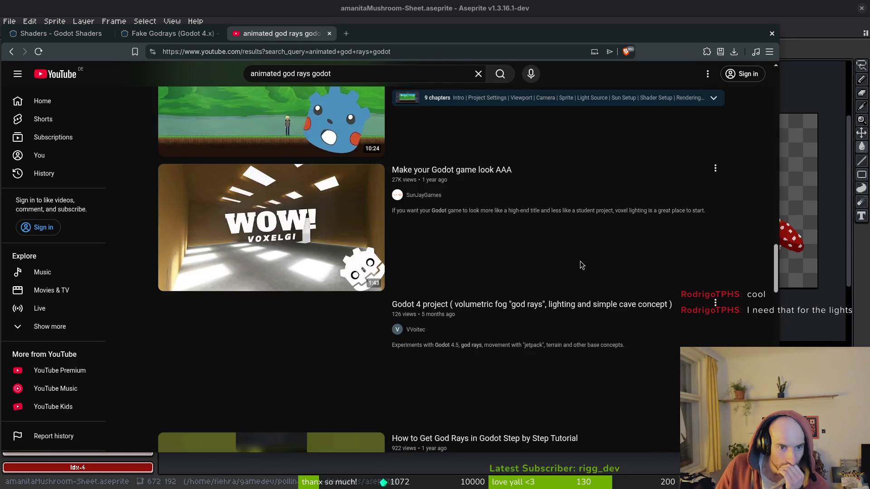
pyautogui.scroll(-11, 595, 263)
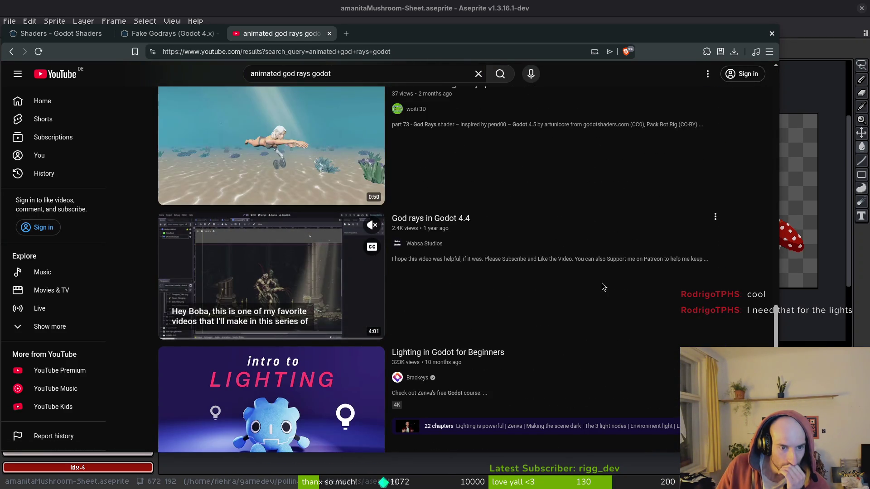
pyautogui.scroll(-16, 598, 275)
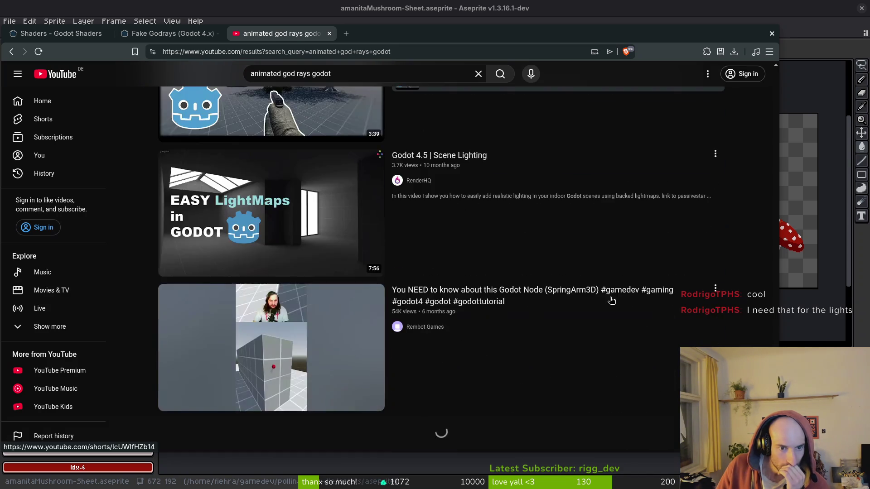
pyautogui.scroll(-6, 611, 301)
pyautogui.scroll(-15, 611, 300)
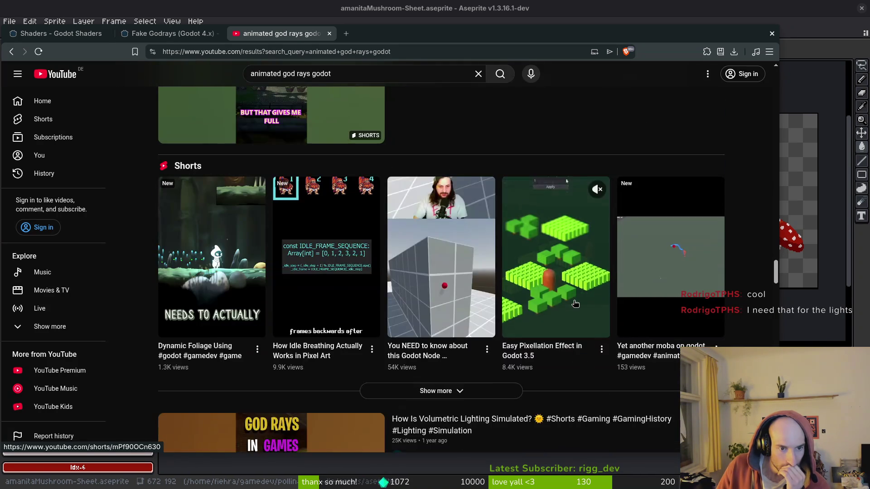
pyautogui.scroll(-20, 544, 299)
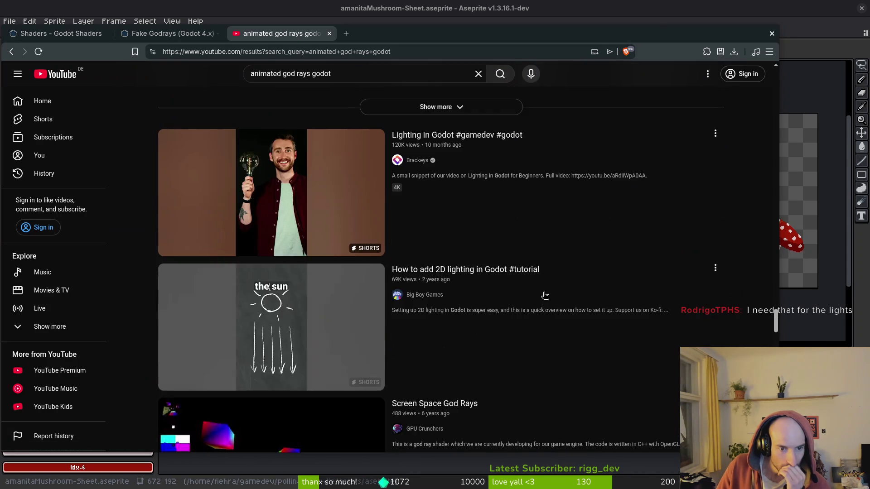
pyautogui.scroll(-11, 545, 295)
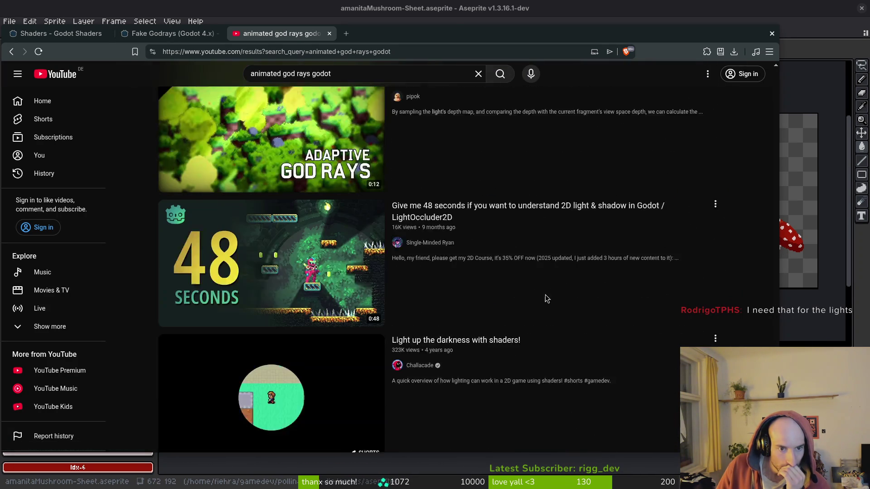
pyautogui.scroll(-10, 535, 261)
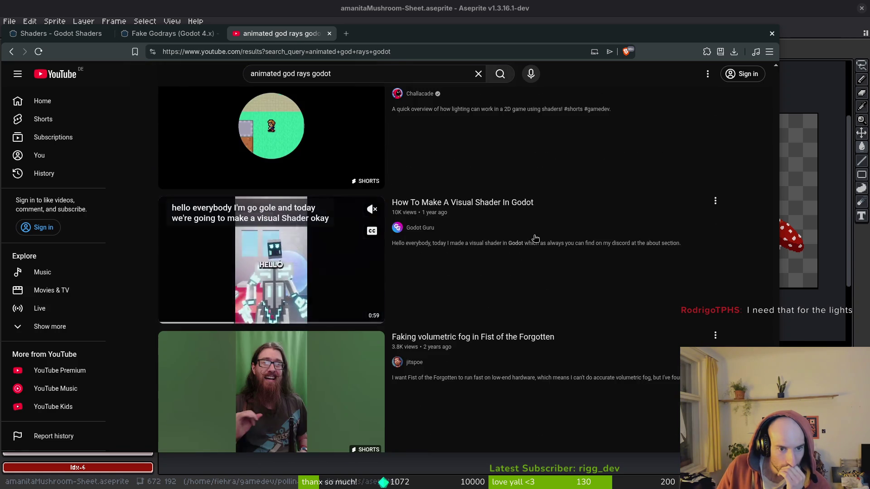
pyautogui.scroll(-10, 558, 249)
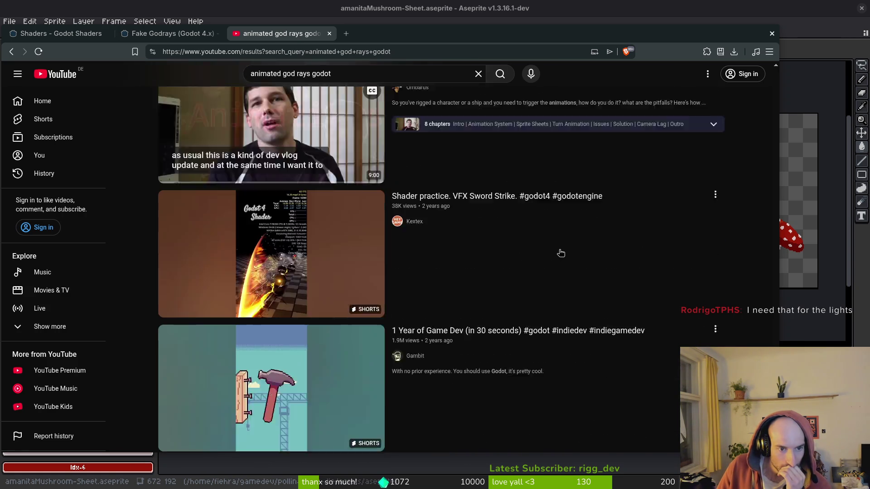
pyautogui.scroll(5, 304, 140)
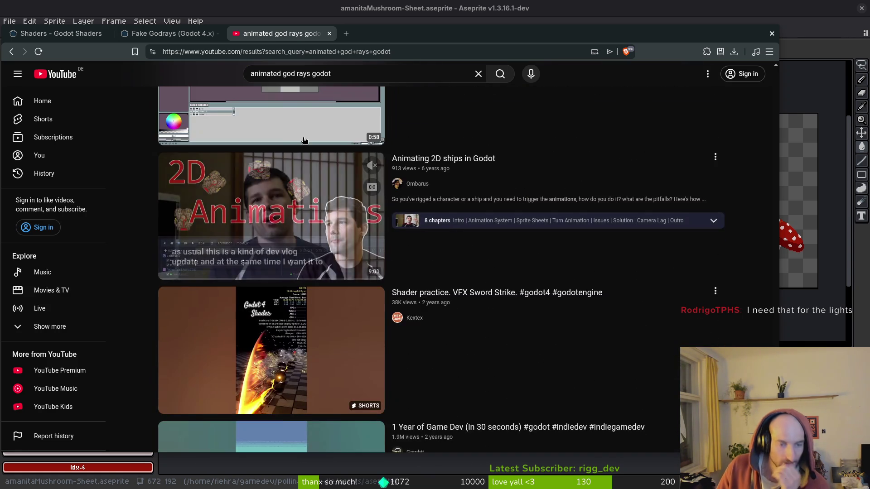
# - Replace the search with '2d god ray godot' and scroll the results
pyautogui.tripleClick(361, 73)
pyautogui.write('2d god')
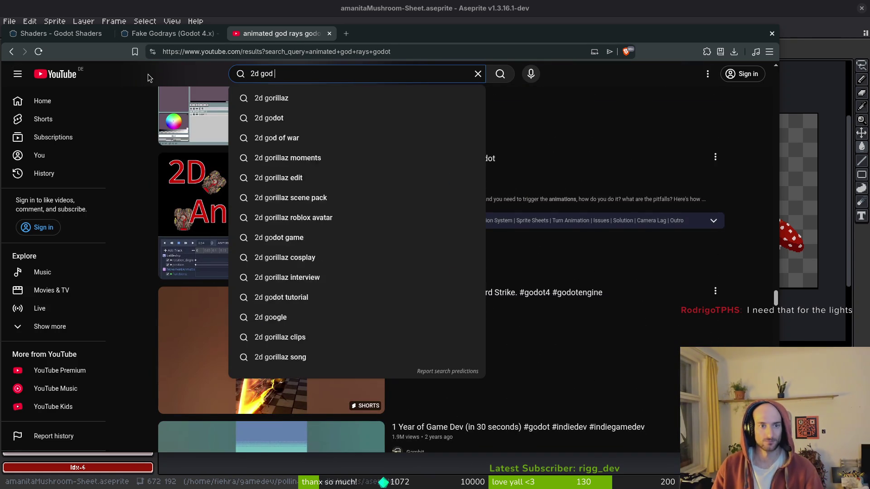
pyautogui.write(' ray godot')
pyautogui.press('Return')
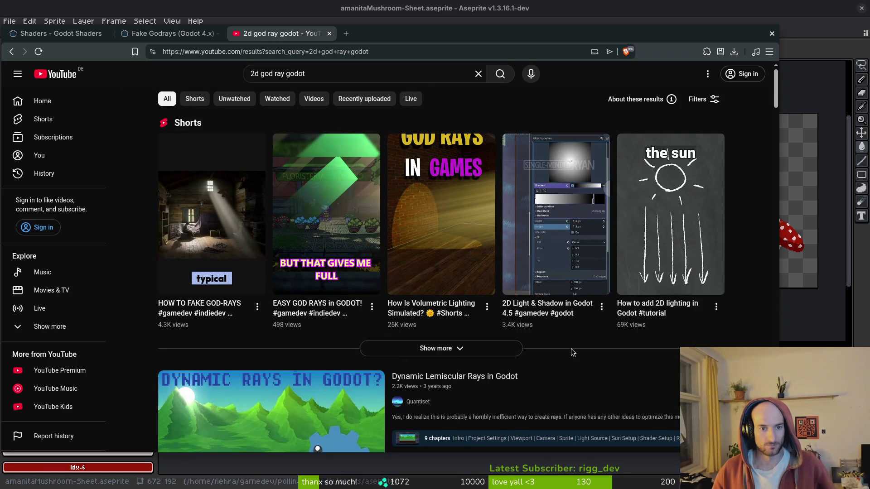
pyautogui.scroll(-10, 598, 363)
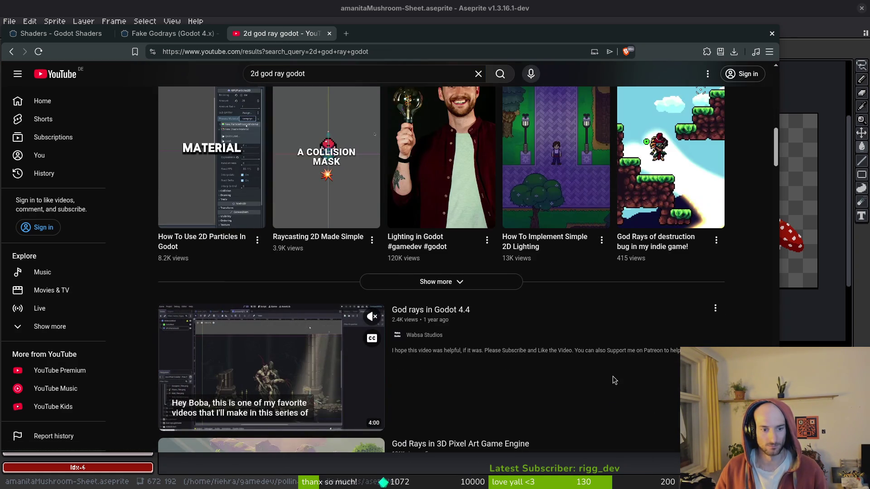
pyautogui.scroll(-2, 589, 353)
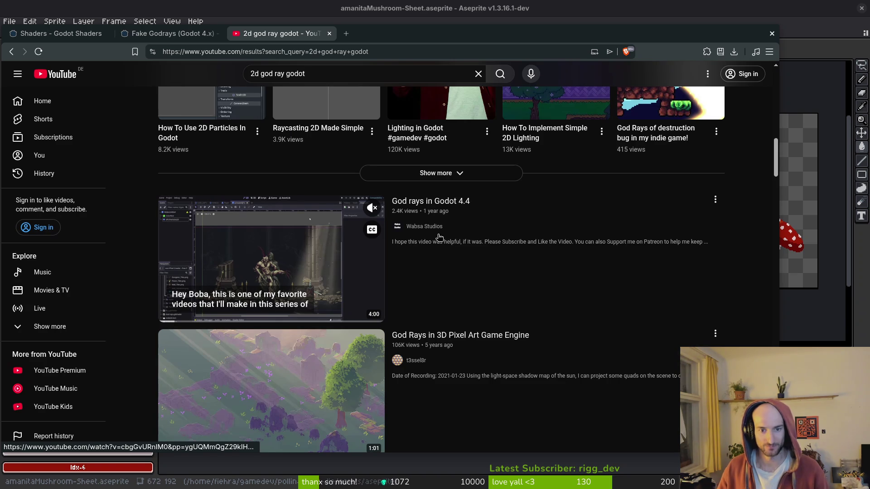
# - Search the Godot Shaders canvas item listing for 'god ray'
pyautogui.click(174, 35)
pyautogui.click(68, 33)
pyautogui.scroll(10, 429, 263)
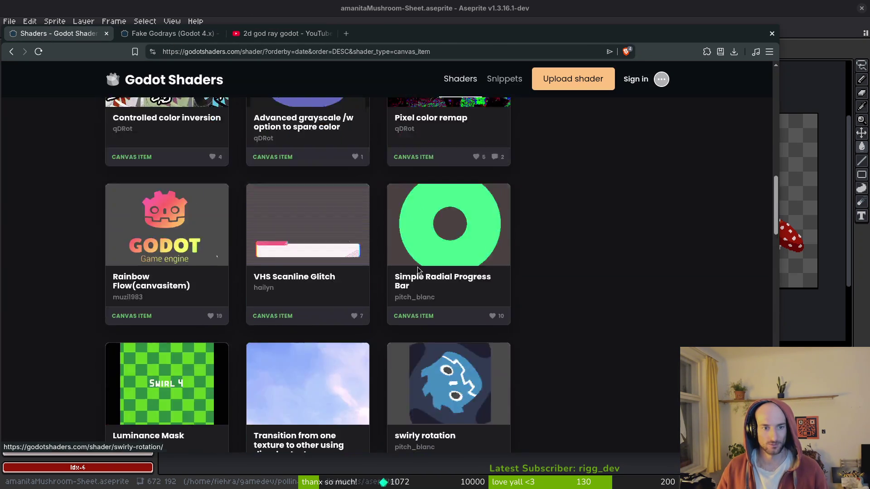
pyautogui.click(185, 170)
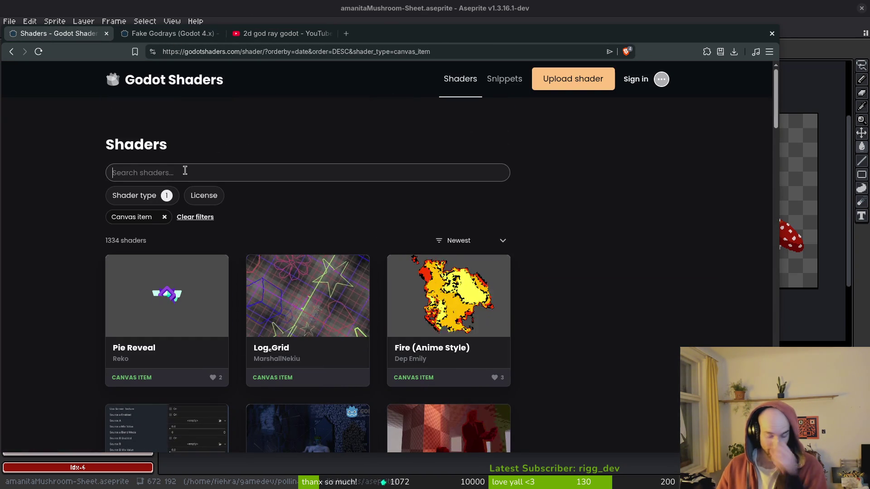
pyautogui.write('god ray')
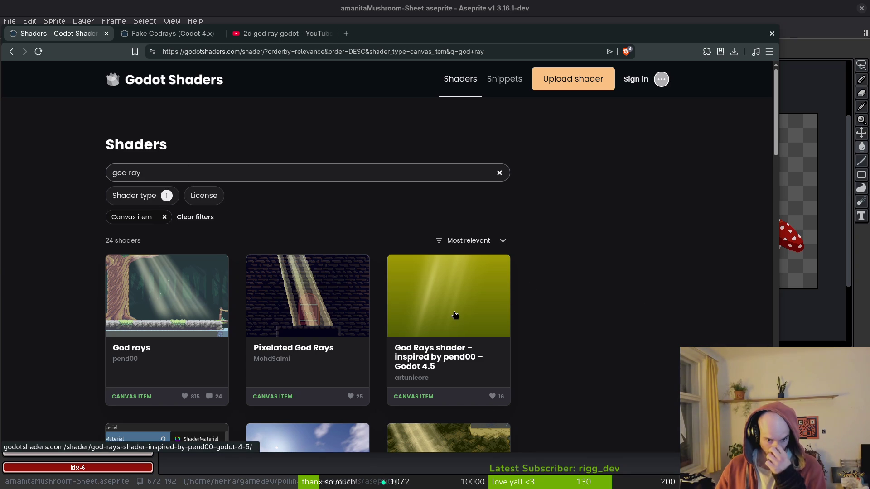
# - Browse the God Rays Godot 4.5 adaptation page, then open the original God rays shader
pyautogui.scroll(-5, 493, 311)
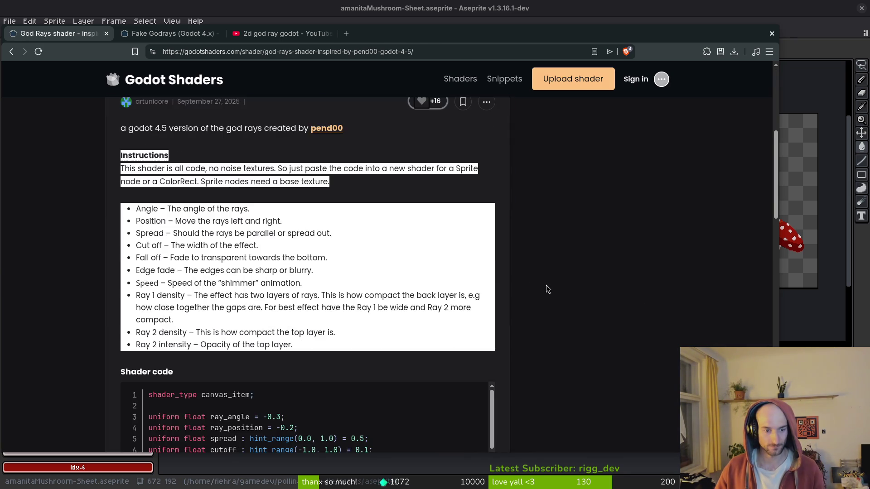
pyautogui.scroll(-10, 555, 317)
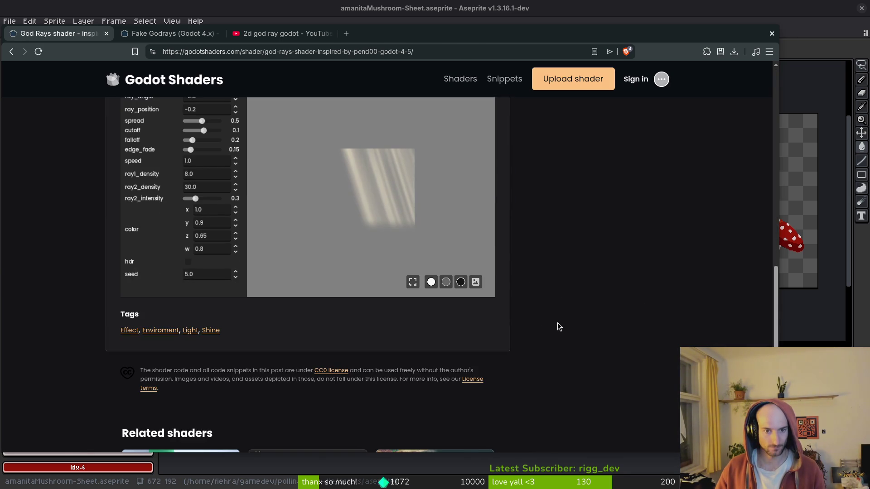
pyautogui.hotkey('alt', 'Left')
pyautogui.hotkey('alt', 'Right')
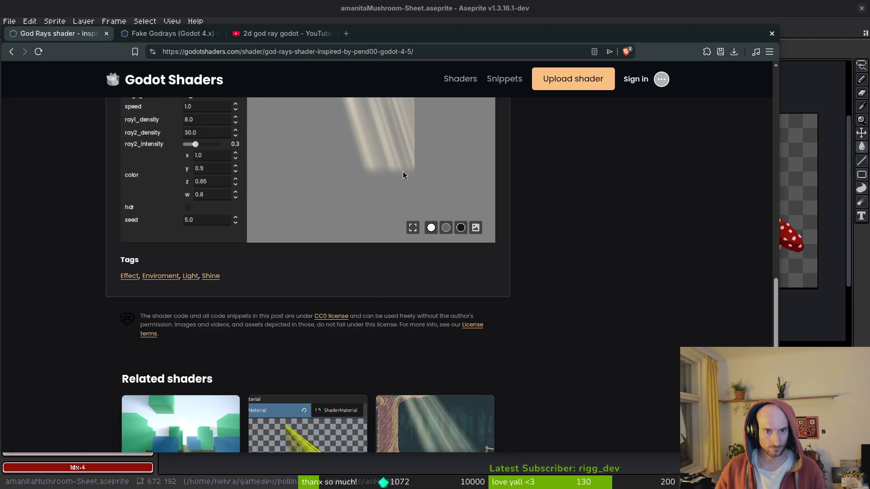
pyautogui.scroll(1, 422, 192)
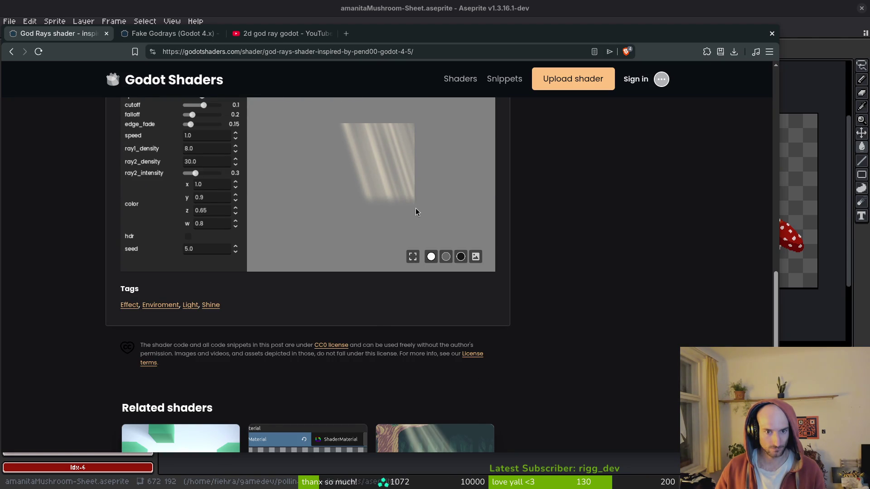
pyautogui.scroll(-5, 412, 206)
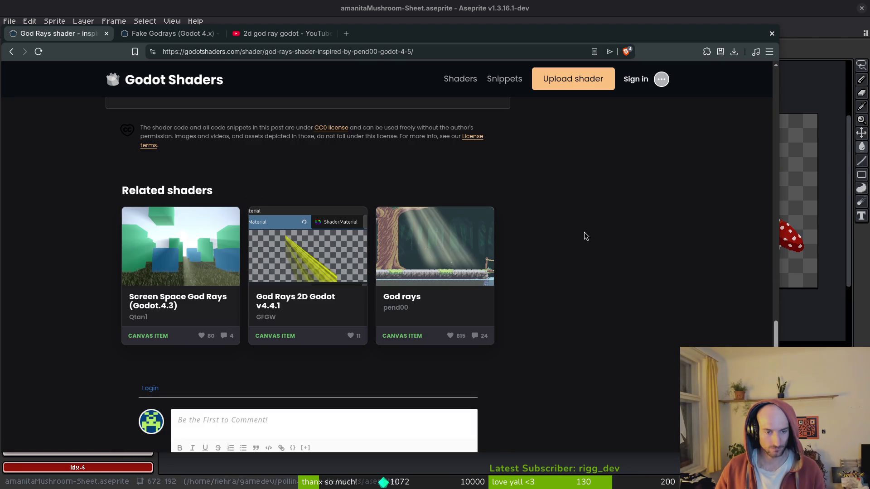
pyautogui.click(446, 263)
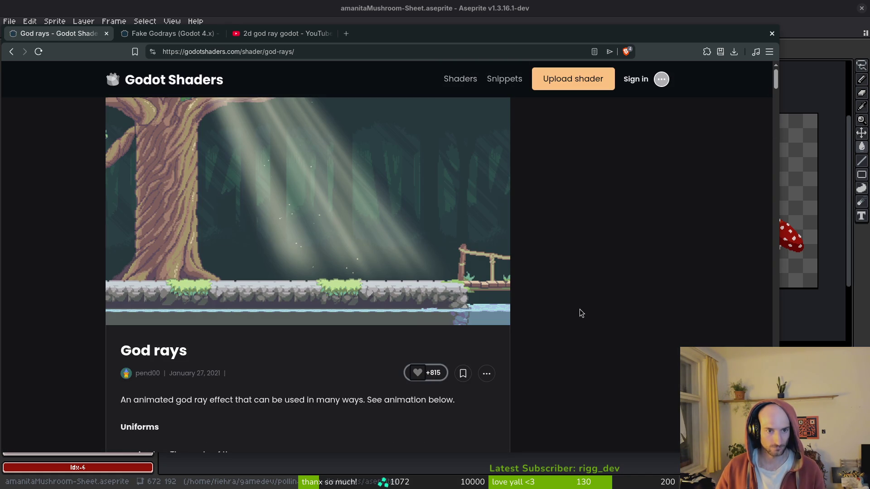
# - Enlarge each God rays example screenshot, studying the sword one before closing it
pyautogui.scroll(-5, 553, 305)
pyautogui.scroll(-10, 552, 300)
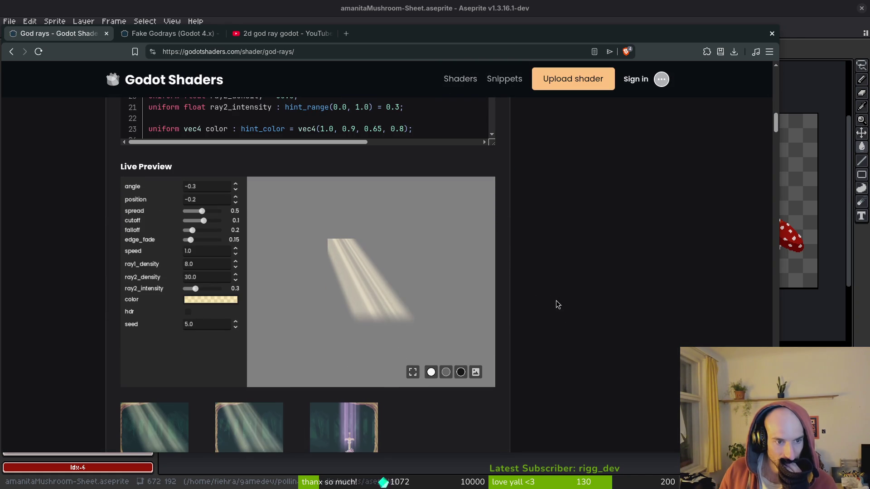
pyautogui.scroll(-2, 557, 304)
pyautogui.click(364, 343)
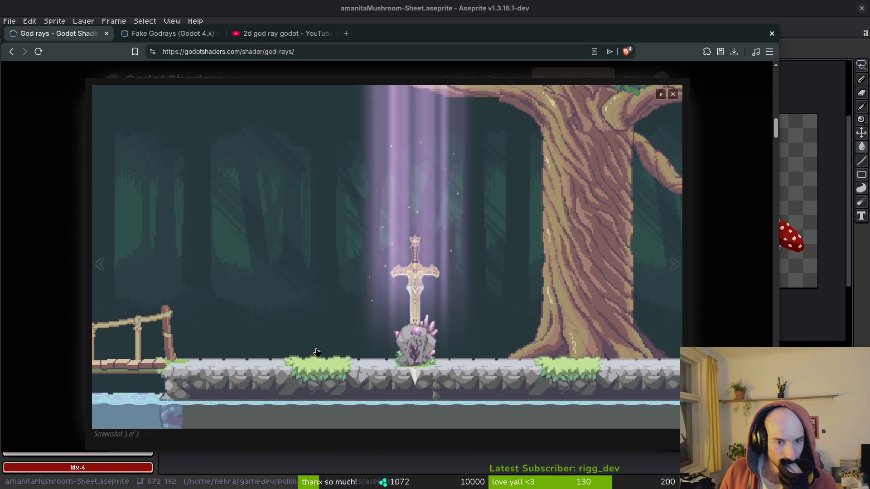
pyautogui.click(309, 351)
pyautogui.click(239, 346)
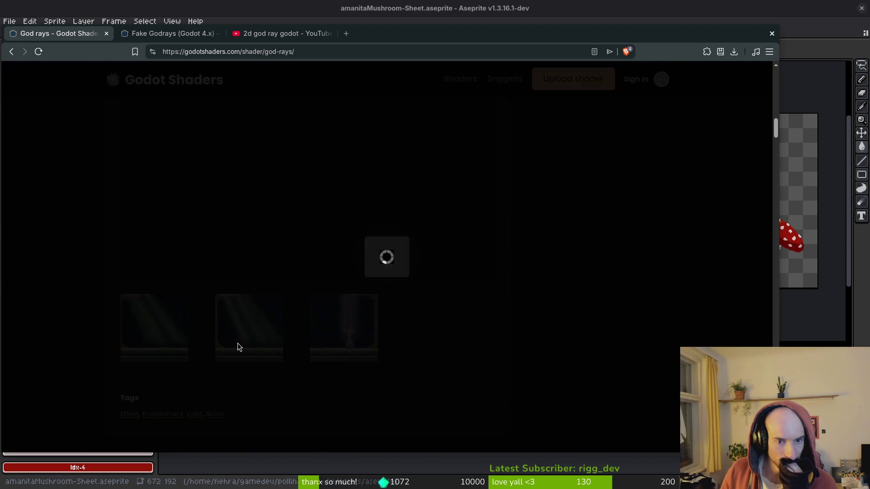
pyautogui.click(237, 346)
pyautogui.click(321, 327)
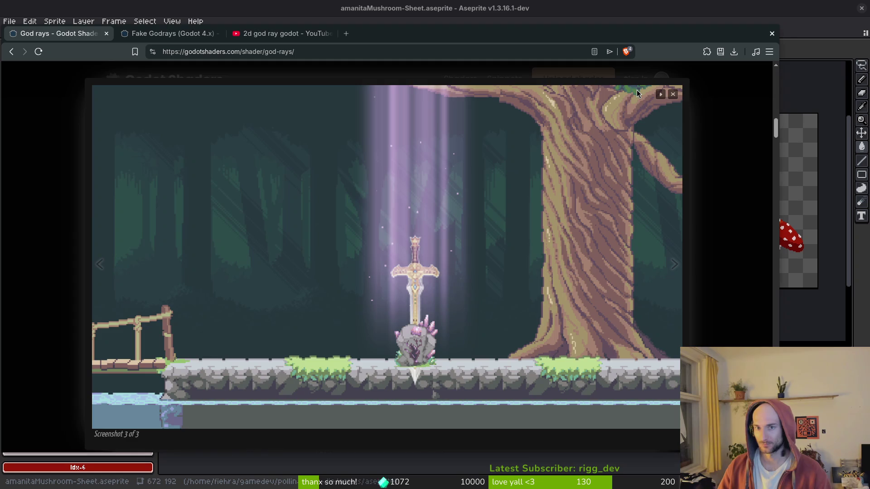
pyautogui.click(673, 94)
pyautogui.moveTo(416, 34); pyautogui.dragTo(441, 31)
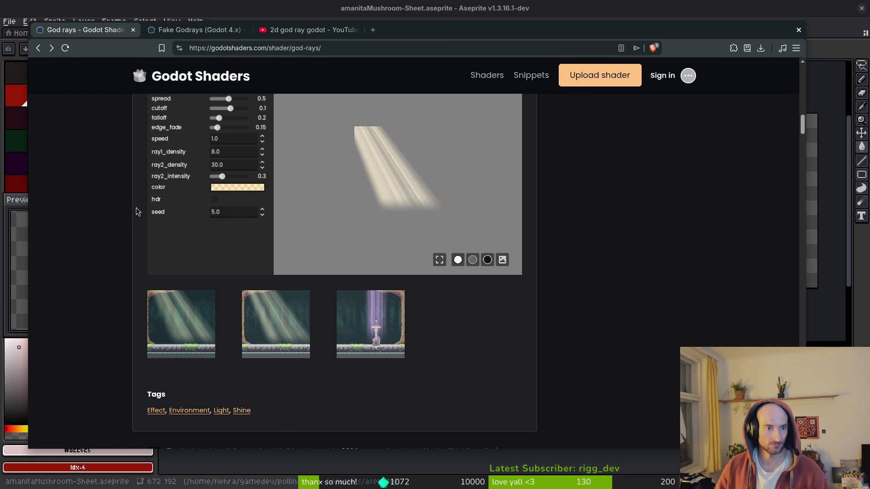
# - Adjust the preview's spread, top ray intensity to 0.26, hdr toggle and edge_fade
pyautogui.scroll(8, 115, 257)
pyautogui.scroll(-5, 126, 246)
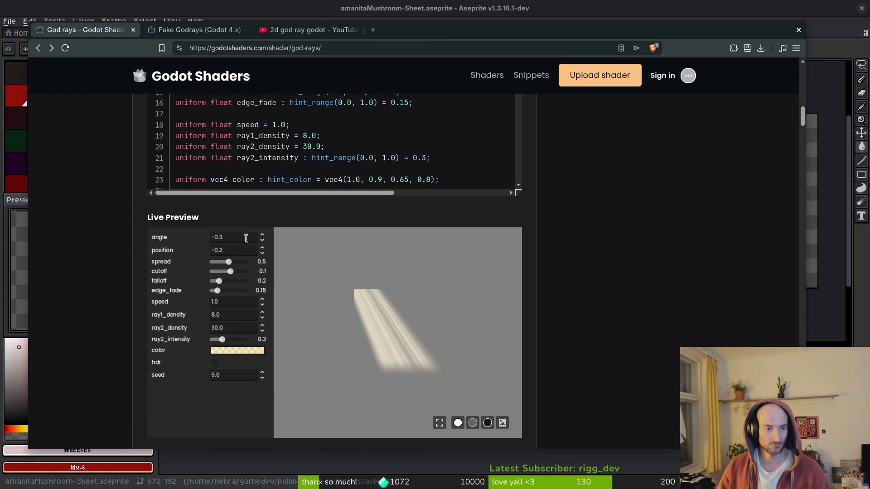
pyautogui.moveTo(230, 262)
pyautogui.mouseDown()
pyautogui.moveTo(219, 262)
pyautogui.moveTo(249, 261)
pyautogui.moveTo(236, 265)
pyautogui.mouseUp()
pyautogui.moveTo(223, 340)
pyautogui.mouseDown()
pyautogui.moveTo(238, 339)
pyautogui.moveTo(208, 339)
pyautogui.moveTo(221, 340)
pyautogui.mouseUp()
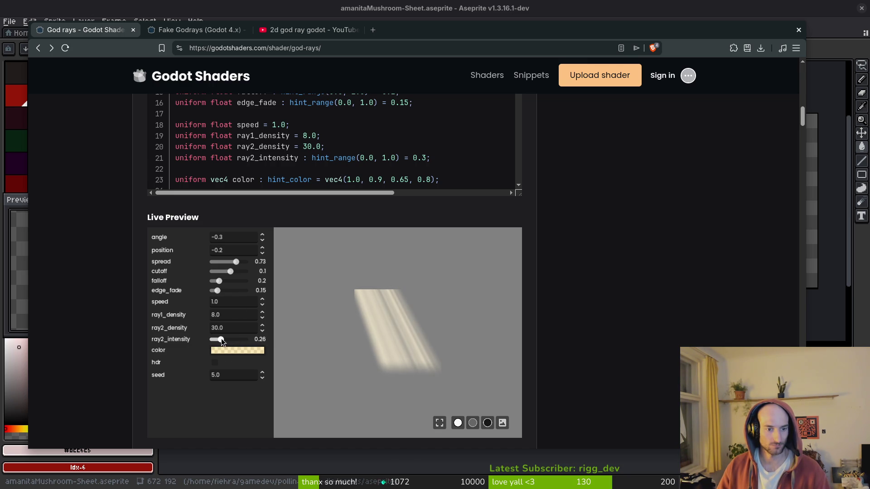
pyautogui.click(215, 363)
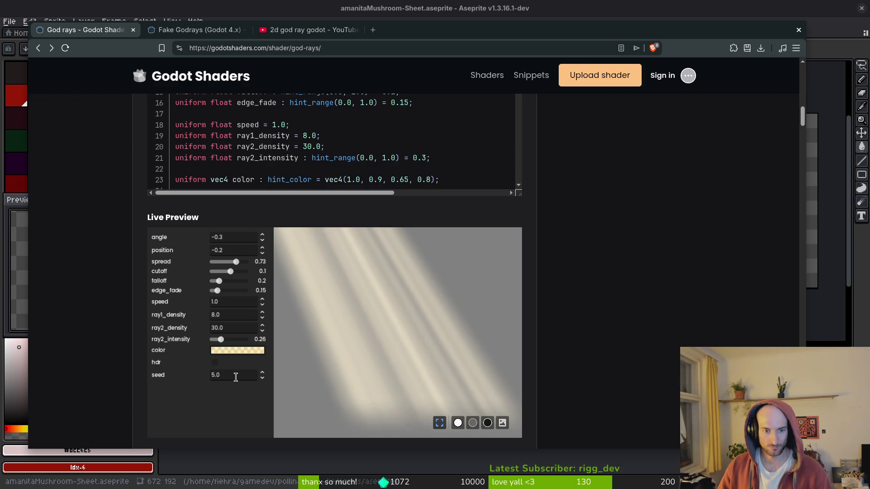
pyautogui.moveTo(238, 263)
pyautogui.mouseDown()
pyautogui.moveTo(230, 281)
pyautogui.moveTo(244, 290)
pyautogui.moveTo(195, 293)
pyautogui.mouseUp()
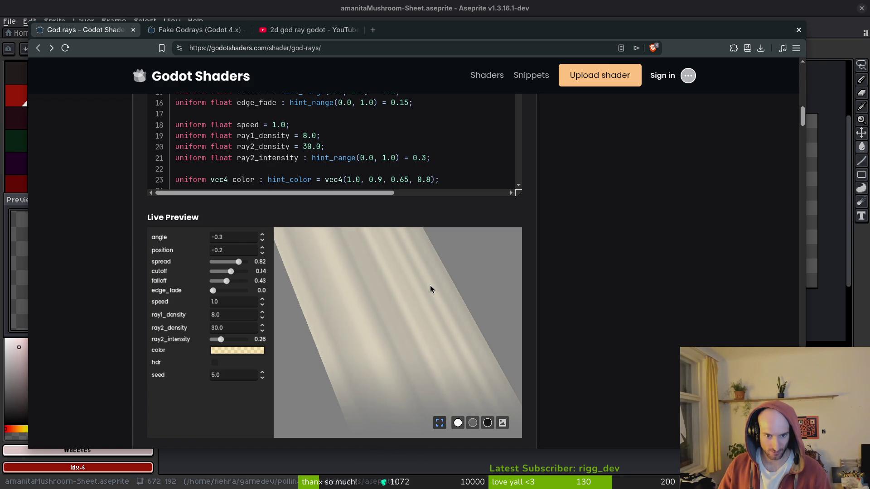
pyautogui.click(214, 294)
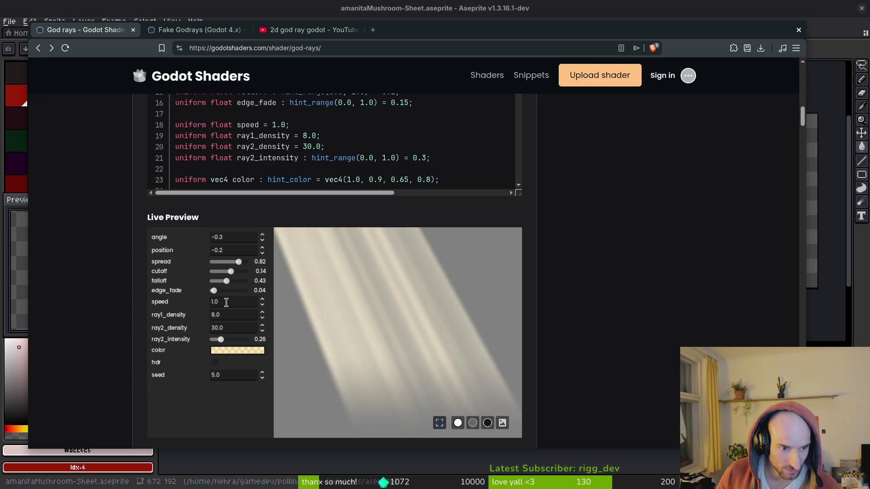
# - Set the God rays animation speed to 10, then settle on 3.0
pyautogui.click(262, 300)
pyautogui.click(262, 299)
pyautogui.click(262, 299)
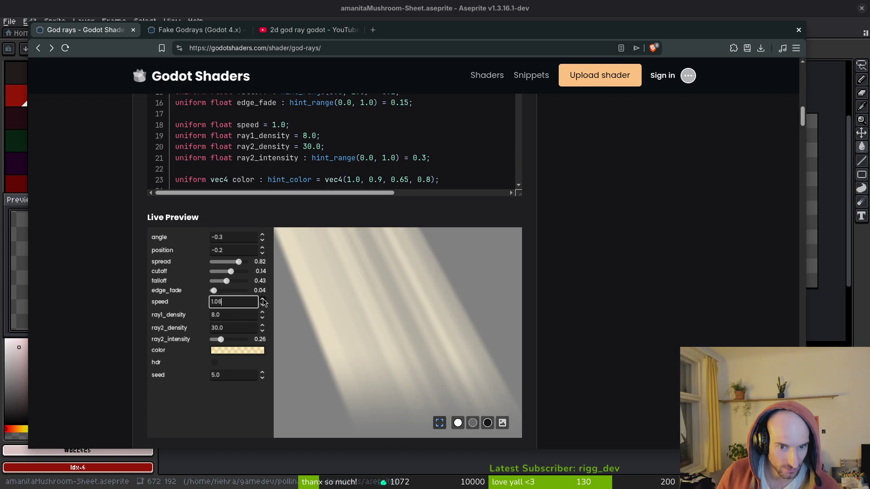
pyautogui.moveTo(238, 302); pyautogui.dragTo(182, 300)
pyautogui.write('10')
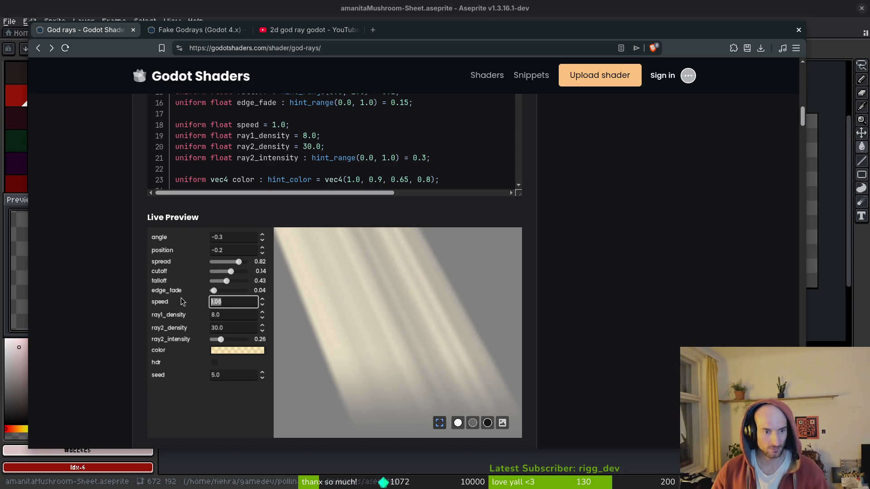
pyautogui.press('Return')
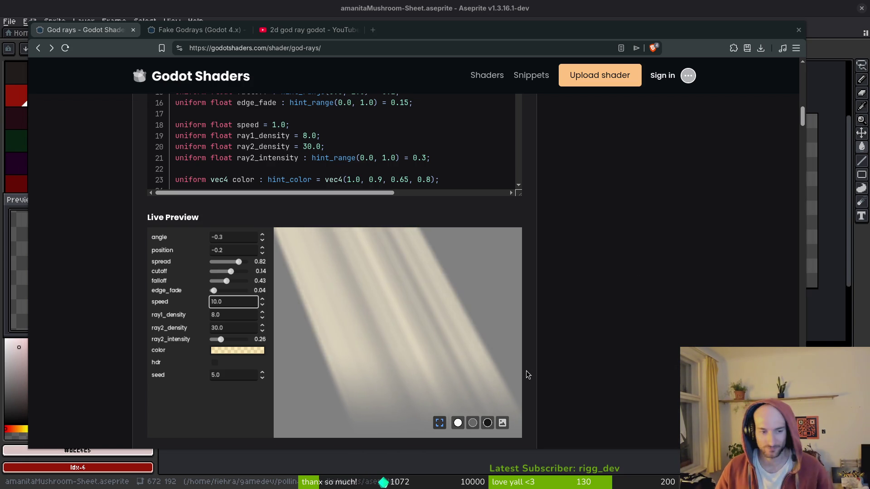
pyautogui.moveTo(256, 302); pyautogui.dragTo(148, 291)
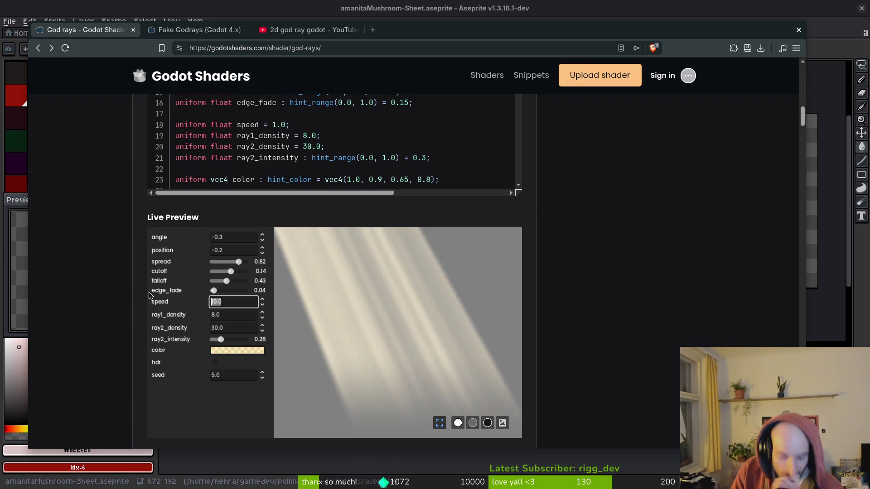
pyautogui.write('3.0')
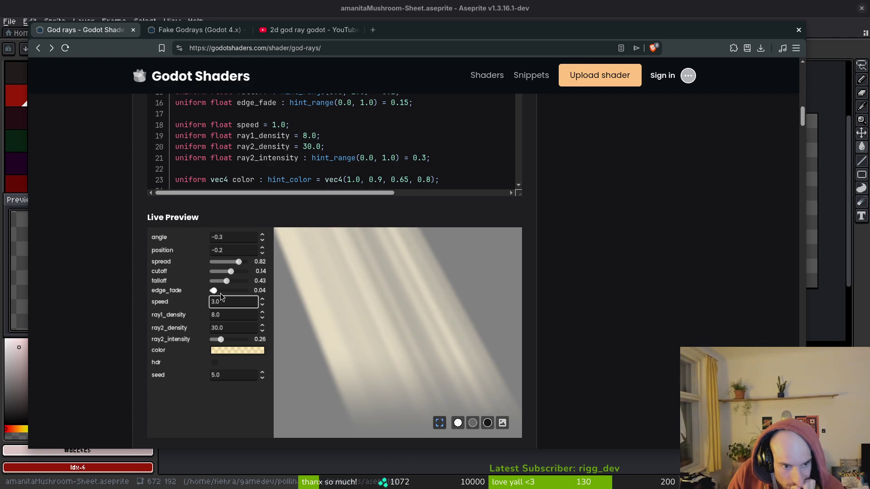
# - Soften edge_fade, set ray angle -0.18 and position -0.1, then view Fake Godrays
pyautogui.moveTo(215, 292); pyautogui.dragTo(221, 295)
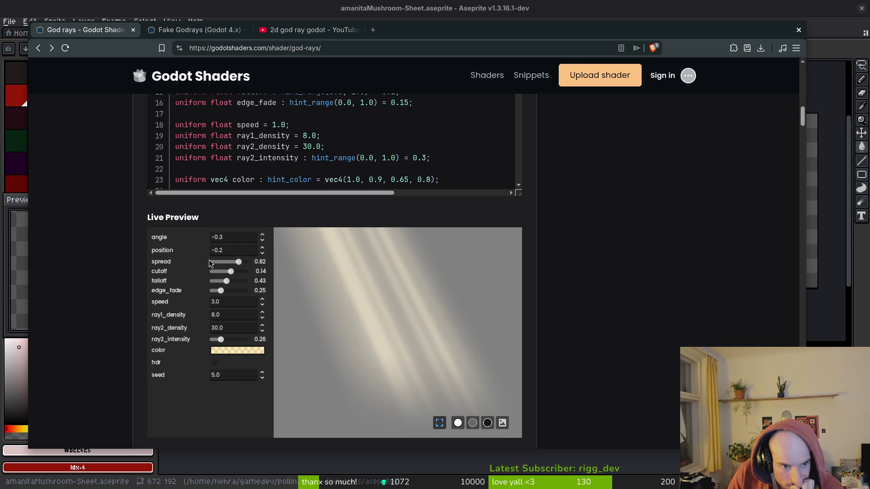
pyautogui.click(263, 237)
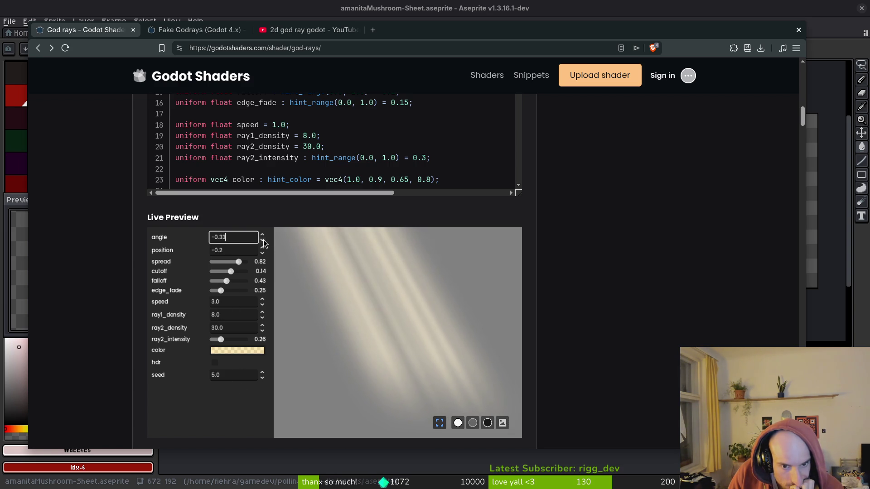
pyautogui.click(262, 234)
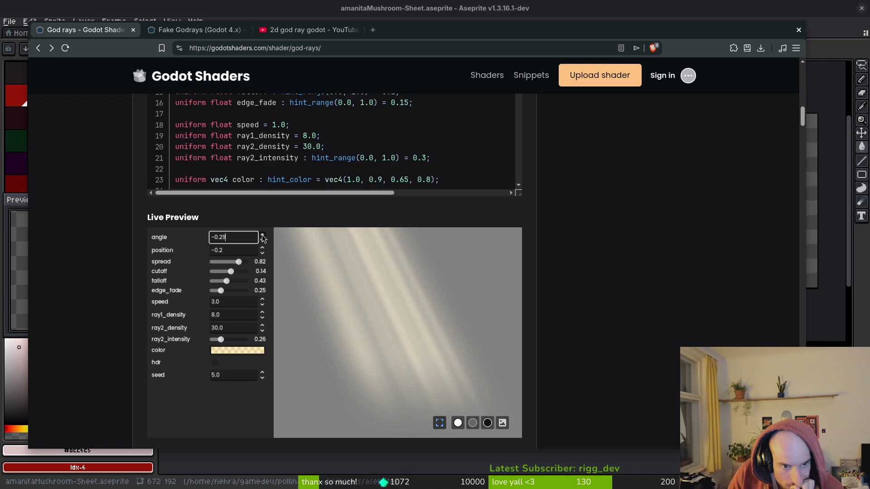
pyautogui.click(262, 237)
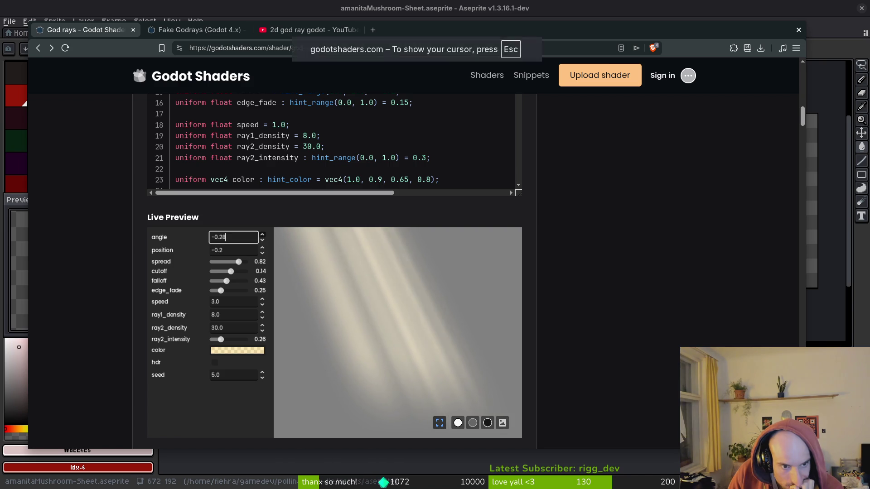
pyautogui.click(263, 235)
pyautogui.click(263, 248)
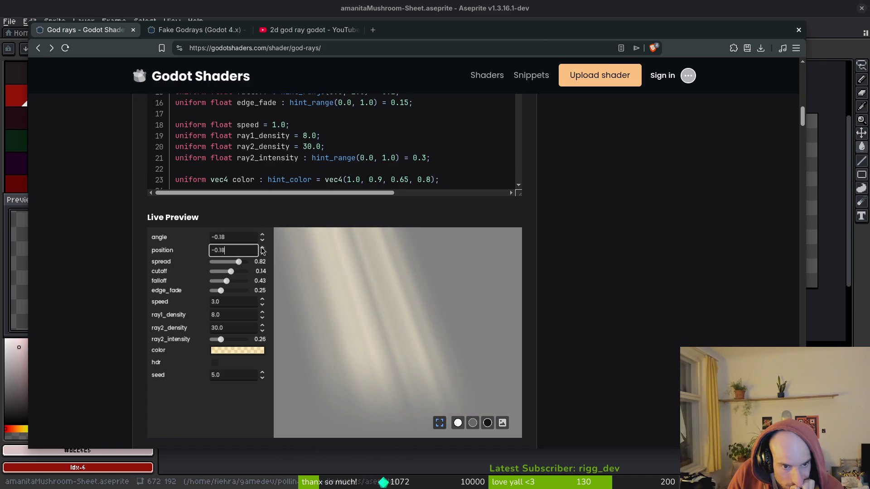
pyautogui.click(263, 249)
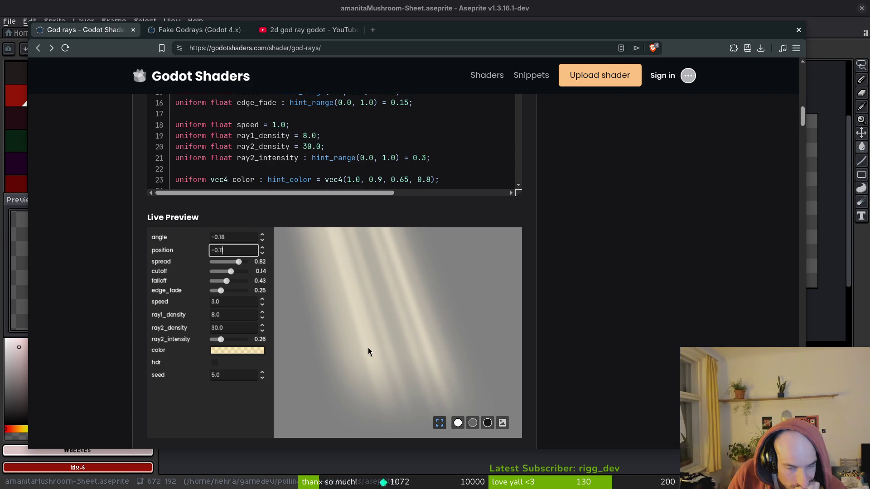
pyautogui.click(195, 30)
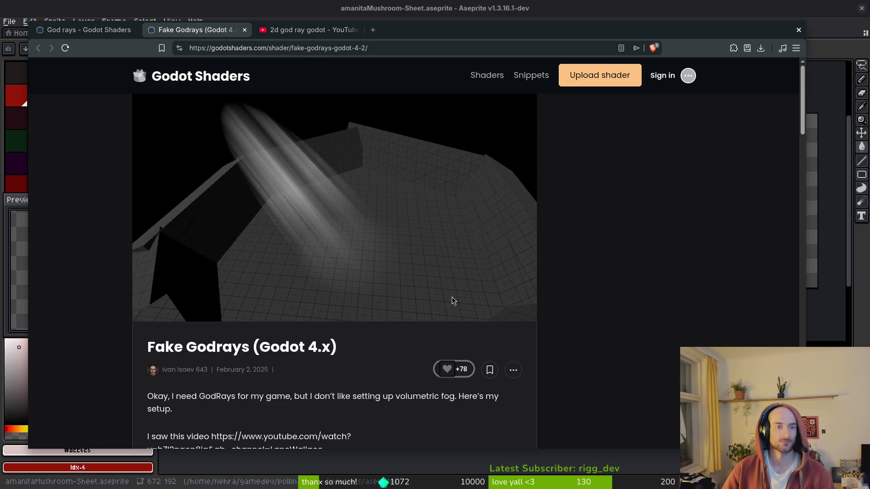
# - Return to the God rays page and open another related god rays shader
pyautogui.click(73, 28)
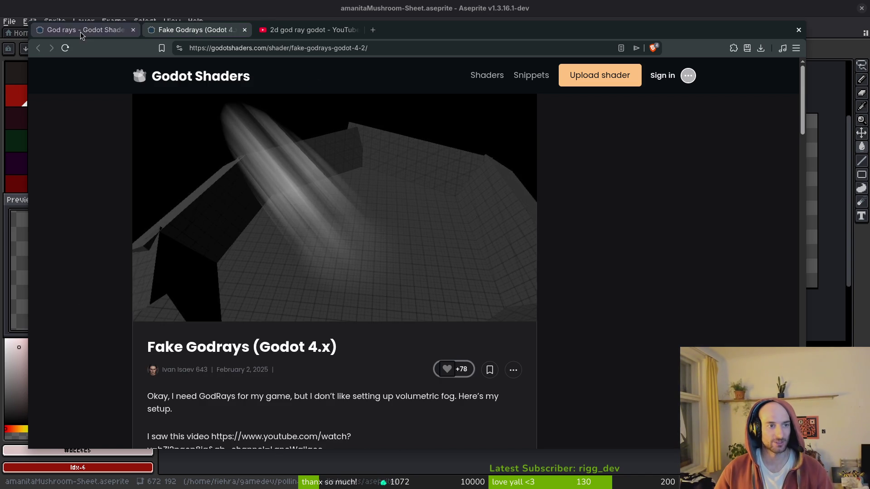
pyautogui.scroll(-10, 572, 311)
pyautogui.click(472, 297)
pyautogui.scroll(5, 319, 272)
pyautogui.scroll(5, 275, 230)
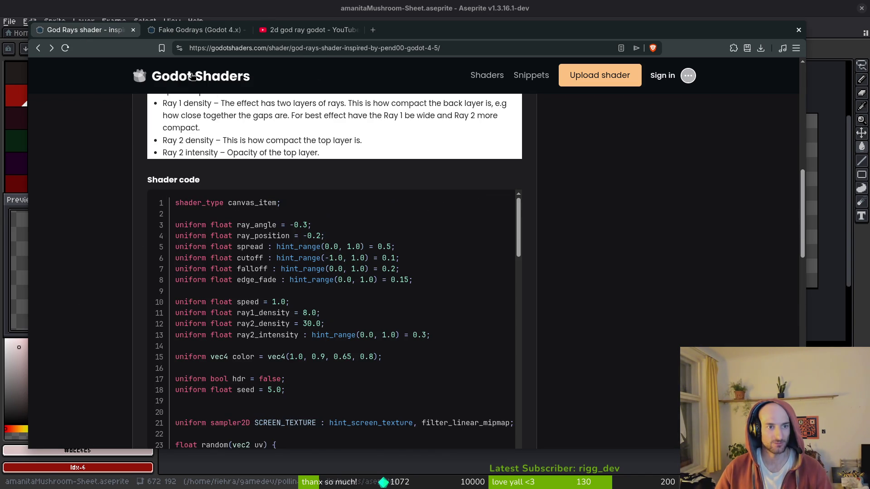
# - Filter god ray shaders to Canvas item and open Pixelated God Rays' live preview
pyautogui.click(200, 76)
pyautogui.click(187, 248)
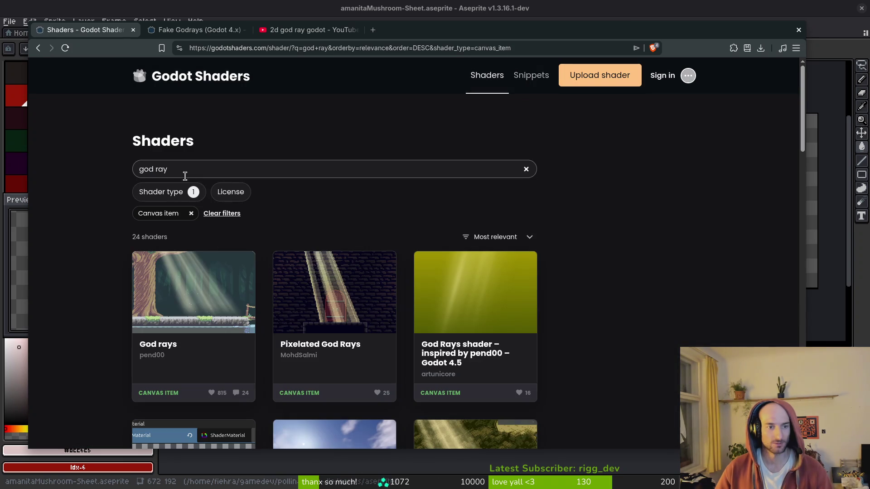
pyautogui.click(347, 311)
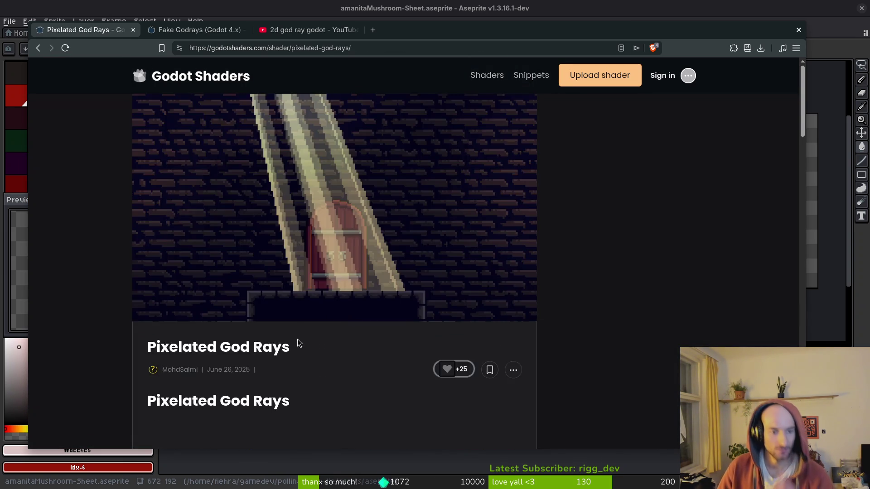
pyautogui.scroll(-10, 295, 326)
pyautogui.scroll(-10, 323, 287)
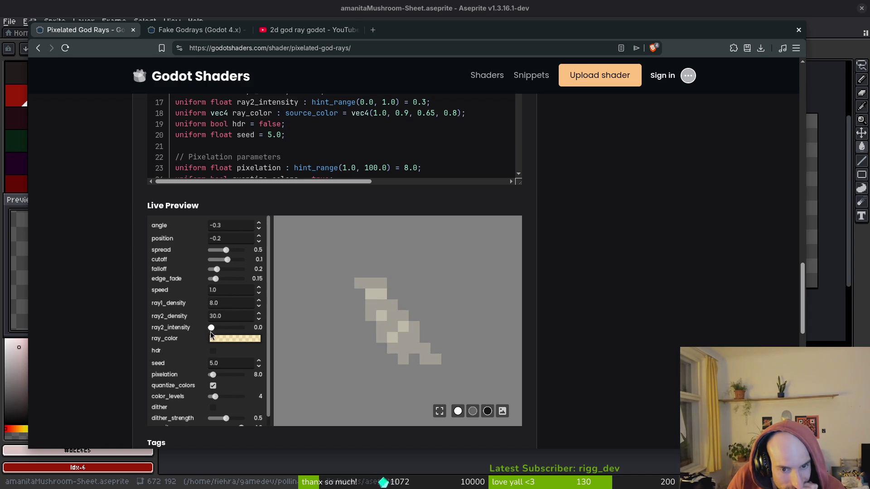
# - Experiment with ray2_intensity, pixelation (up to 100, then lower) and colour levels
pyautogui.moveTo(219, 328)
pyautogui.mouseDown()
pyautogui.moveTo(263, 331)
pyautogui.moveTo(219, 331)
pyautogui.mouseUp()
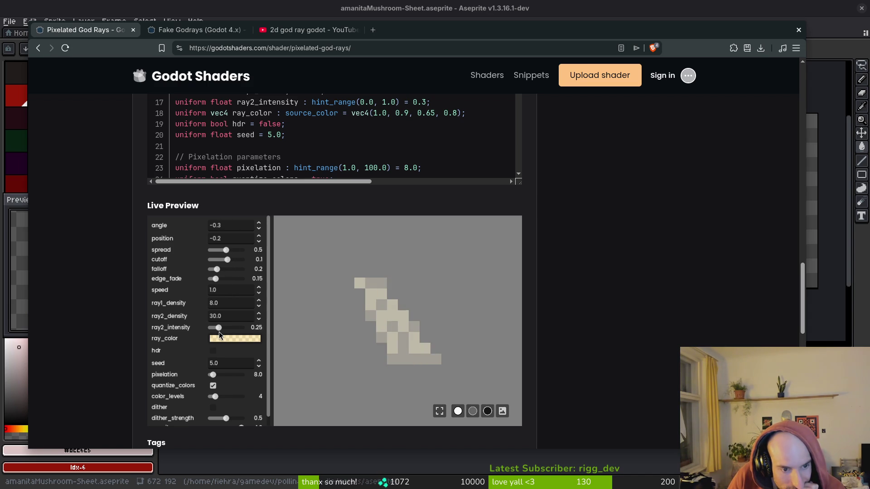
pyautogui.moveTo(213, 374); pyautogui.dragTo(282, 371)
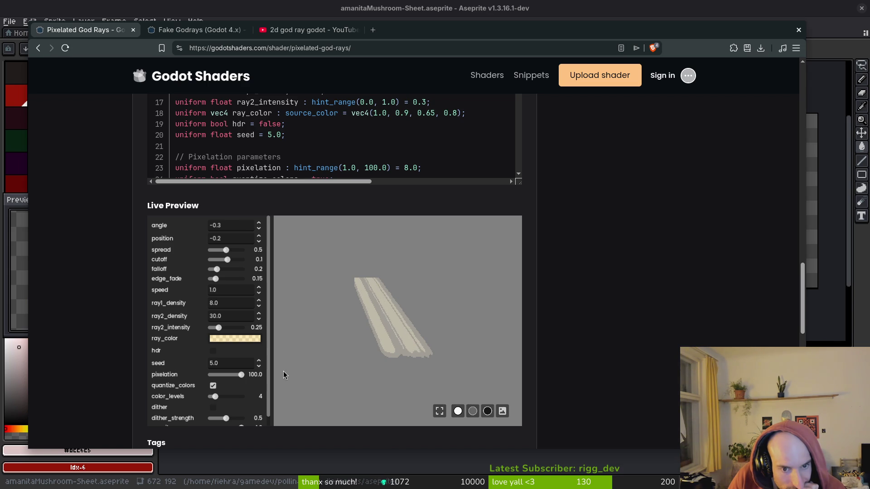
pyautogui.moveTo(242, 374)
pyautogui.mouseDown()
pyautogui.moveTo(190, 373)
pyautogui.moveTo(247, 376)
pyautogui.moveTo(227, 399)
pyautogui.mouseUp()
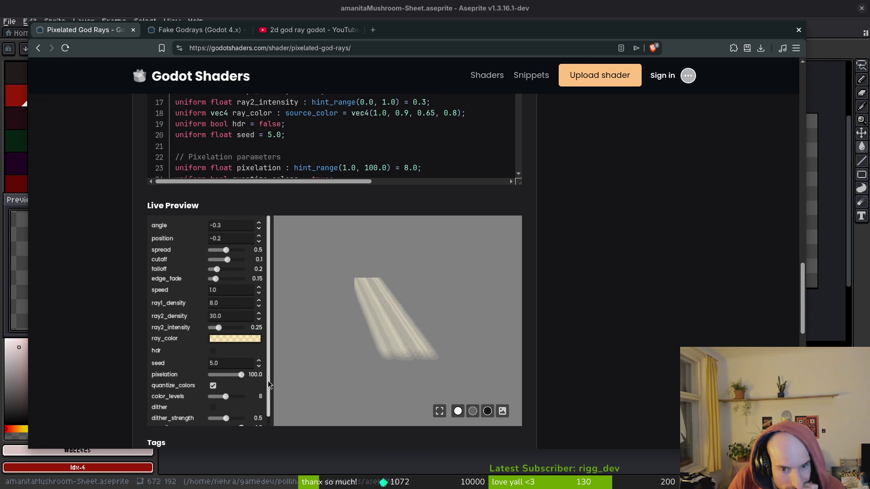
pyautogui.moveTo(225, 397)
pyautogui.mouseDown()
pyautogui.moveTo(239, 397)
pyautogui.moveTo(209, 376)
pyautogui.moveTo(247, 375)
pyautogui.moveTo(229, 397)
pyautogui.moveTo(203, 399)
pyautogui.moveTo(266, 392)
pyautogui.moveTo(231, 409)
pyautogui.moveTo(239, 411)
pyautogui.moveTo(209, 411)
pyautogui.moveTo(224, 400)
pyautogui.mouseUp()
pyautogui.scroll(-1, 231, 410)
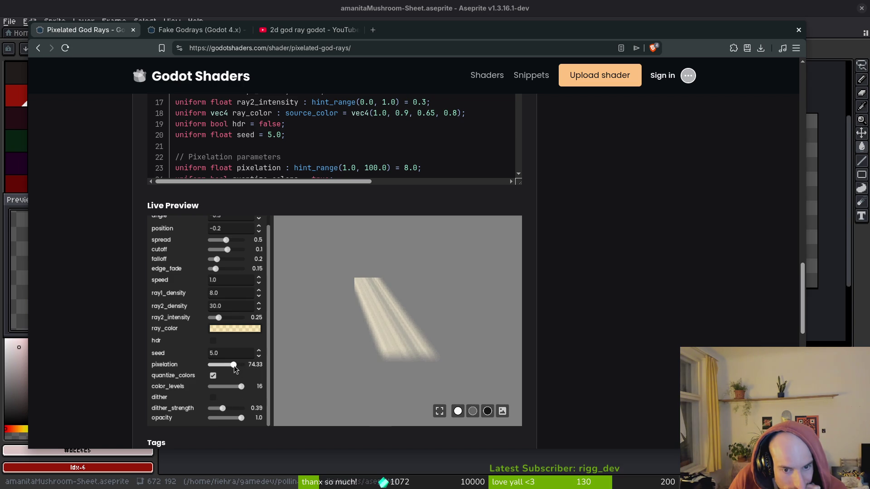
# - Set pixelation 36.8, dither strength 1.0 and ray2_intensity 1.0, then start saving in Aseprite
pyautogui.moveTo(235, 365)
pyautogui.mouseDown()
pyautogui.moveTo(222, 367)
pyautogui.moveTo(227, 388)
pyautogui.mouseUp()
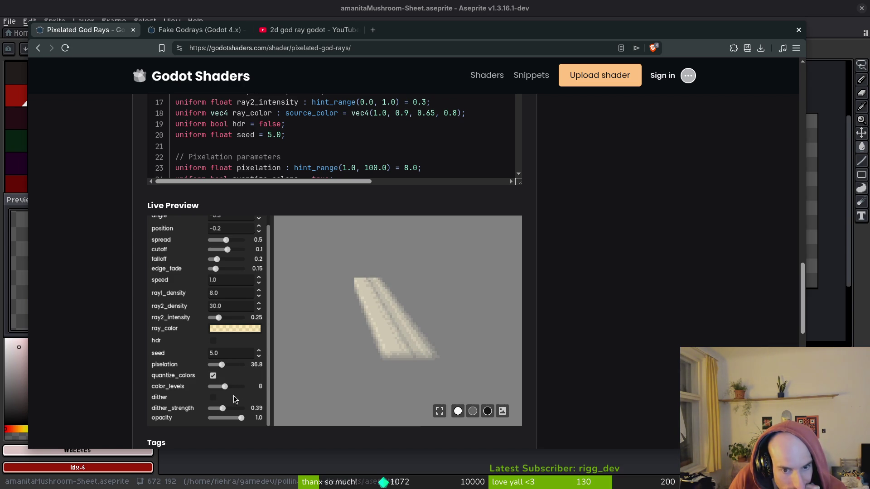
pyautogui.moveTo(238, 408)
pyautogui.mouseDown()
pyautogui.moveTo(205, 410)
pyautogui.moveTo(221, 408)
pyautogui.moveTo(214, 419)
pyautogui.moveTo(241, 417)
pyautogui.moveTo(231, 407)
pyautogui.mouseUp()
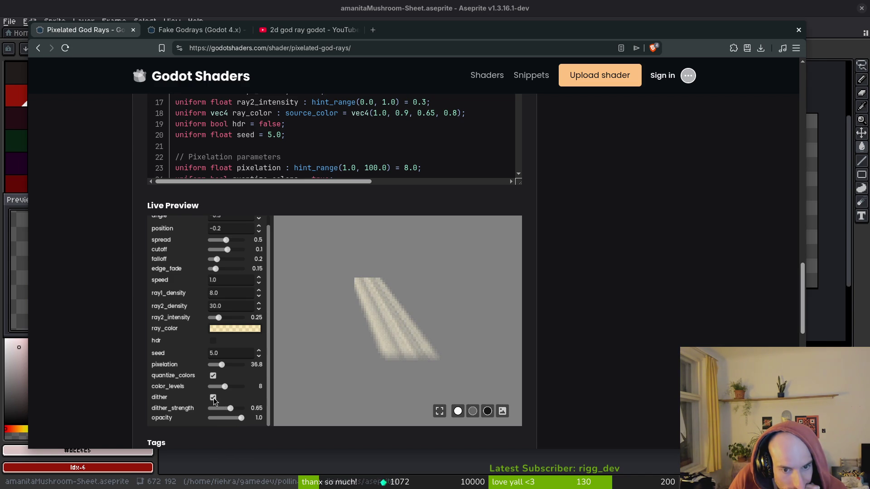
pyautogui.moveTo(230, 408)
pyautogui.mouseDown()
pyautogui.moveTo(161, 406)
pyautogui.moveTo(303, 405)
pyautogui.mouseUp()
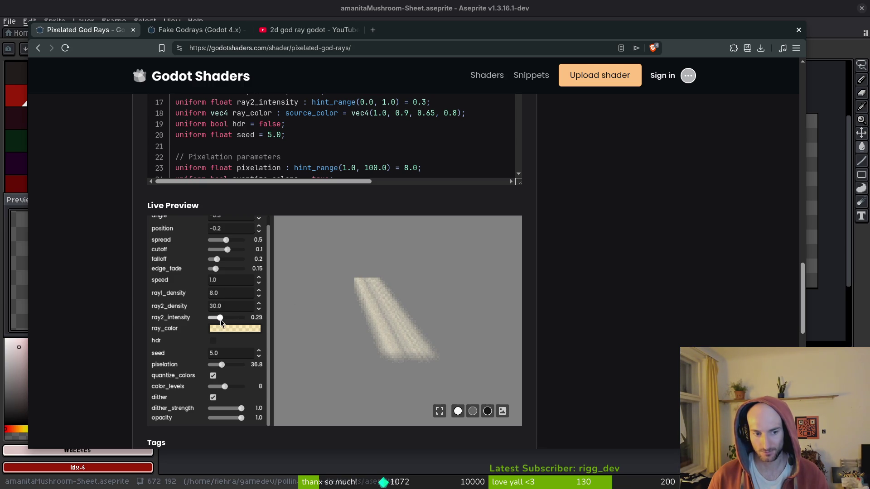
pyautogui.moveTo(220, 319); pyautogui.dragTo(247, 320)
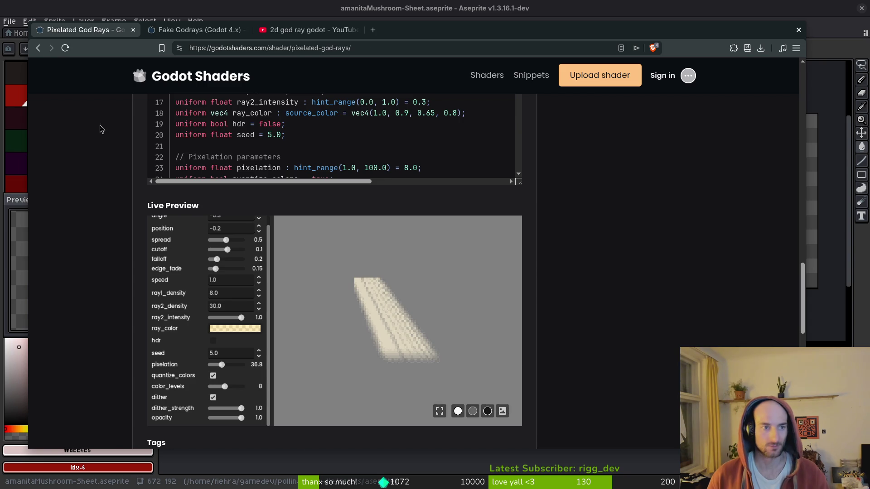
pyautogui.hotkey('alt', 'Tab')
pyautogui.hotkey('alt', 'Tab')
pyautogui.hotkey('ctrl', 's')
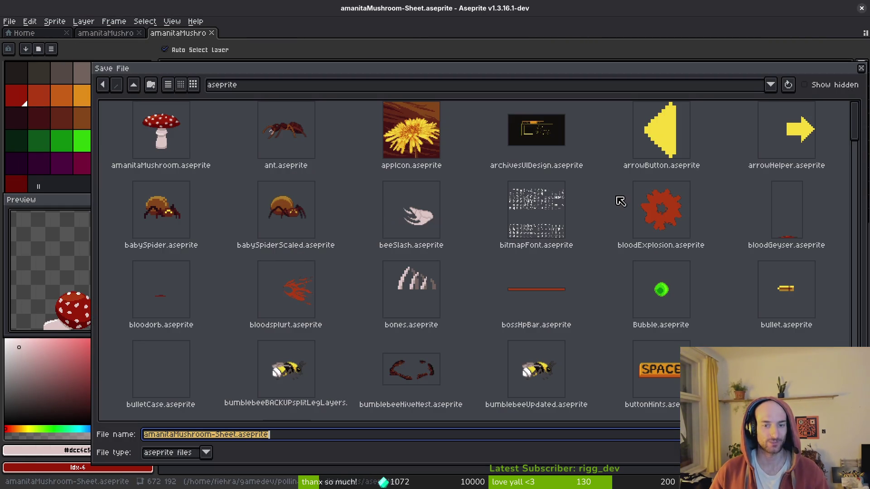
# - Confirm saving amanitaMushroom-Sheet.aseprite and switch back to the Godot editor
pyautogui.click(861, 69)
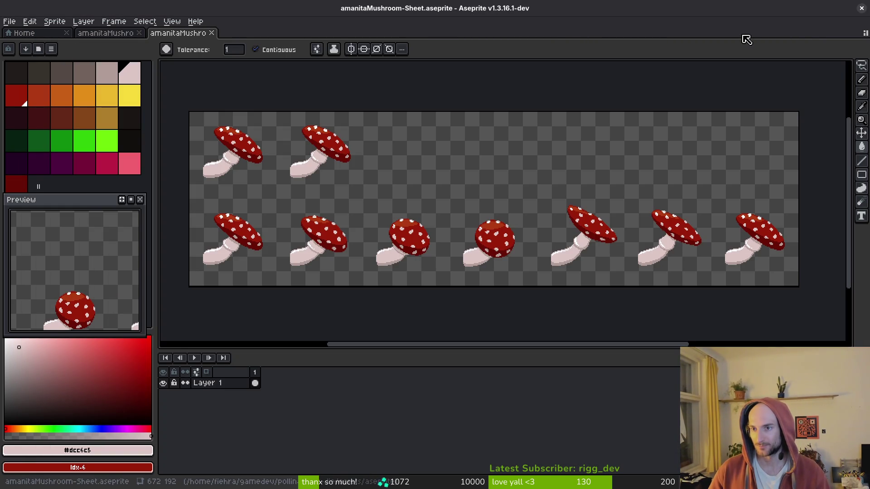
pyautogui.hotkey('alt', 'Tab')
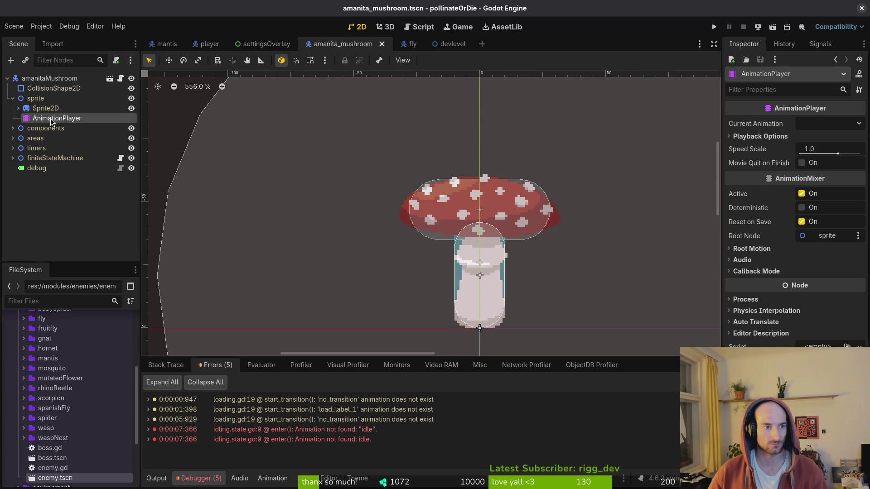
# - Choose the bounce animation and set Sprite2D's frame to the second sprite row
pyautogui.click(45, 108)
pyautogui.click(53, 118)
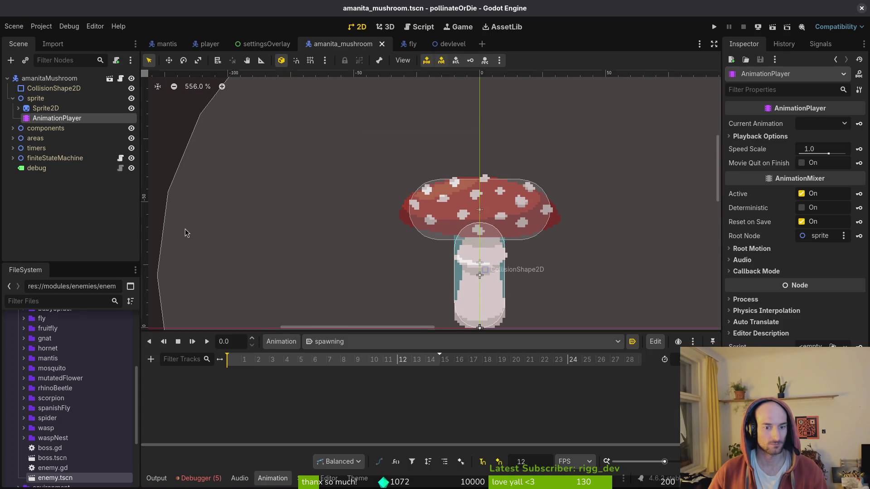
pyautogui.click(333, 341)
pyautogui.click(344, 369)
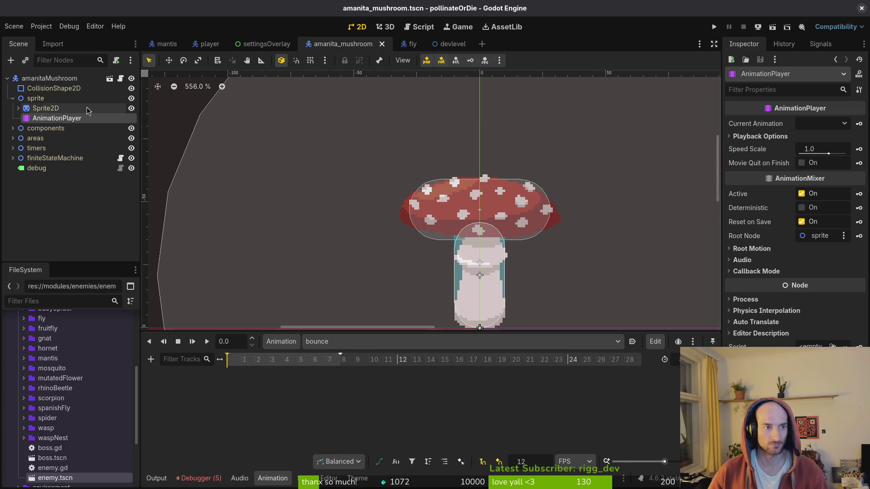
pyautogui.click(45, 108)
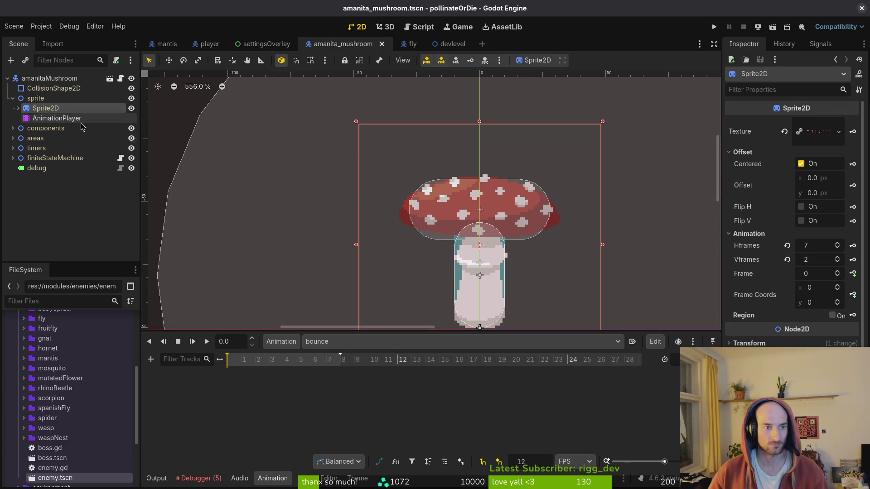
pyautogui.click(838, 300)
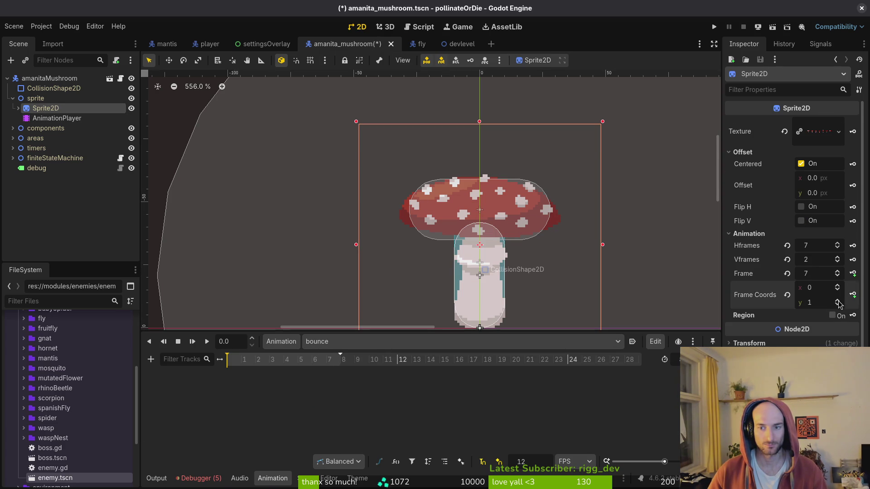
# - Key four consecutive Sprite2D frames into the bounce animation
pyautogui.click(852, 273)
pyautogui.press('Return')
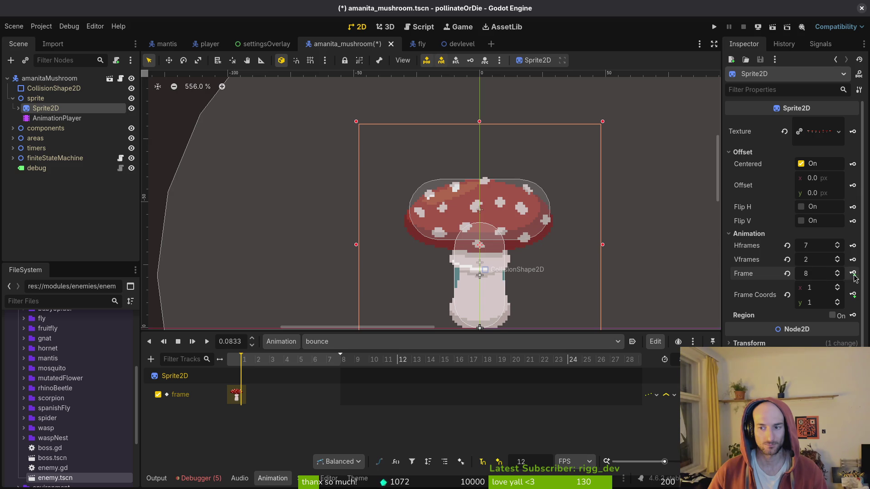
pyautogui.click(853, 273)
pyautogui.click(852, 274)
pyautogui.click(853, 273)
pyautogui.click(853, 274)
pyautogui.click(853, 274)
pyautogui.click(853, 273)
pyautogui.keyDown('ctrl'); pyautogui.scroll(3, 353, 404); pyautogui.keyUp('ctrl')
# - Shift two bounce keyframes one frame later, save, preview, and begin a new animation
pyautogui.click(413, 395)
pyautogui.click(368, 398)
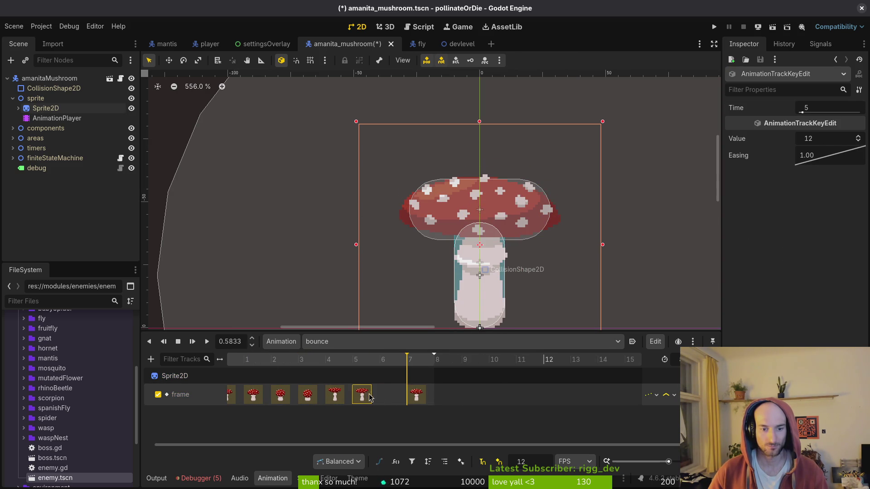
pyautogui.moveTo(361, 395); pyautogui.dragTo(389, 395)
pyautogui.moveTo(335, 395); pyautogui.dragTo(361, 395)
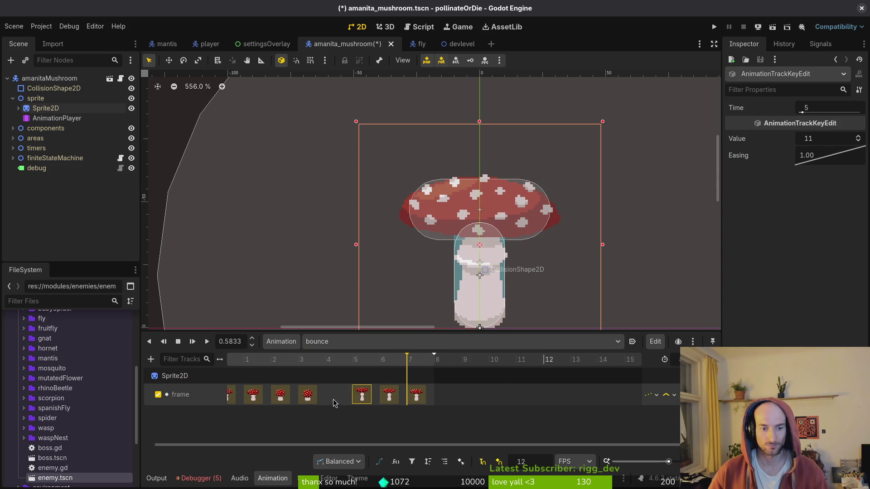
pyautogui.hotkey('ctrl', 's')
pyautogui.click(178, 342)
pyautogui.click(207, 342)
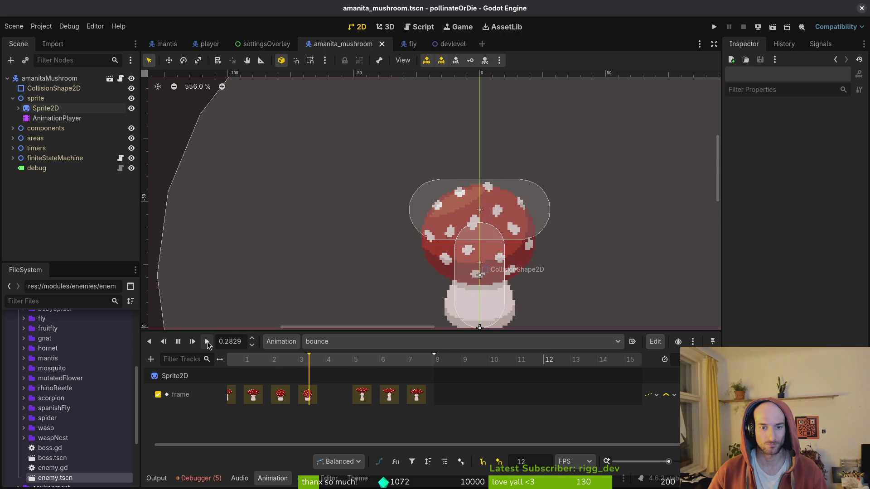
pyautogui.hotkey('ctrl', 's')
pyautogui.click(281, 341)
pyautogui.click(290, 357)
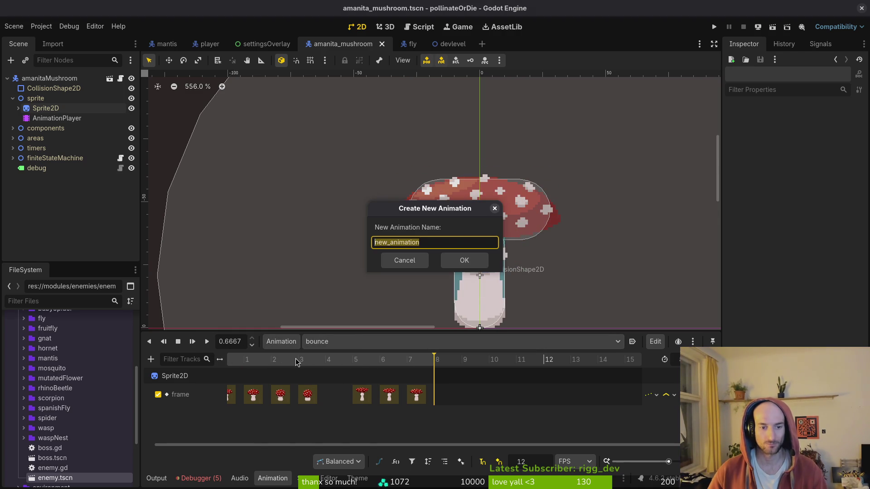
# - Create a new animation named idle, set its length, and save the scene
pyautogui.write('idle')
pyautogui.press('Return')
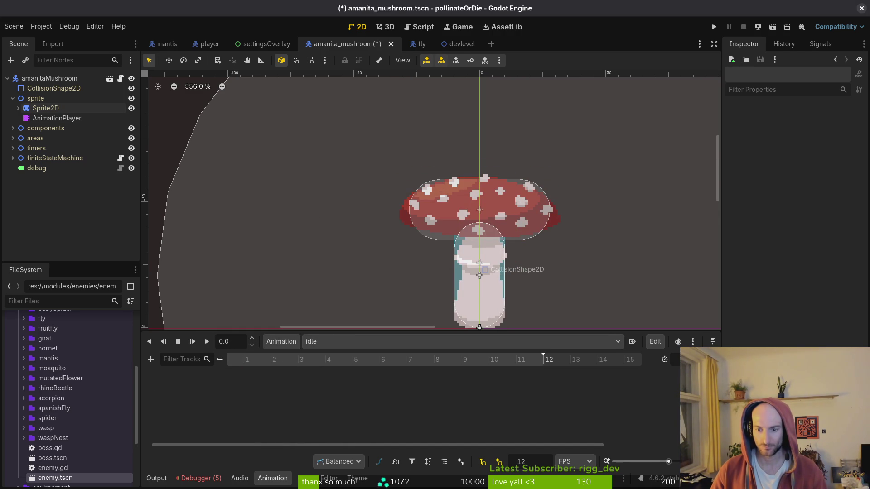
pyautogui.hotkey('ctrl', 's')
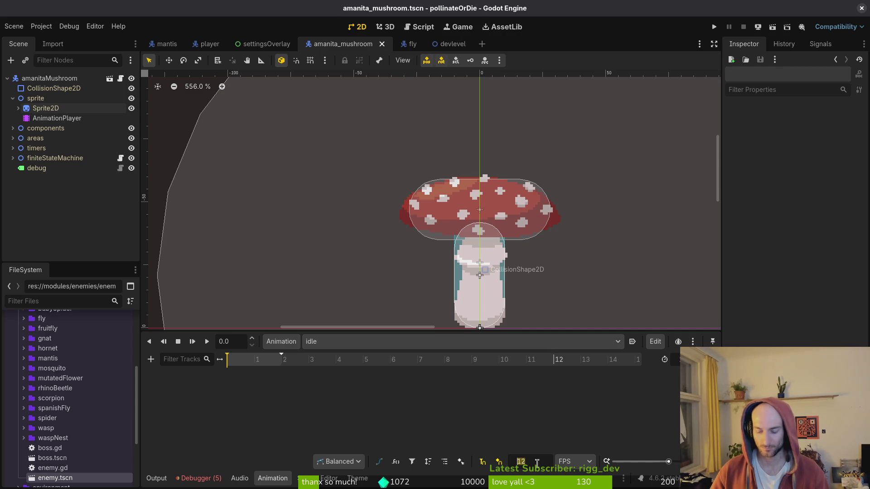
pyautogui.write('3')
pyautogui.press('Return')
pyautogui.hotkey('ctrl', 's')
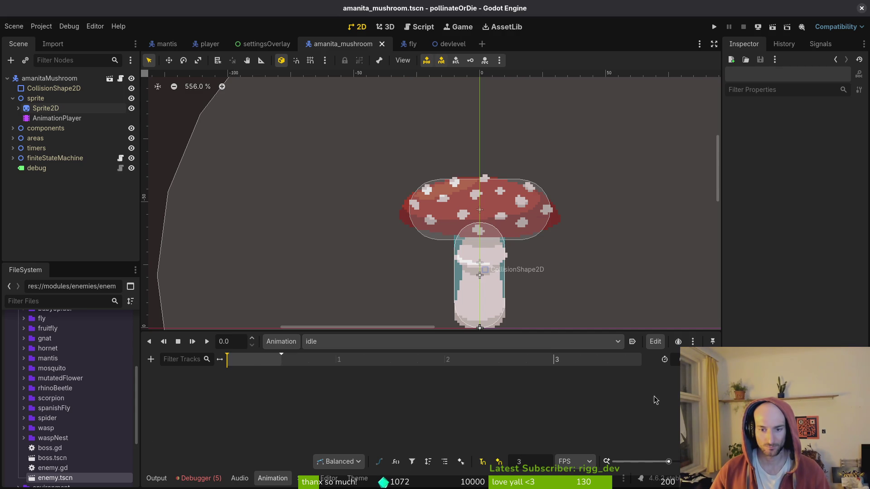
# - Reset Sprite2D to frame 0, key two frames into idle, save and play it
pyautogui.click(45, 98)
pyautogui.click(57, 111)
pyautogui.click(788, 295)
pyautogui.click(854, 274)
pyautogui.click(468, 270)
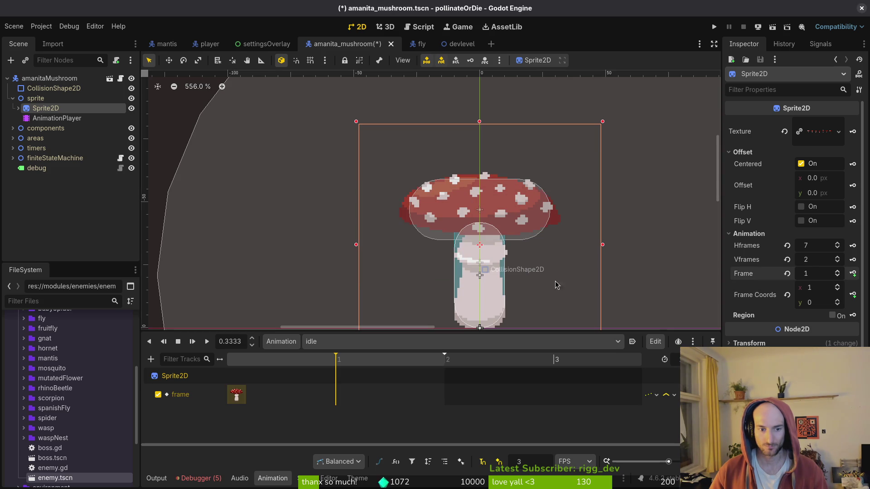
pyautogui.click(854, 274)
pyautogui.hotkey('ctrl', 's')
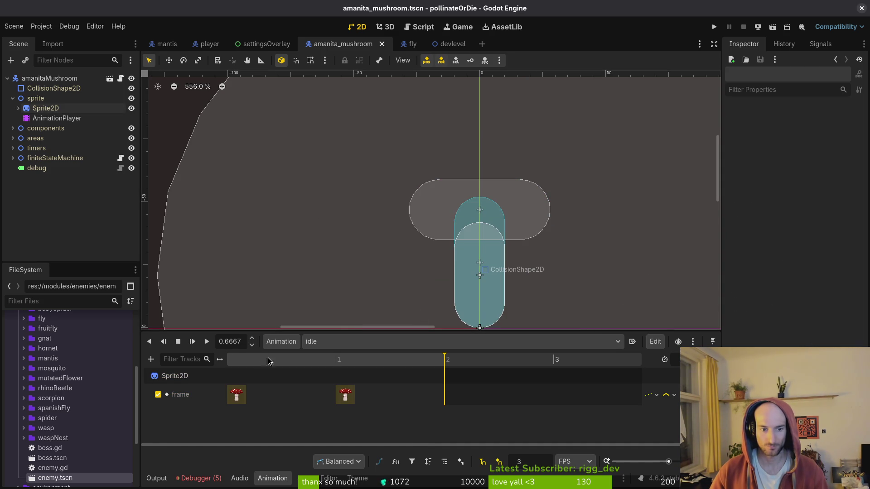
pyautogui.click(179, 341)
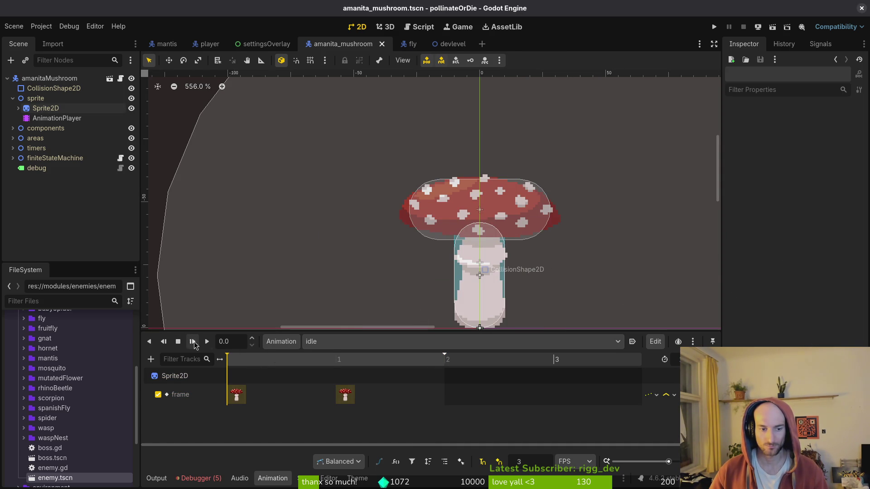
pyautogui.click(207, 341)
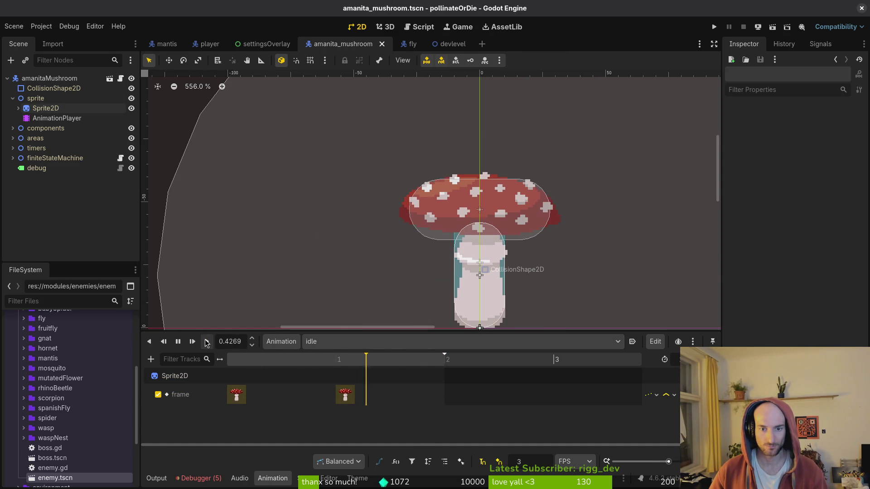
# - Set the snap step to 1, move the second frame key to 1 second, and replay
pyautogui.click(538, 462)
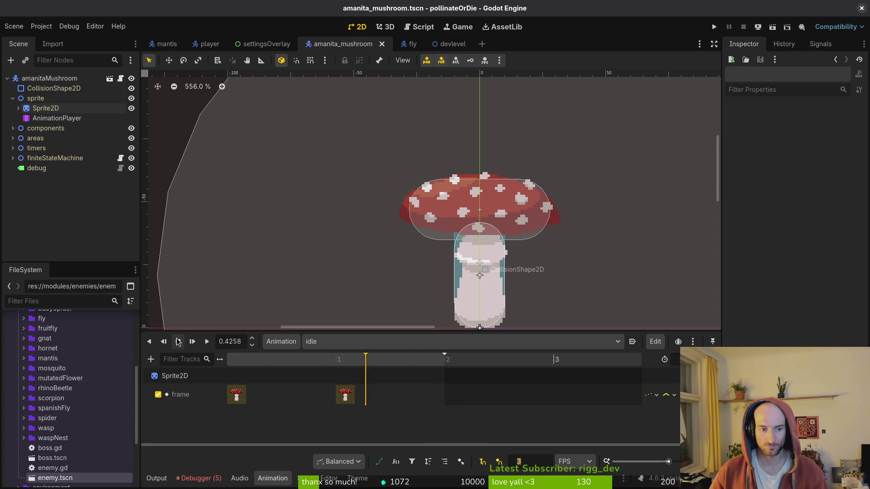
pyautogui.click(248, 362)
pyautogui.press('BackSpace')
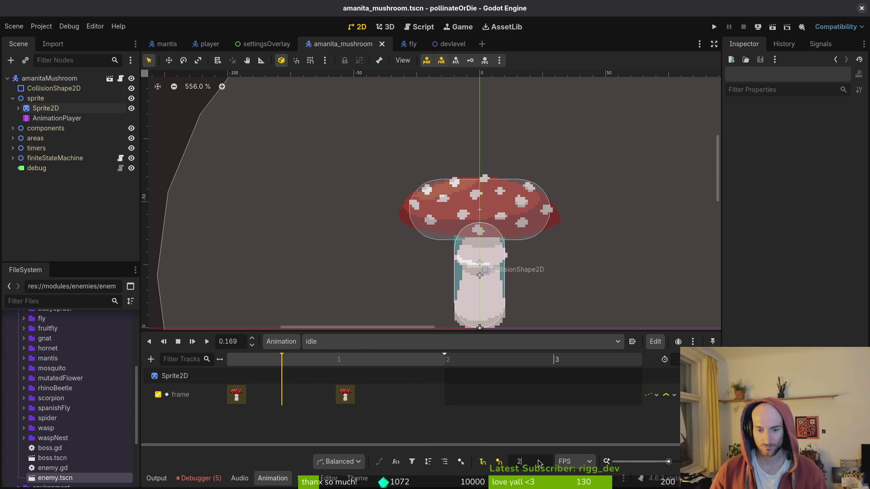
pyautogui.write('1')
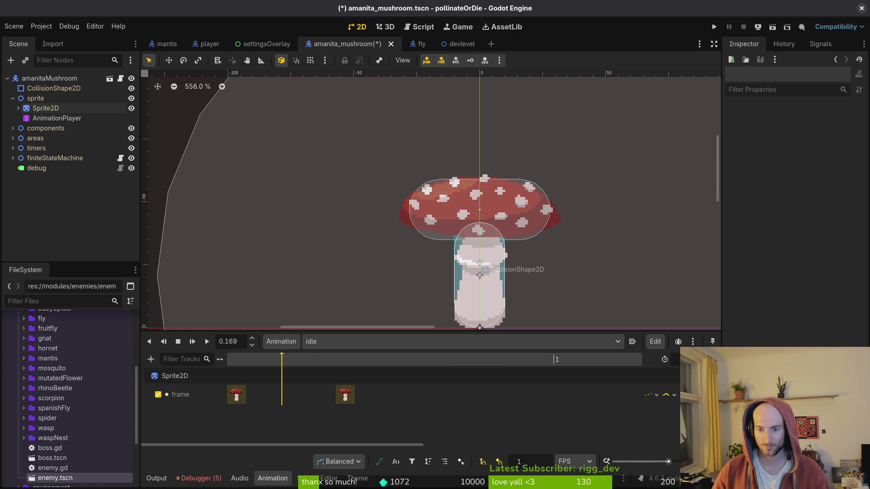
pyautogui.click(346, 396)
pyautogui.moveTo(346, 396); pyautogui.dragTo(562, 396)
pyautogui.click(193, 342)
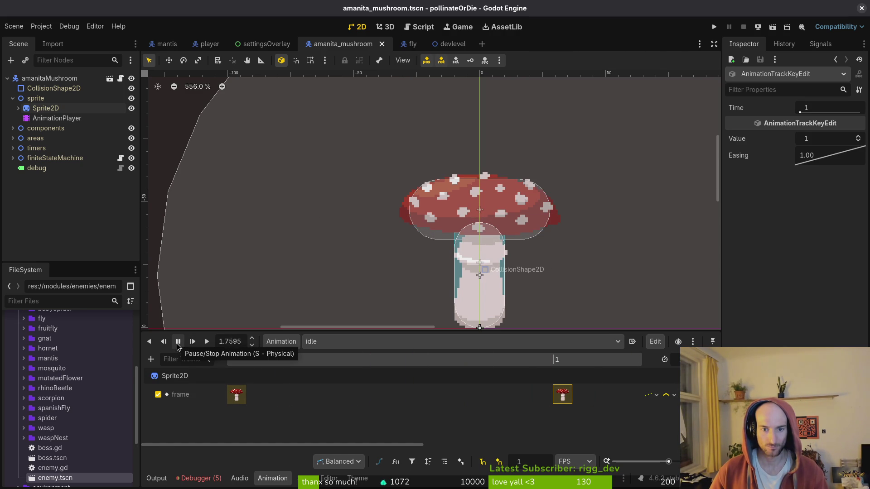
pyautogui.click(177, 342)
pyautogui.click(207, 341)
pyautogui.scroll(-2, 518, 261)
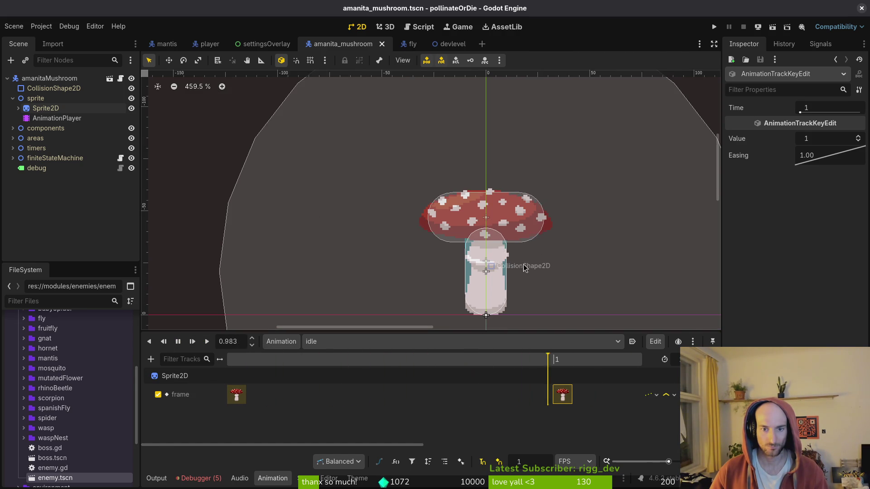
# - Stop the idle animation and review the Debugger errors and stack trace
pyautogui.hscroll(2, 518, 261)
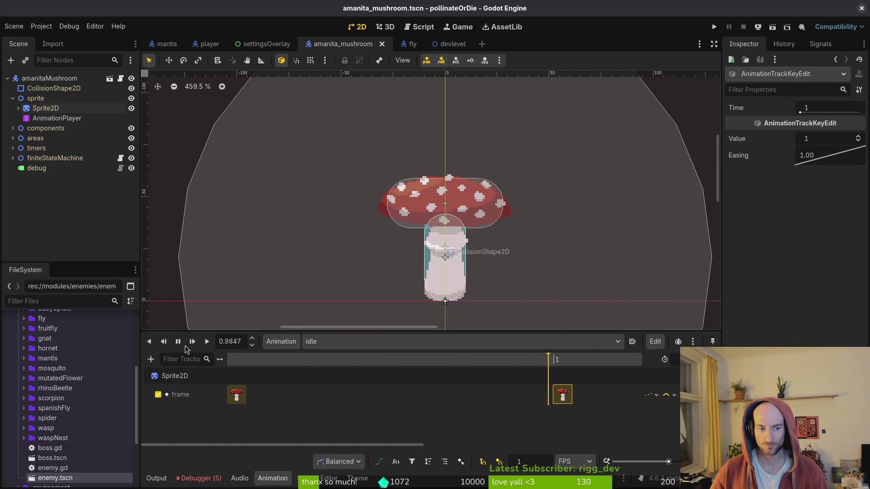
pyautogui.press('s')
pyautogui.click(199, 479)
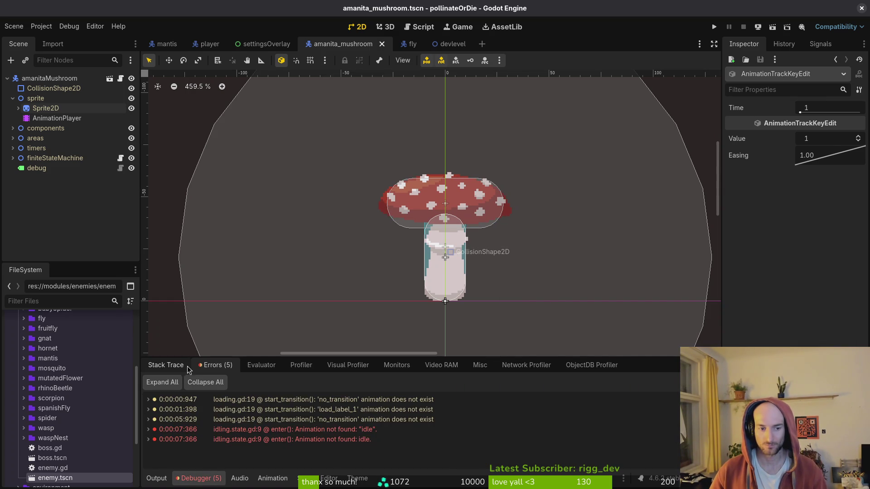
pyautogui.click(166, 365)
pyautogui.click(13, 138)
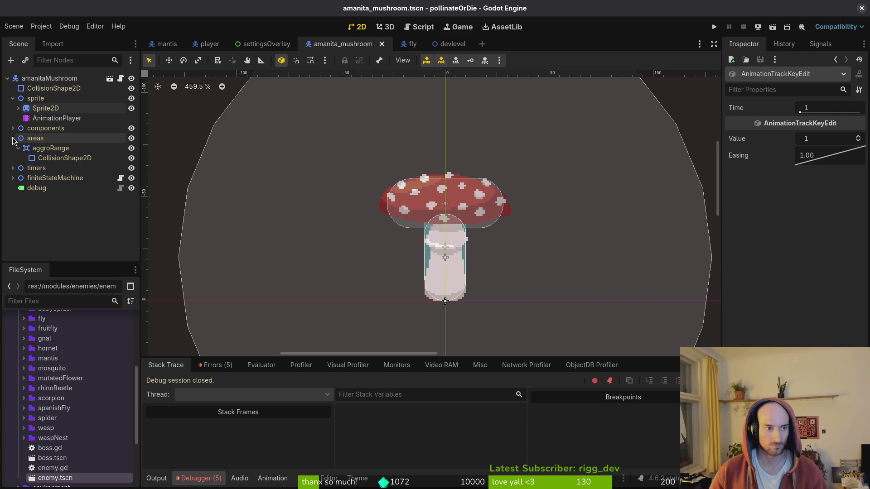
pyautogui.scroll(-3, 469, 235)
pyautogui.scroll(-3, 469, 236)
pyautogui.click(12, 138)
pyautogui.click(13, 98)
# - Create a new 2D scene and rename its Node2D root to spores
pyautogui.click(13, 26)
pyautogui.click(27, 39)
pyautogui.click(68, 92)
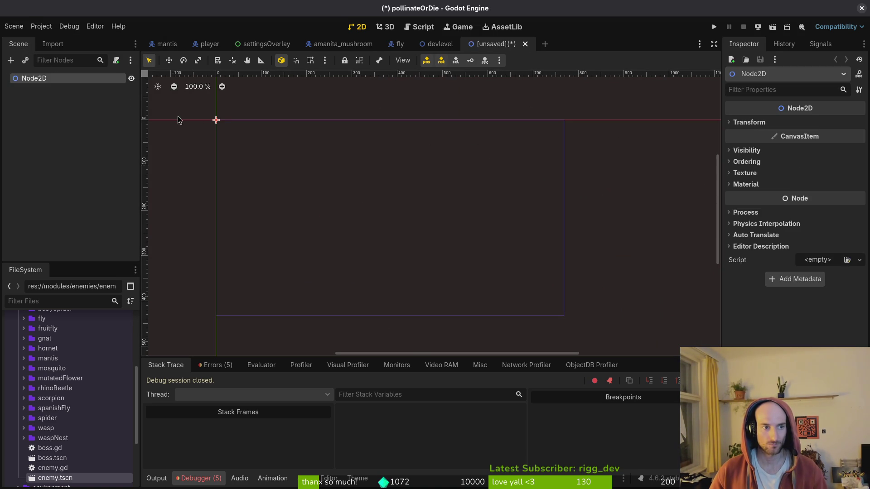
pyautogui.press('F2')
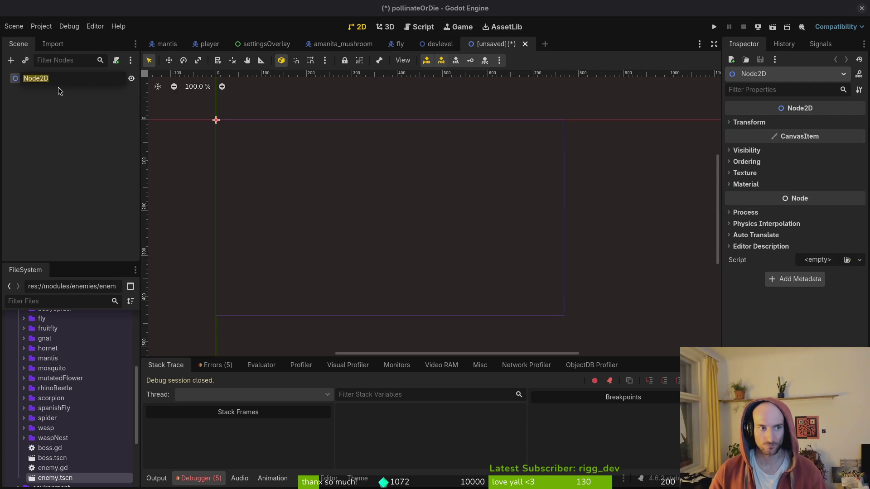
pyautogui.write('spores')
pyautogui.press('Return')
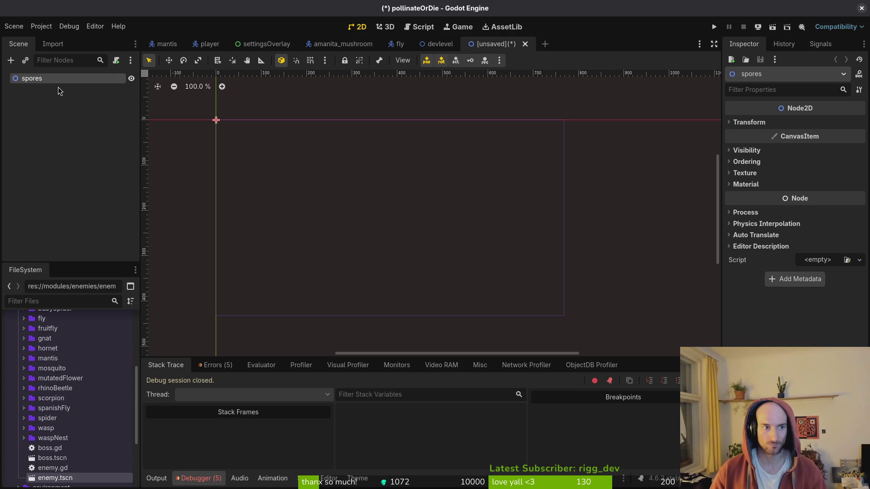
# - Quick Open the slam_smoke_vfx.tscn scene by searching for 'slam'
pyautogui.hotkey('shift', 'alt', 'o')
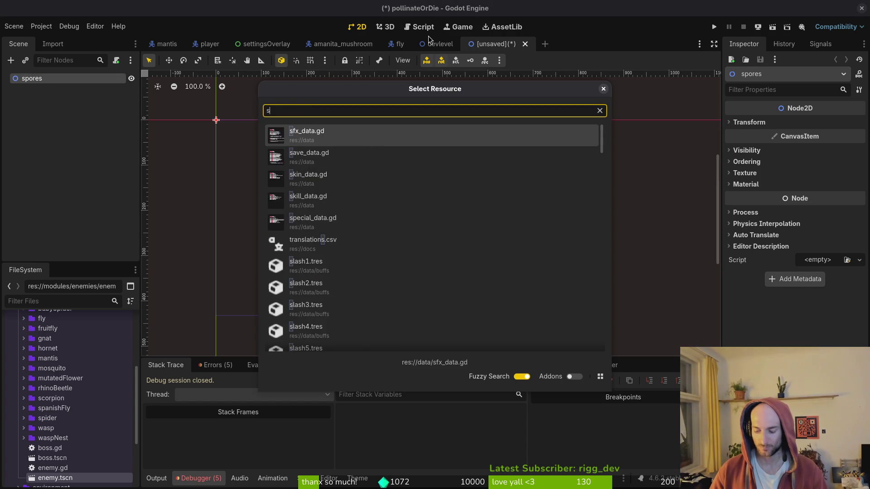
pyautogui.write('smobe')
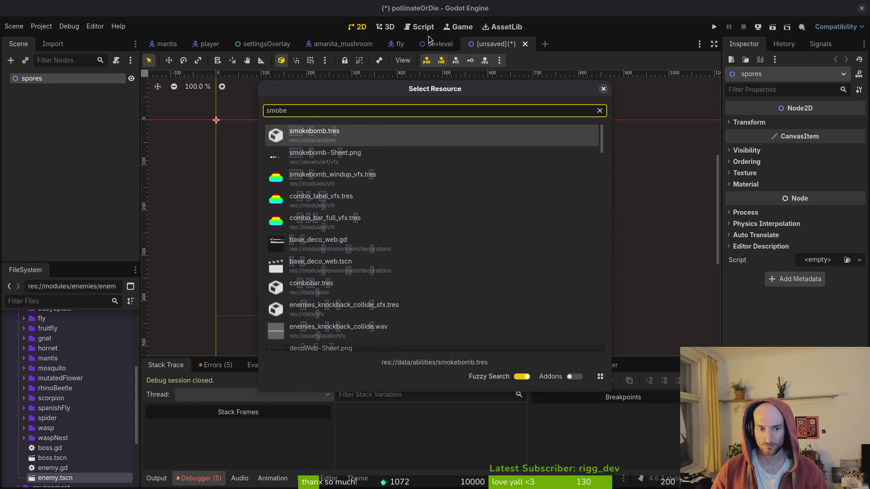
pyautogui.press('BackSpace')
pyautogui.press('BackSpace')
pyautogui.press('BackSpace')
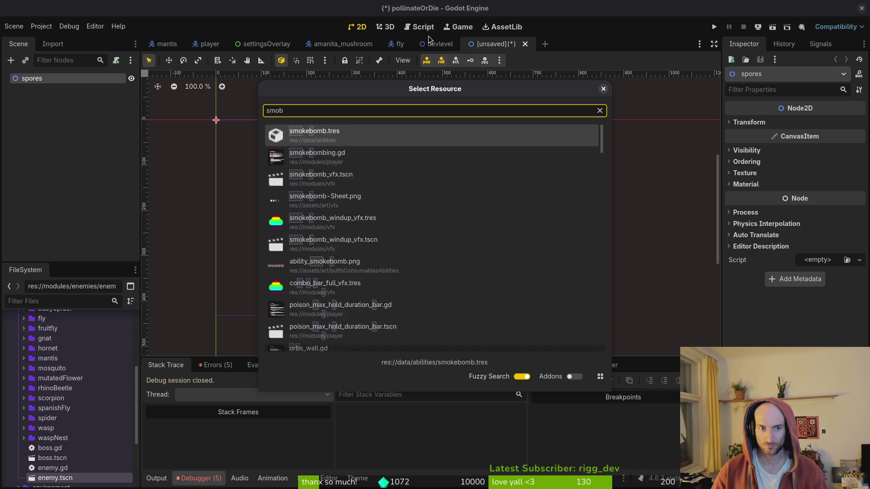
pyautogui.write('rhni')
pyautogui.press('BackSpace')
pyautogui.write('sla')
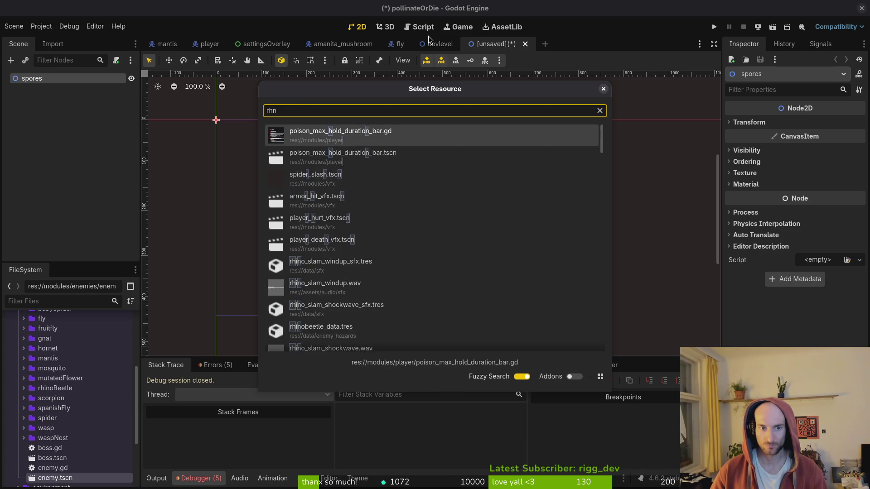
pyautogui.press('BackSpace')
pyautogui.press('BackSpace')
pyautogui.press('BackSpace')
pyautogui.write('slam')
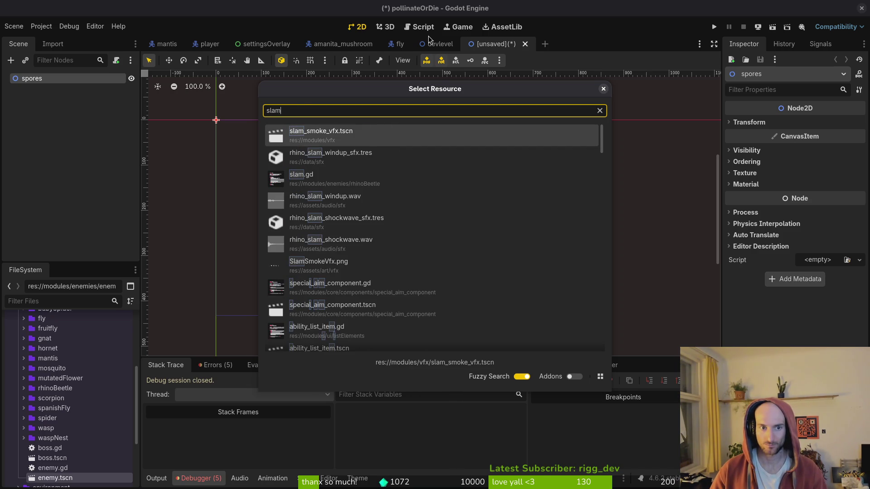
pyautogui.press('Return')
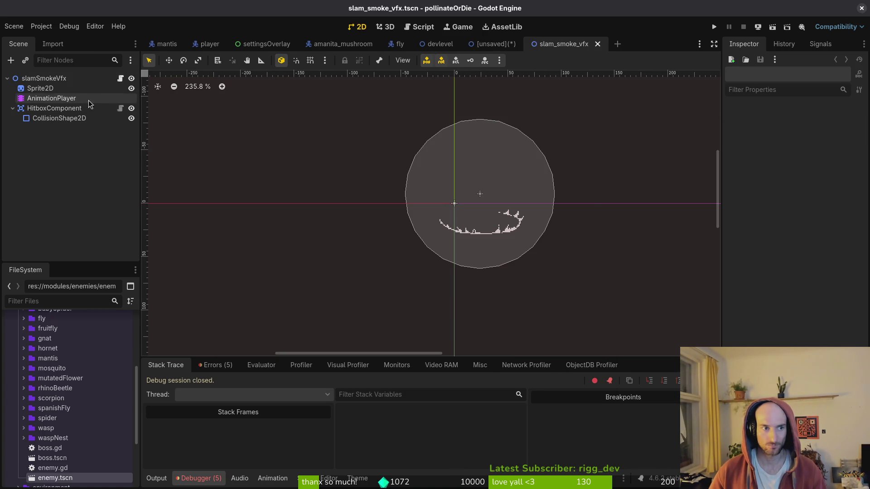
# - Copy the slam smoke's child nodes into the spores scene, cancelling a first save attempt
pyautogui.click(40, 88)
pyautogui.keyDown('shift'); pyautogui.click(59, 118); pyautogui.keyUp('shift')
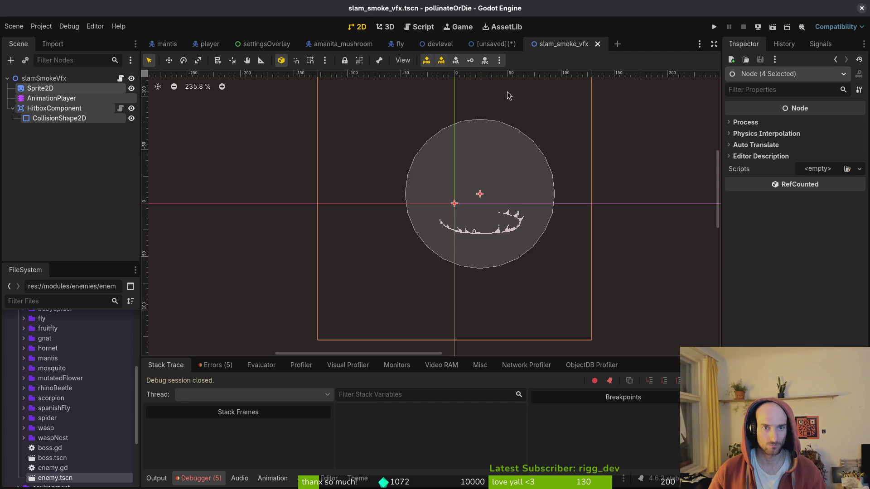
pyautogui.click(493, 44)
pyautogui.hotkey('ctrl', 'v')
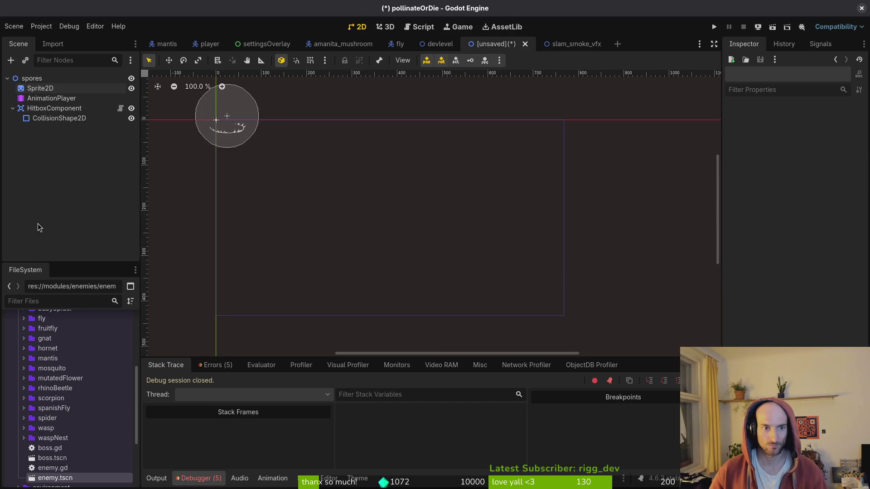
pyautogui.hotkey('ctrl', 's')
pyautogui.doubleClick(528, 143)
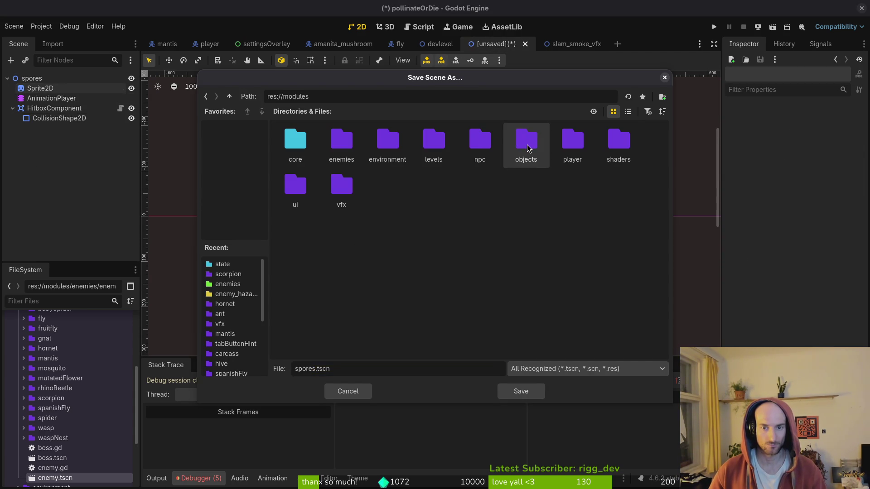
pyautogui.press('Escape')
# - Reveal slam_smoke_vfx.tscn in the FileSystem dock, then save the spores scene
pyautogui.click(559, 44)
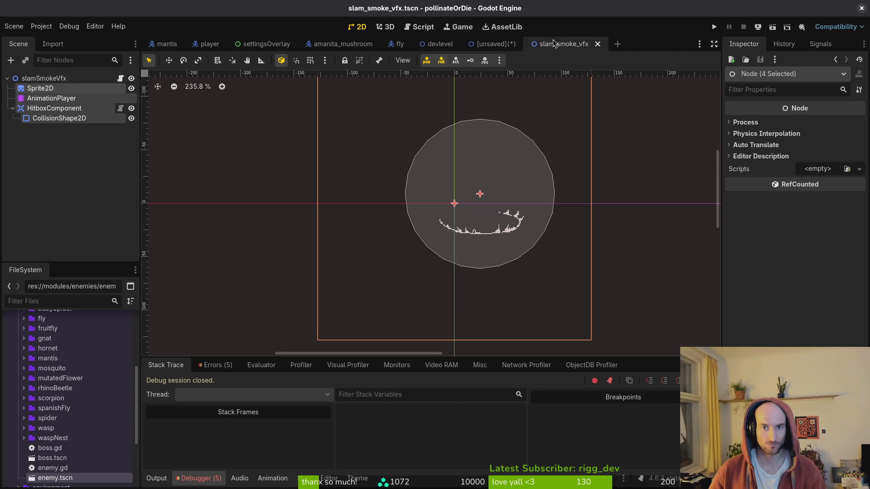
pyautogui.rightClick(555, 44)
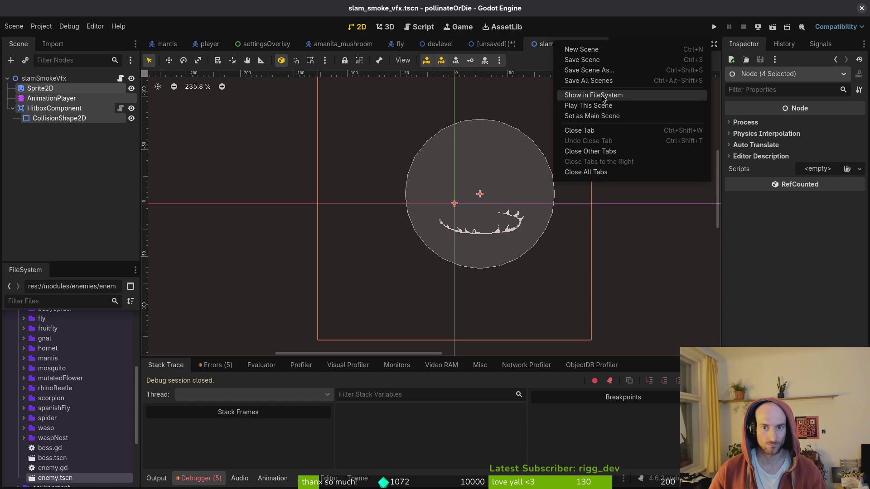
pyautogui.click(585, 106)
pyautogui.click(494, 44)
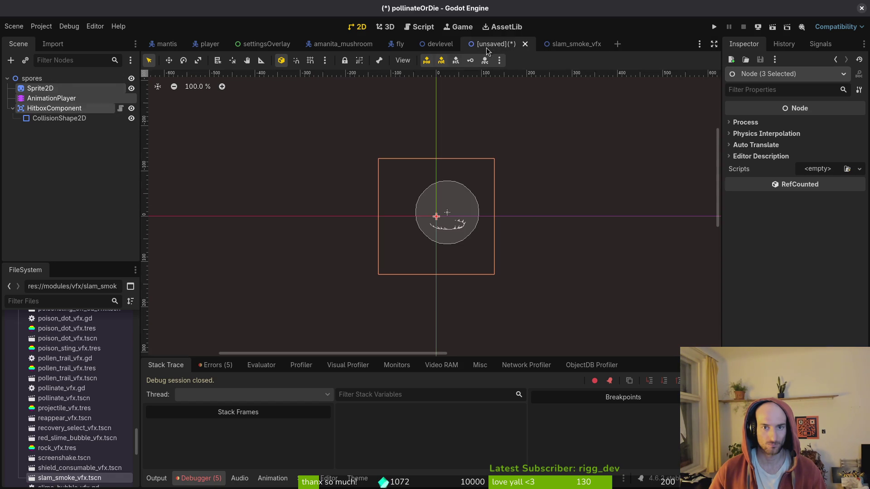
pyautogui.hotkey('ctrl', 's')
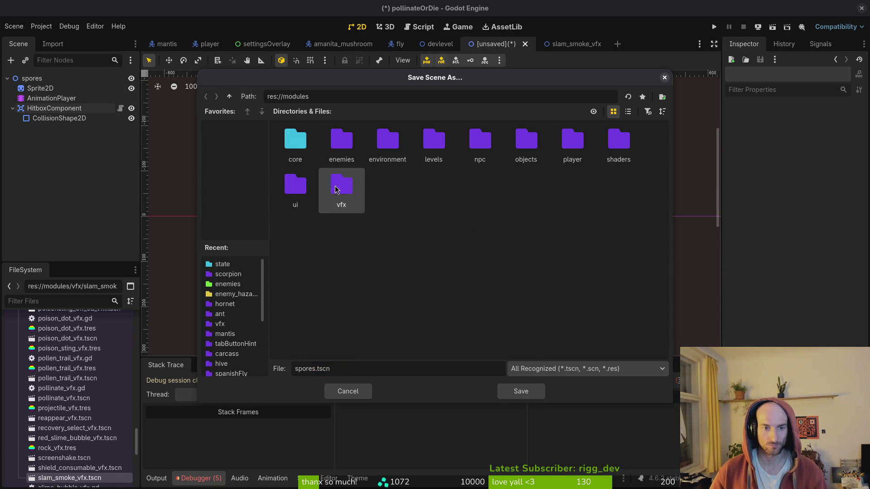
# - Save the spores scene as spores_vfx.tscn in the res://modules/vfx folder
pyautogui.doubleClick(340, 187)
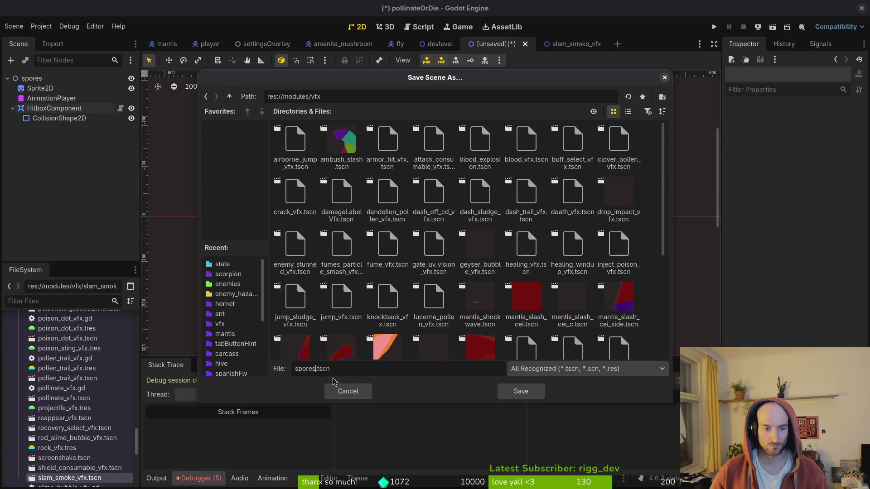
pyautogui.click(316, 368)
pyautogui.write('_vfx')
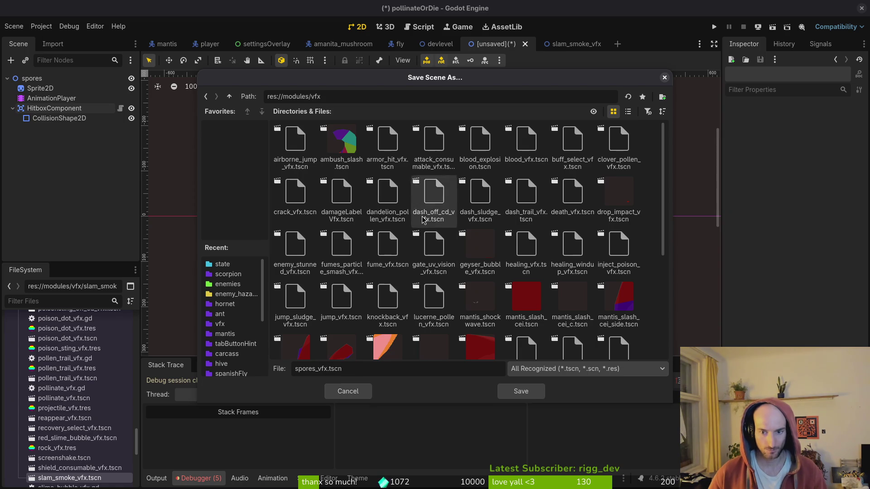
pyautogui.scroll(-4, 430, 253)
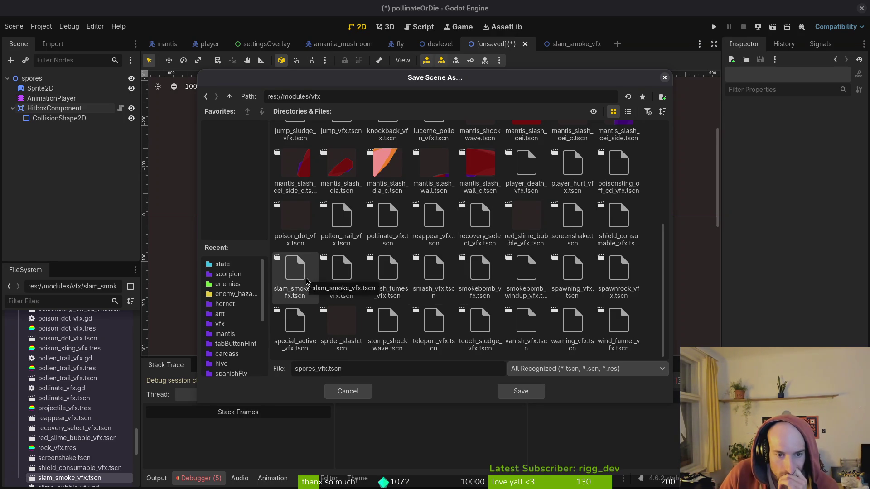
pyautogui.click(518, 392)
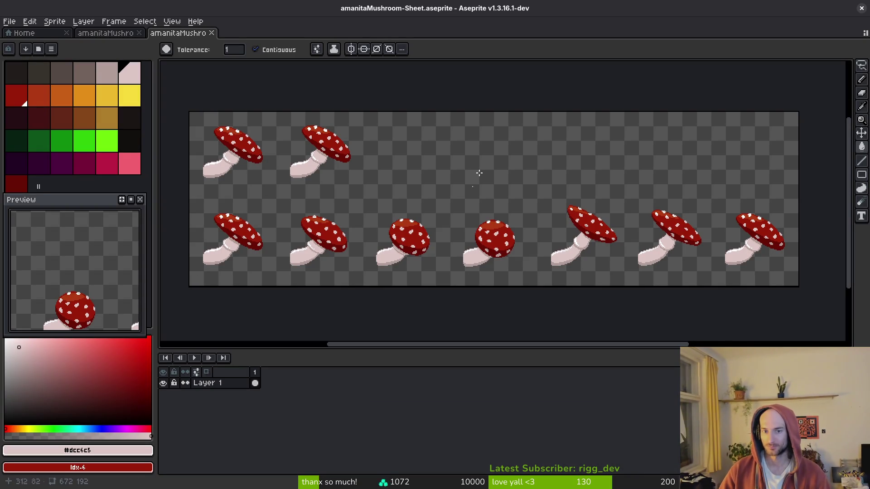
# - Browse File > Open up from art to the assets' aseprite source folder
pyautogui.click(9, 21)
pyautogui.click(31, 46)
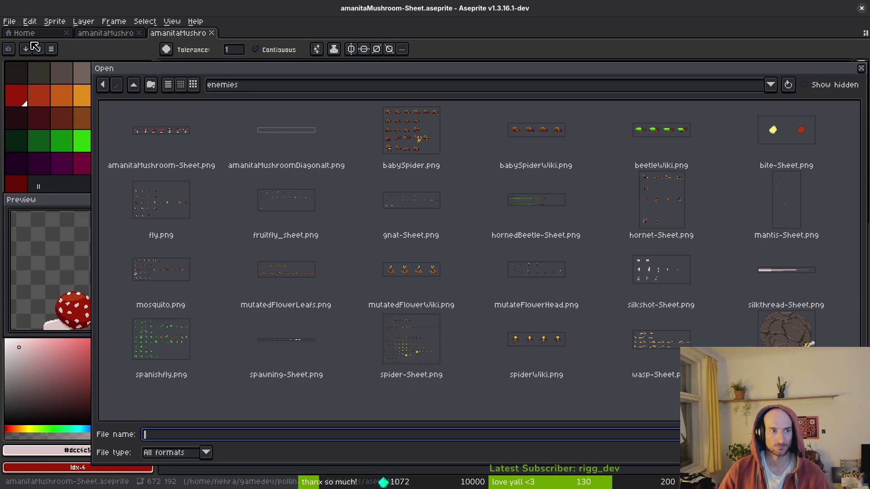
pyautogui.click(133, 85)
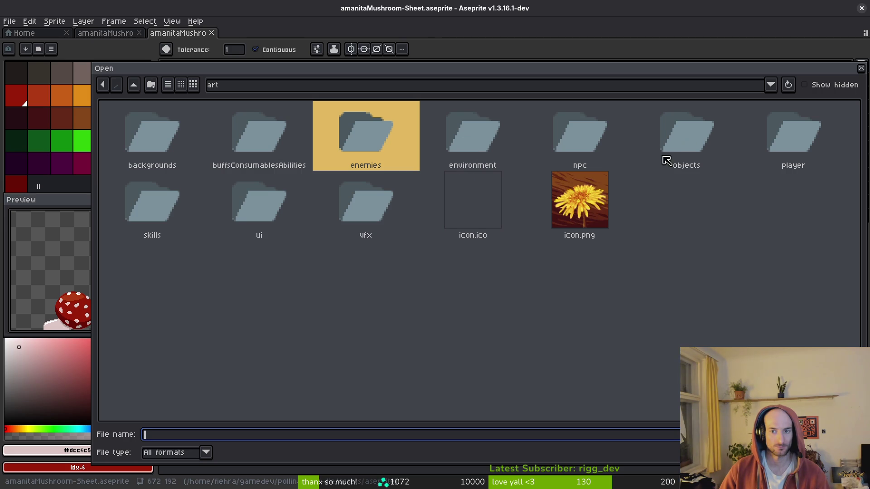
pyautogui.click(134, 85)
pyautogui.doubleClick(191, 147)
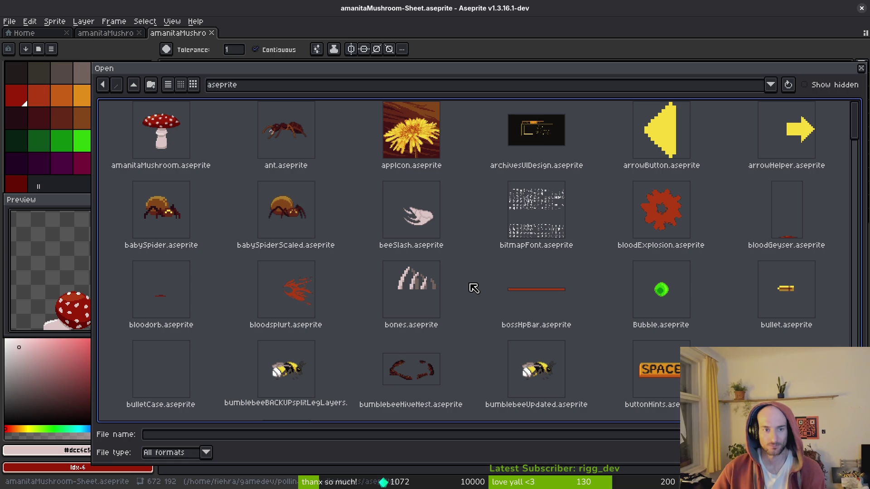
# - Find slamExplosion.aseprite in the file list and open it in a new tab
pyautogui.scroll(-10, 499, 261)
pyautogui.scroll(-5, 543, 267)
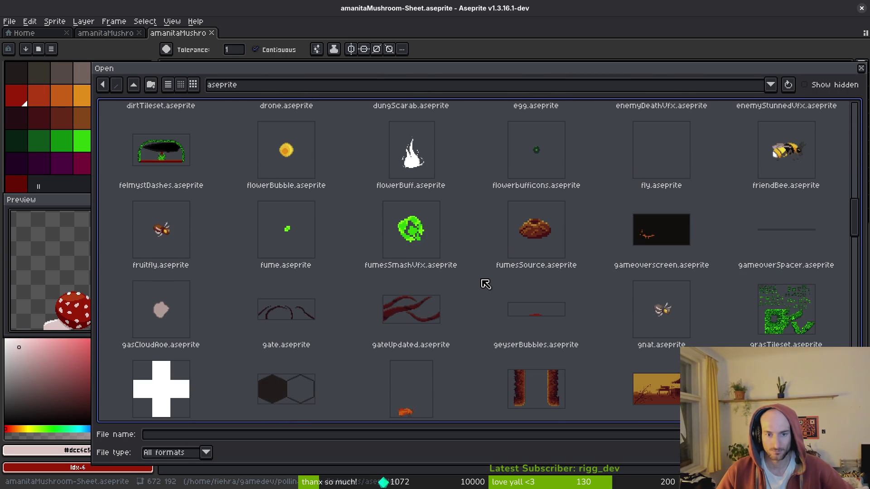
pyautogui.scroll(-5, 489, 277)
pyautogui.scroll(-3, 466, 307)
pyautogui.scroll(4, 464, 303)
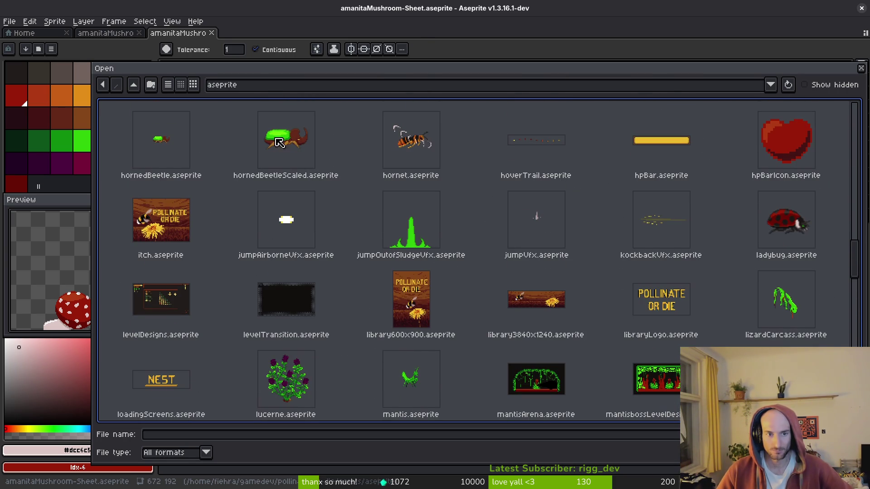
pyautogui.scroll(2, 242, 147)
pyautogui.scroll(-5, 602, 305)
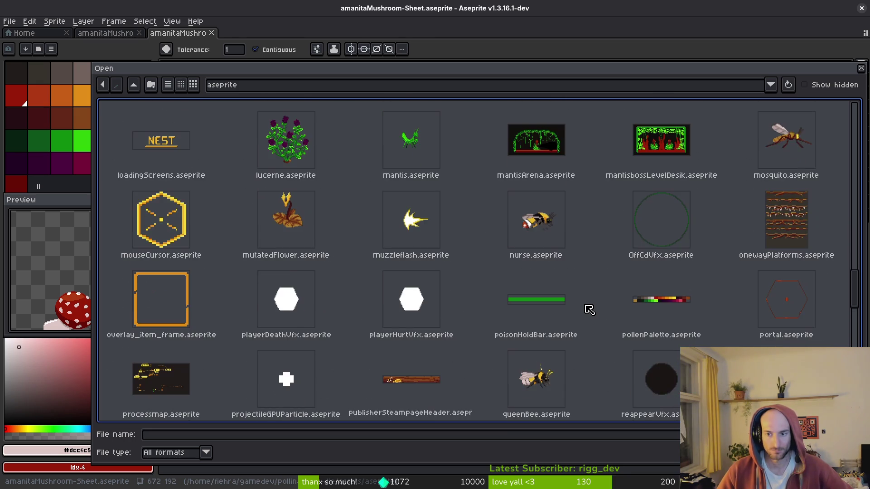
pyautogui.scroll(-3, 566, 313)
pyautogui.scroll(-3, 512, 297)
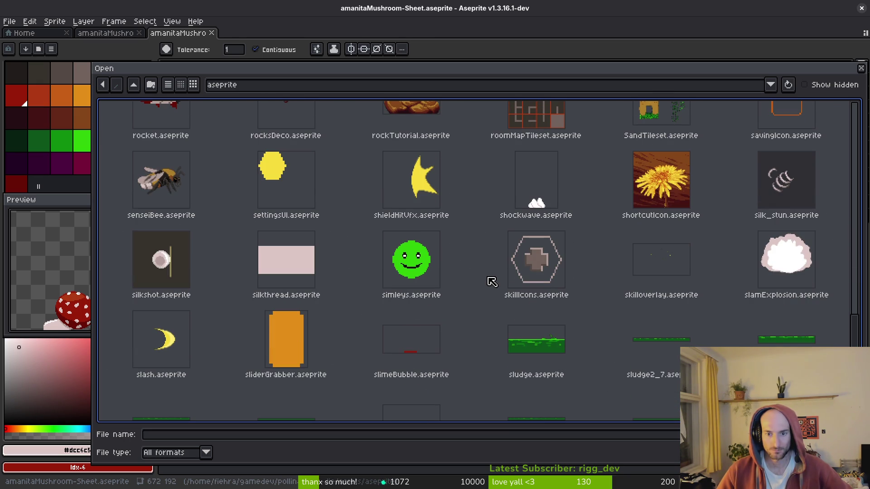
pyautogui.doubleClick(778, 264)
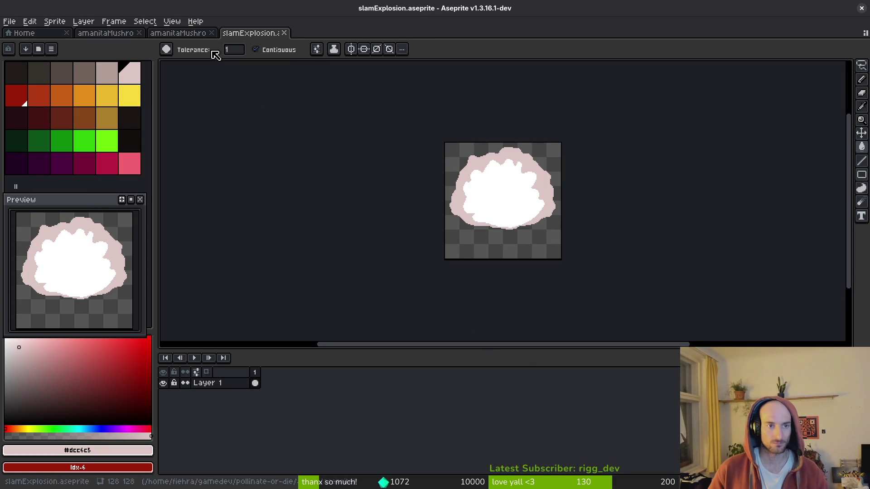
pyautogui.moveTo(481, 247); pyautogui.dragTo(476, 265)
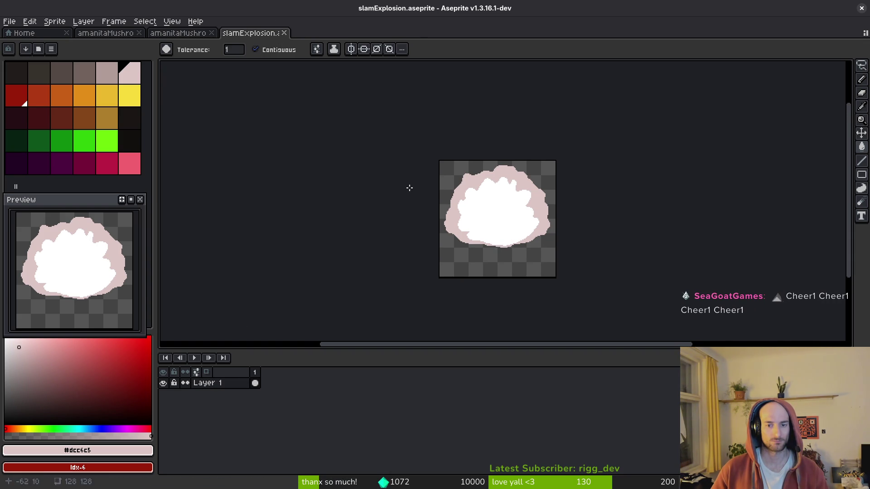
pyautogui.hotkey('ctrl', 'w')
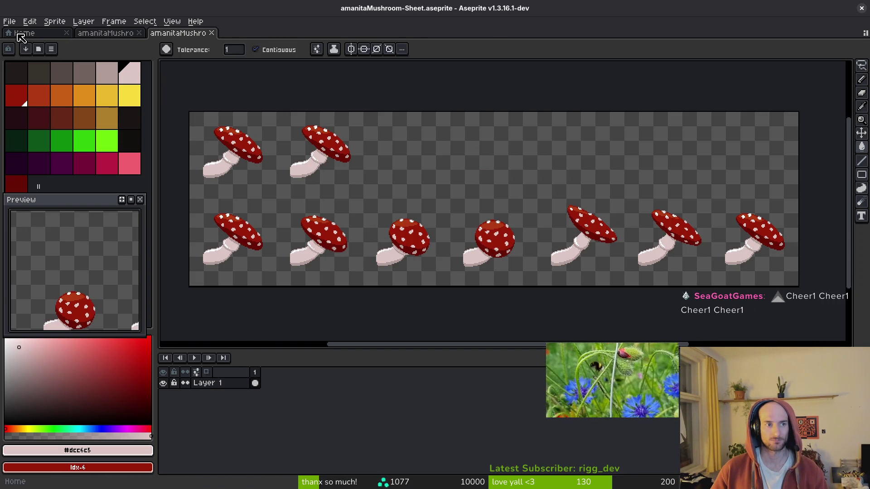
pyautogui.click(20, 33)
pyautogui.click(52, 62)
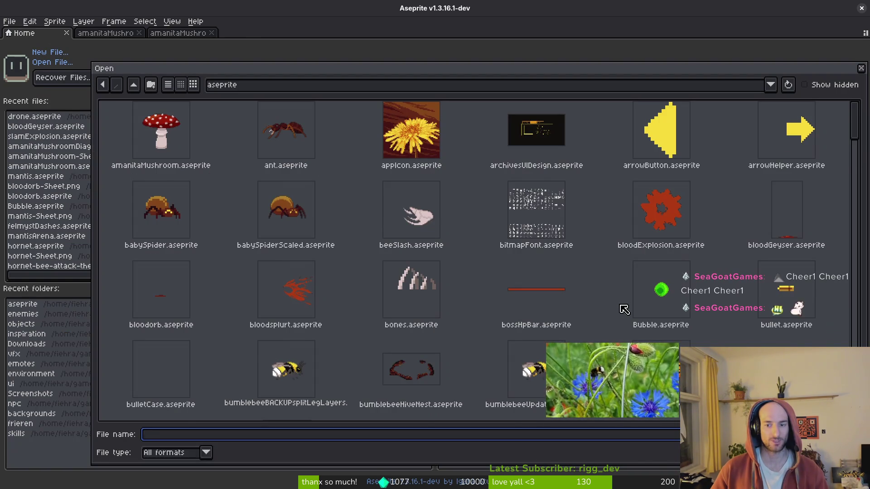
pyautogui.scroll(-3, 576, 289)
pyautogui.scroll(-15, 577, 288)
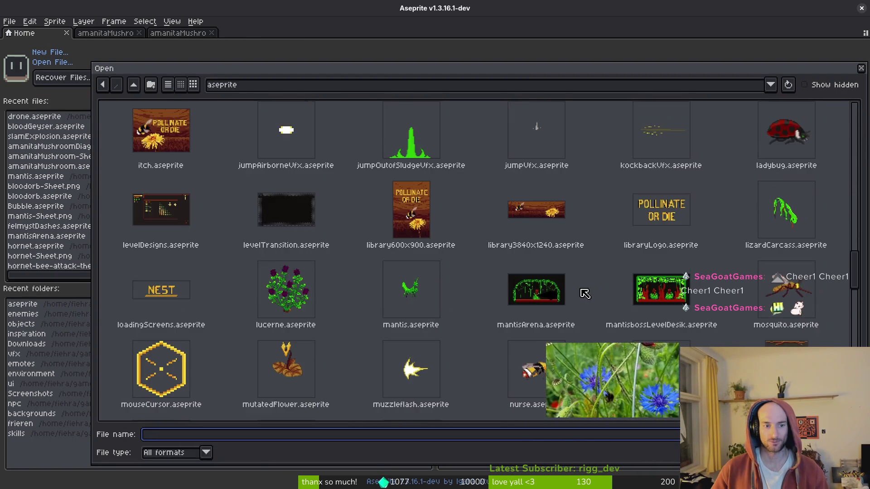
pyautogui.scroll(-8, 584, 300)
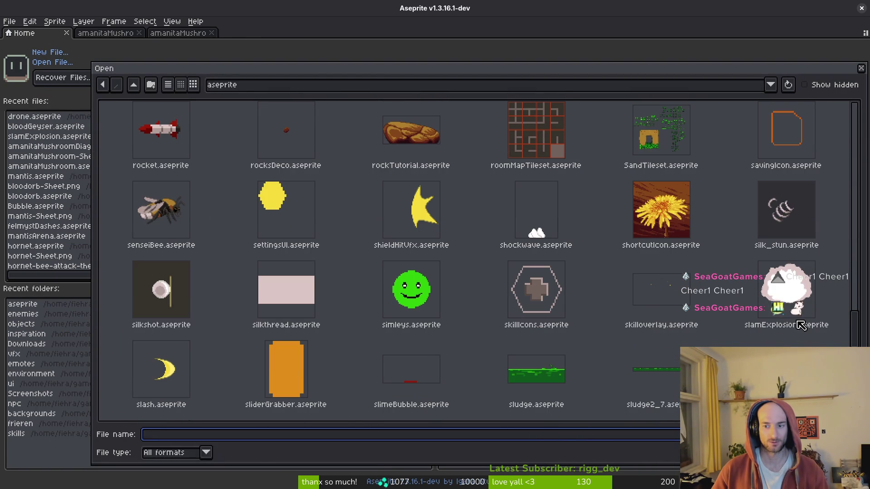
pyautogui.click(797, 282)
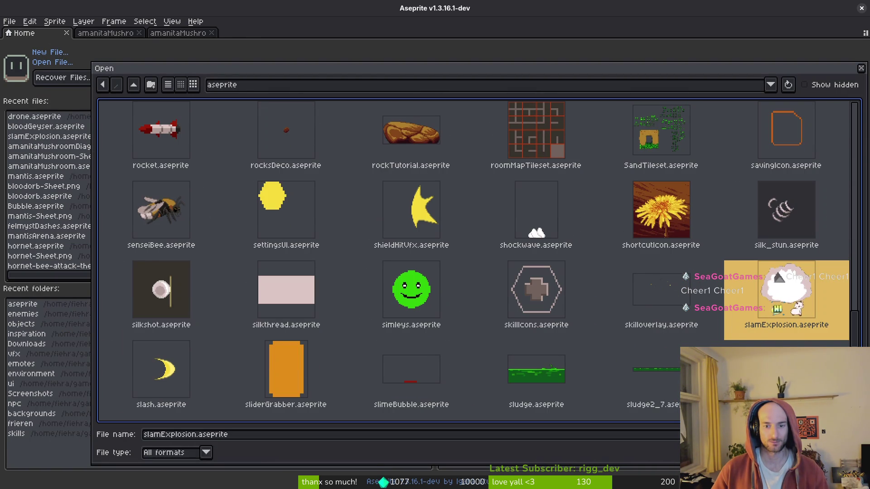
pyautogui.doubleClick(798, 283)
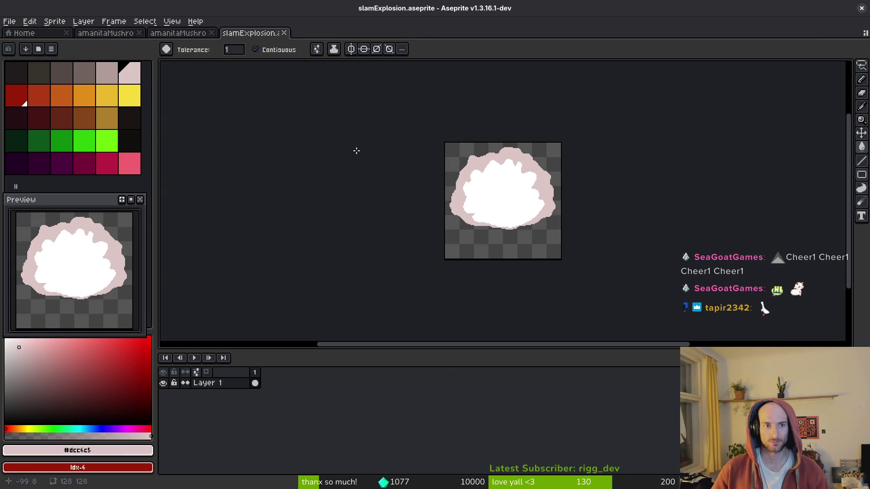
pyautogui.press('i')
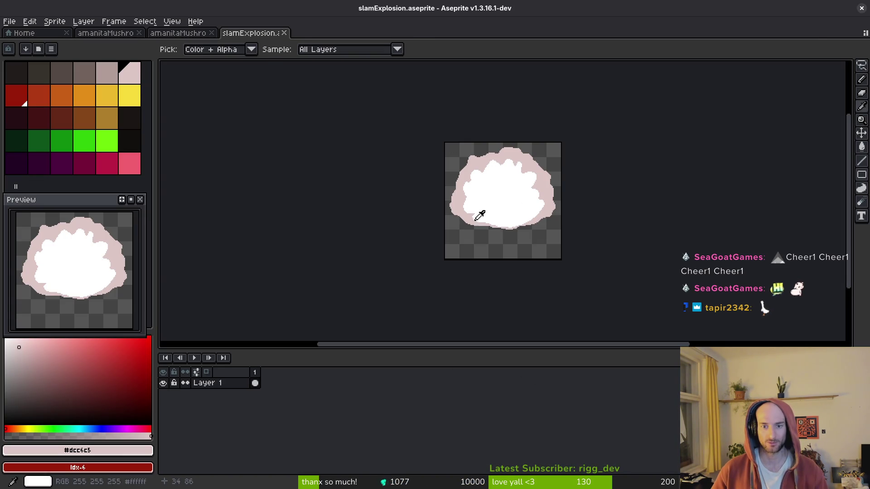
pyautogui.press('g')
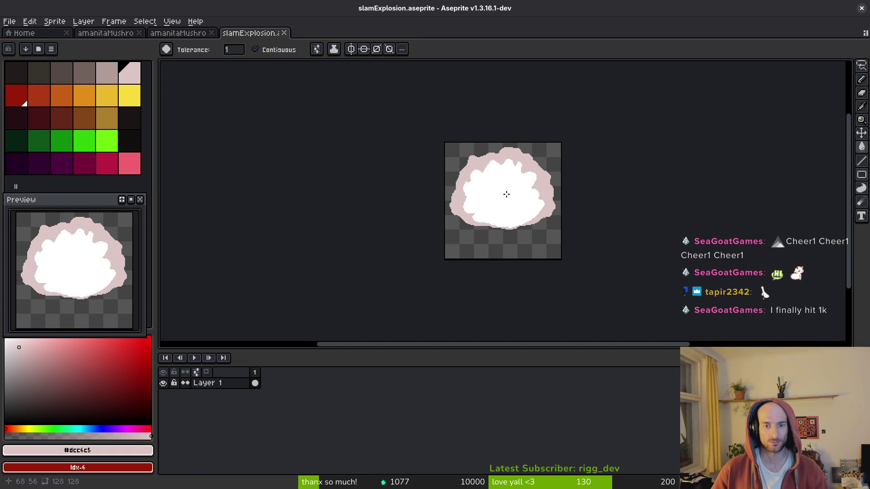
pyautogui.click(10, 21)
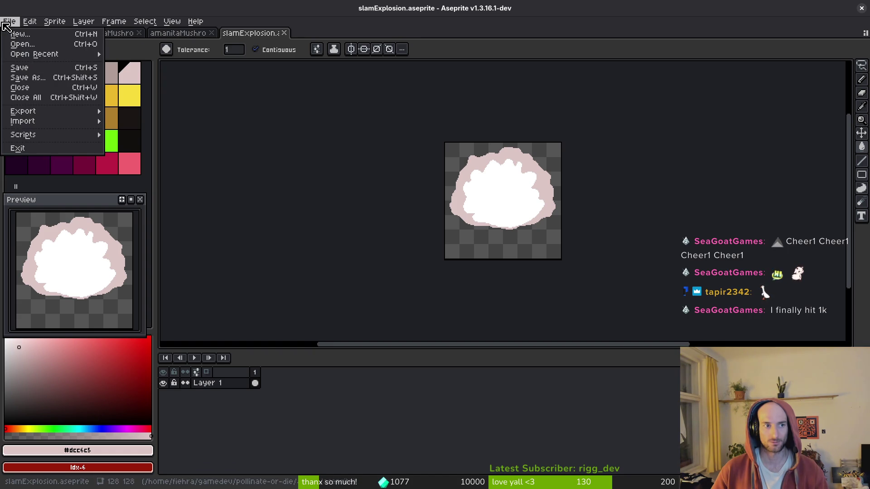
# - Open SlamSmokeVfx.png from the art/vfx folder
pyautogui.click(31, 49)
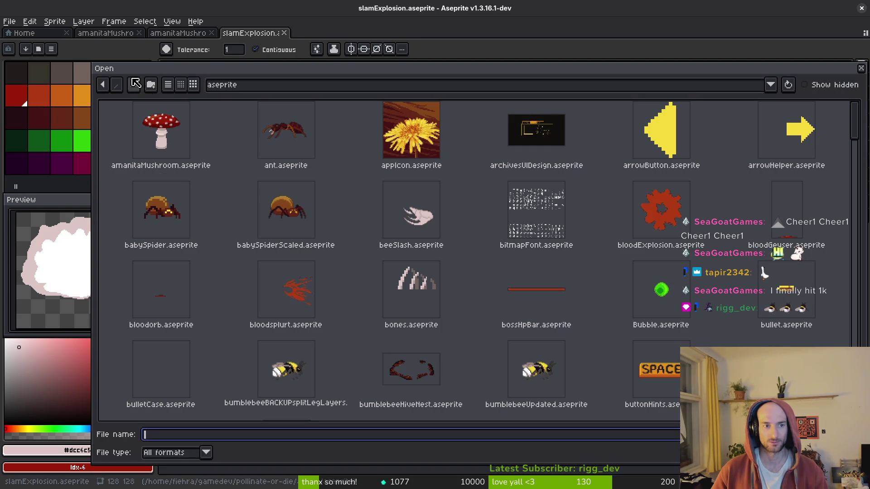
pyautogui.click(138, 82)
pyautogui.doubleClick(130, 132)
pyautogui.doubleClick(379, 213)
pyautogui.scroll(-5, 688, 304)
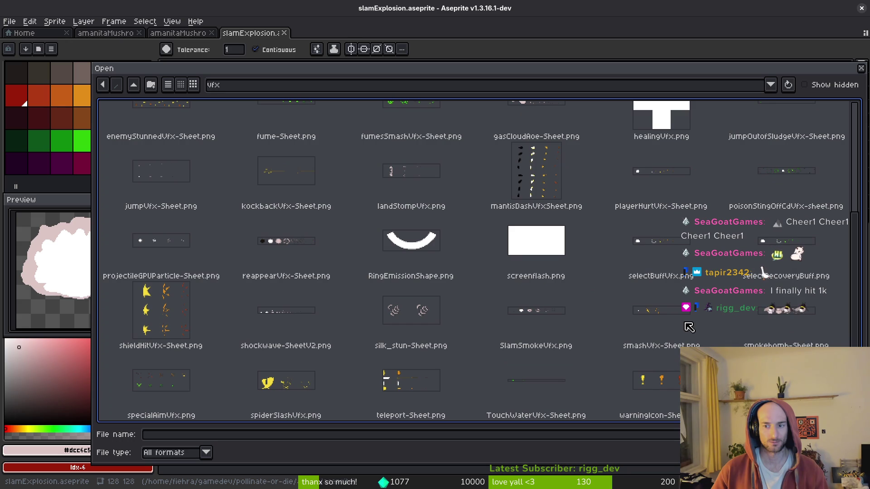
pyautogui.click(577, 346)
pyautogui.doubleClick(580, 347)
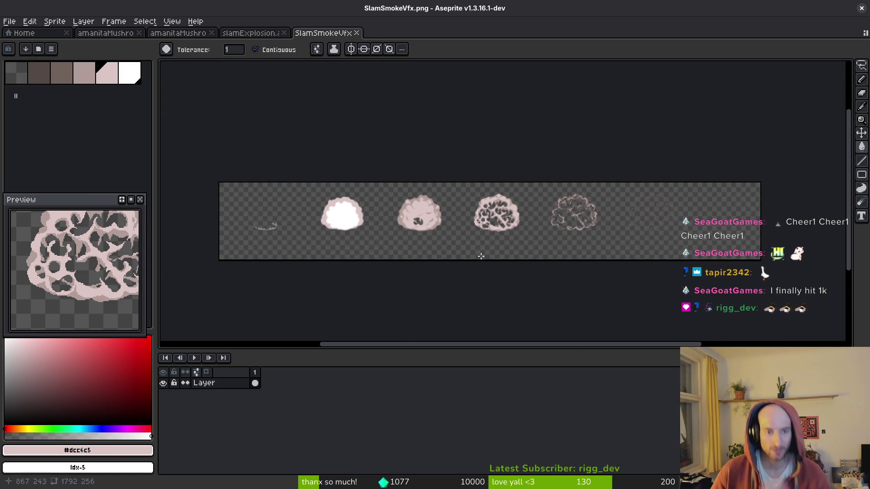
# - Marquee the first smoke frame, erase and restore it, then return to slamExplosion
pyautogui.moveTo(413, 238); pyautogui.dragTo(418, 239)
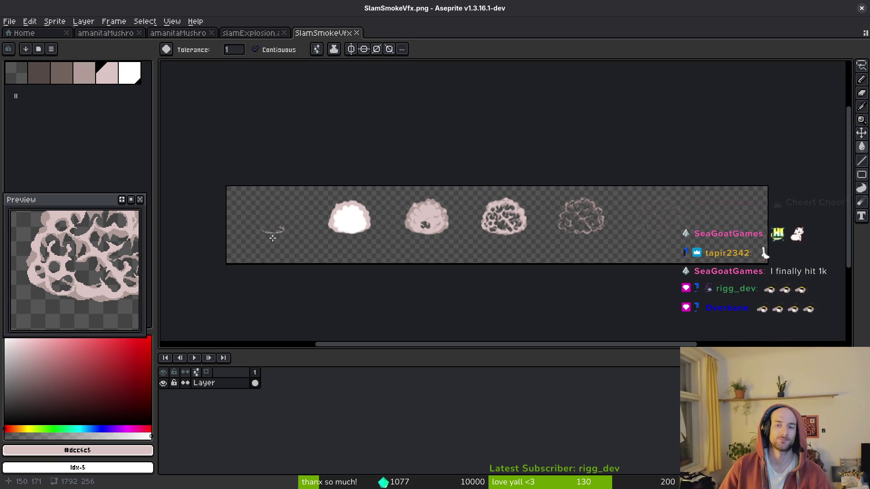
pyautogui.moveTo(329, 267); pyautogui.dragTo(518, 278)
pyautogui.scroll(3, 398, 266)
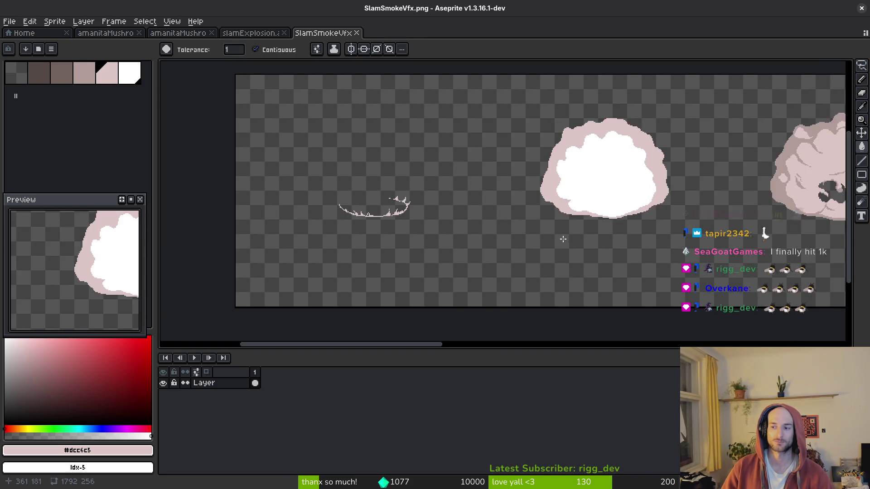
pyautogui.scroll(-3, 485, 211)
pyautogui.press('m')
pyautogui.scroll(2, 484, 211)
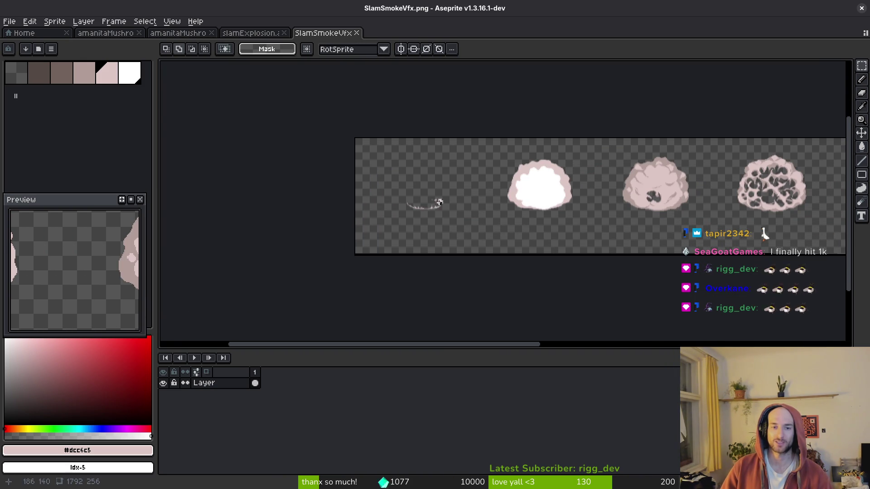
pyautogui.moveTo(367, 136)
pyautogui.mouseDown()
pyautogui.moveTo(485, 266)
pyautogui.moveTo(474, 268)
pyautogui.moveTo(499, 267)
pyautogui.moveTo(476, 249)
pyautogui.mouseUp()
pyautogui.scroll(5, 476, 270)
pyautogui.scroll(-5, 476, 249)
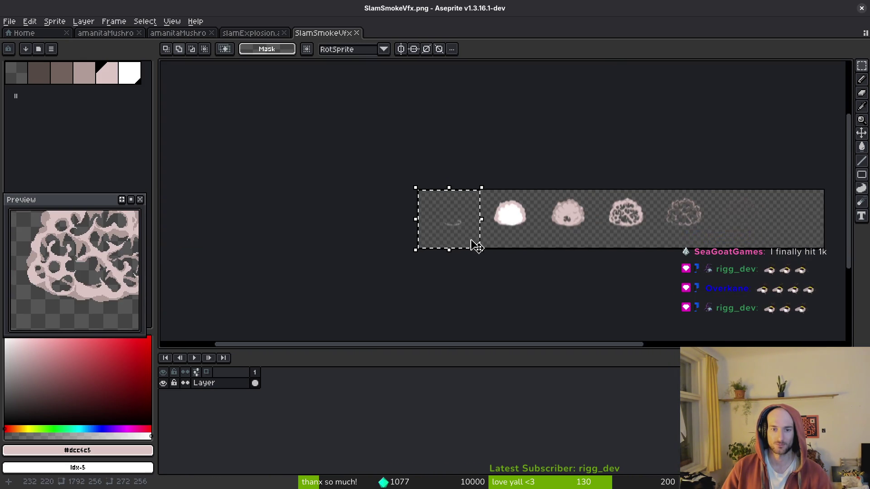
pyautogui.scroll(4, 474, 248)
pyautogui.scroll(1, 505, 237)
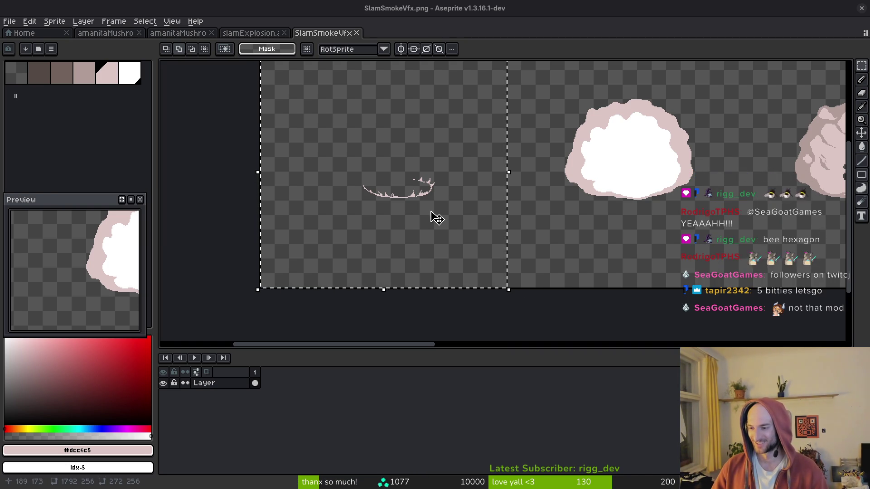
pyautogui.hscroll(2, 490, 198)
pyautogui.press('Delete')
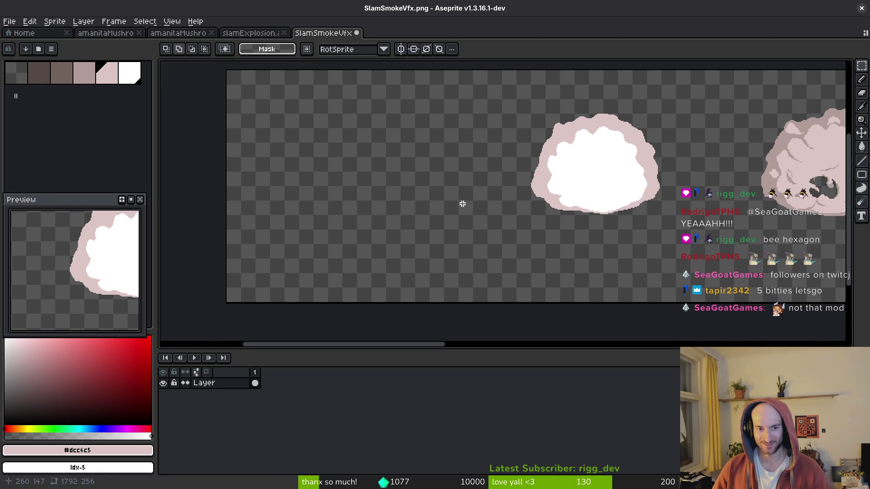
pyautogui.hotkey('ctrl', 'z')
pyautogui.hotkey('ctrl', 'z')
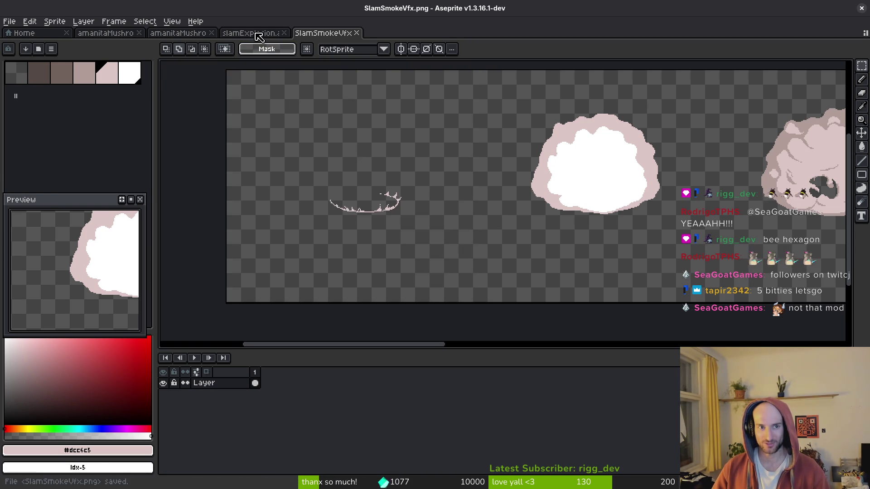
pyautogui.click(250, 33)
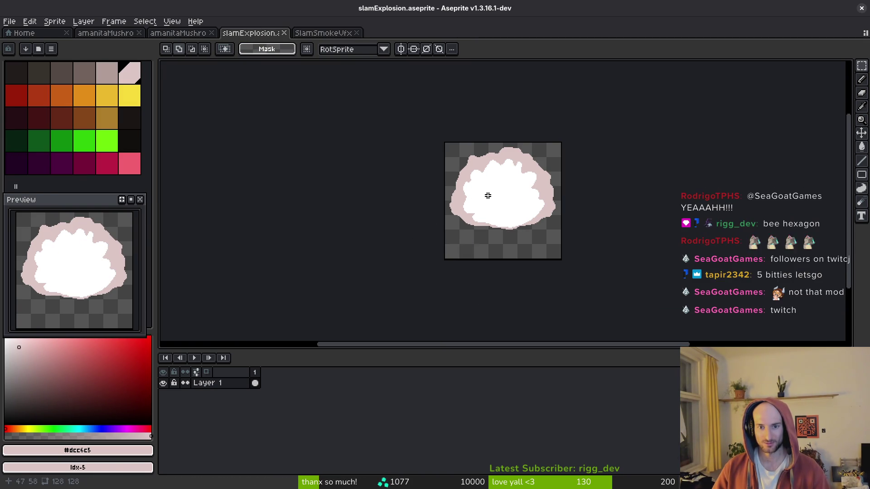
# - Pick the pencil tool and flip between the SlamSmokeVfx and slamExplosion documents
pyautogui.scroll(5, 506, 237)
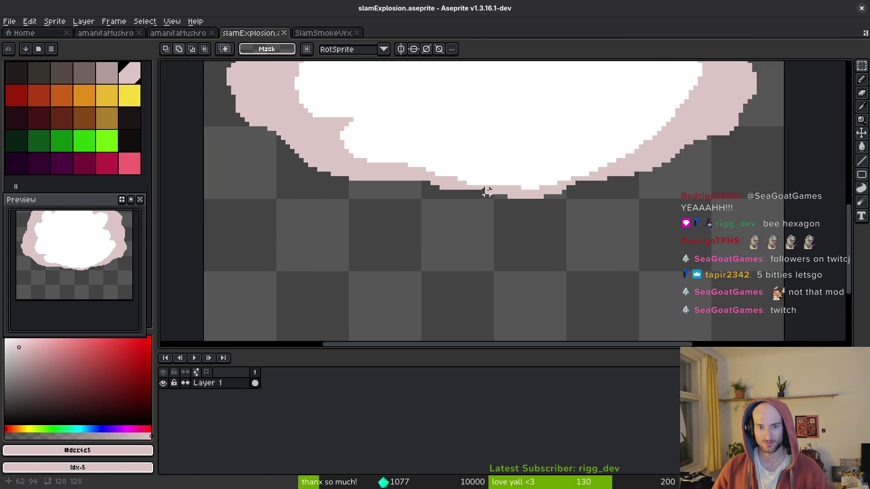
pyautogui.press('b')
pyautogui.scroll(-3, 474, 194)
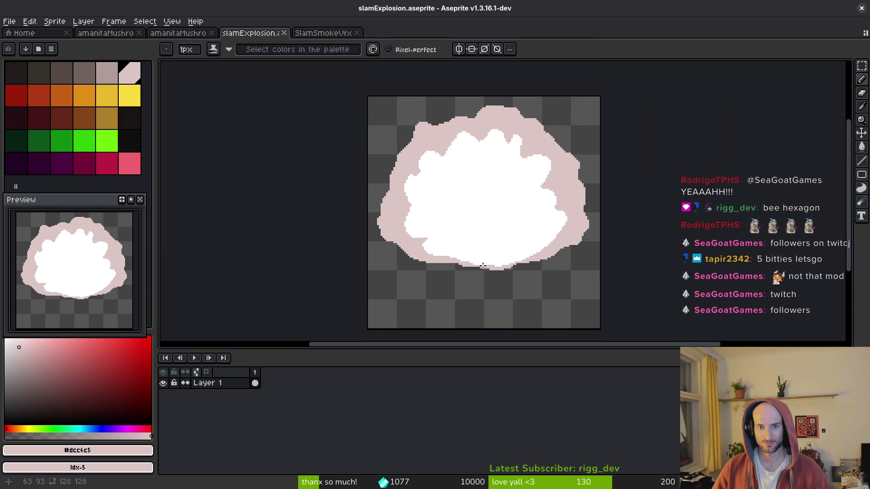
pyautogui.click(323, 35)
pyautogui.scroll(-3, 431, 209)
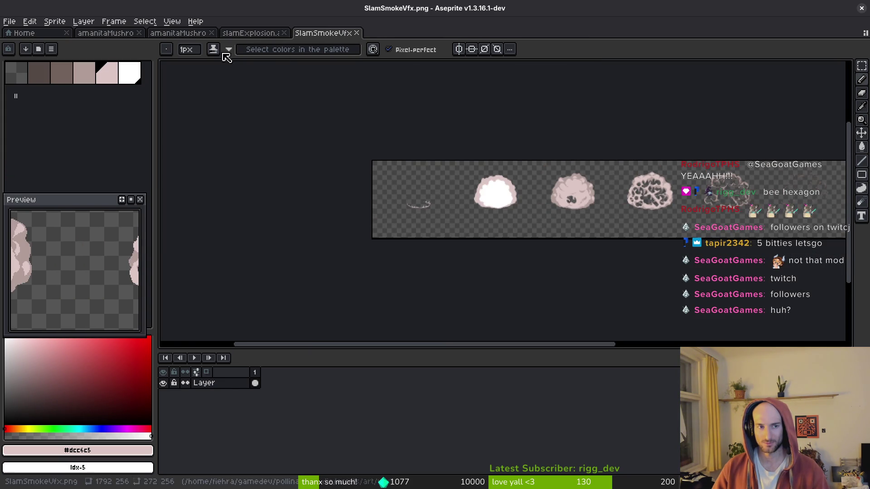
pyautogui.click(252, 34)
# - Browse File > Open from vfx up to the aseprite folder
pyautogui.click(9, 22)
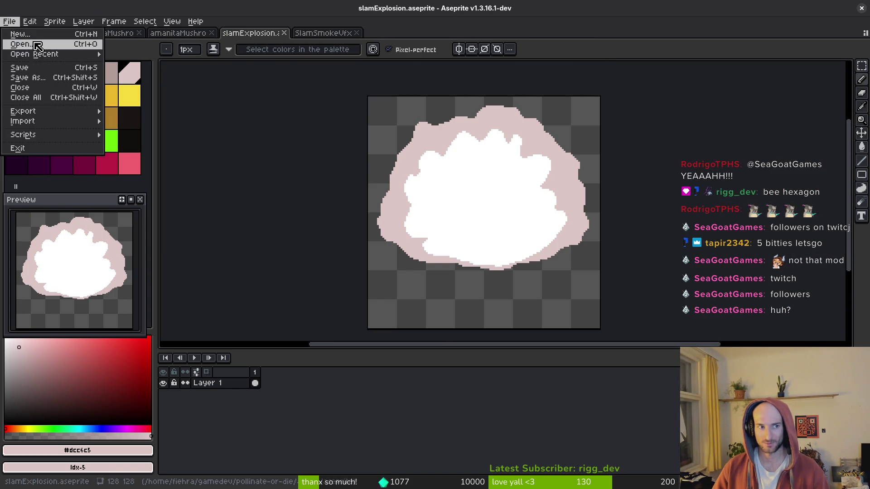
pyautogui.click(37, 44)
pyautogui.click(134, 84)
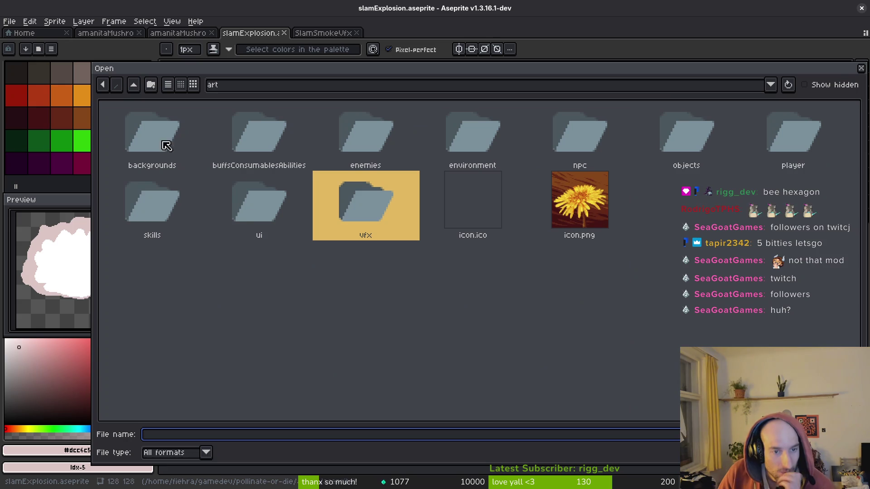
pyautogui.click(133, 85)
pyautogui.doubleClick(199, 138)
# - Scroll through the aseprite folder's files and close the dialog without opening anything
pyautogui.scroll(-3, 498, 319)
pyautogui.scroll(-6, 317, 292)
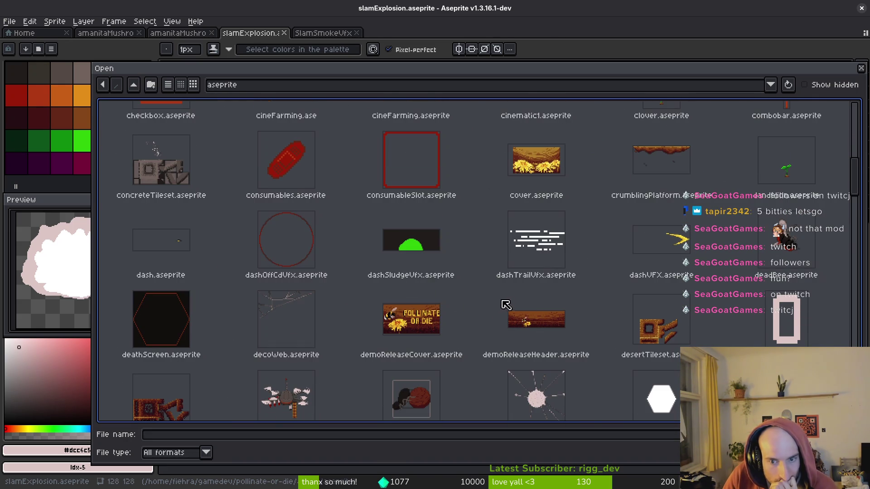
pyautogui.scroll(-2, 508, 307)
pyautogui.scroll(-3, 492, 309)
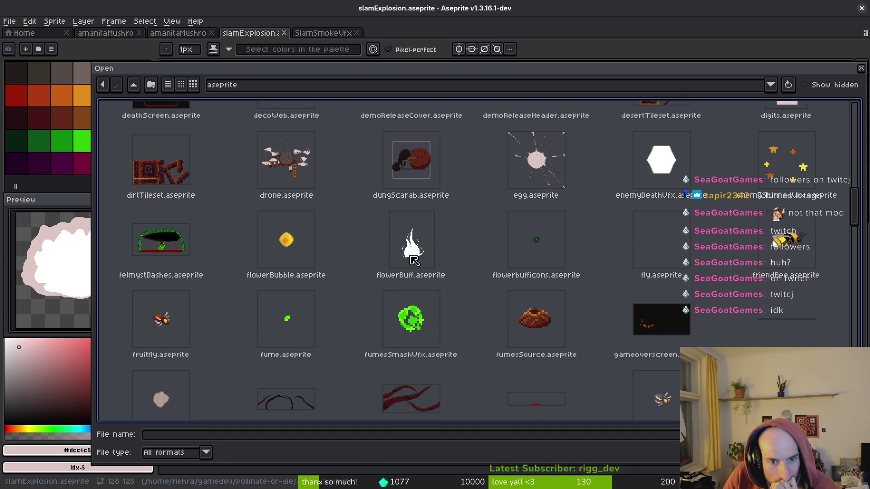
pyautogui.scroll(-2, 414, 261)
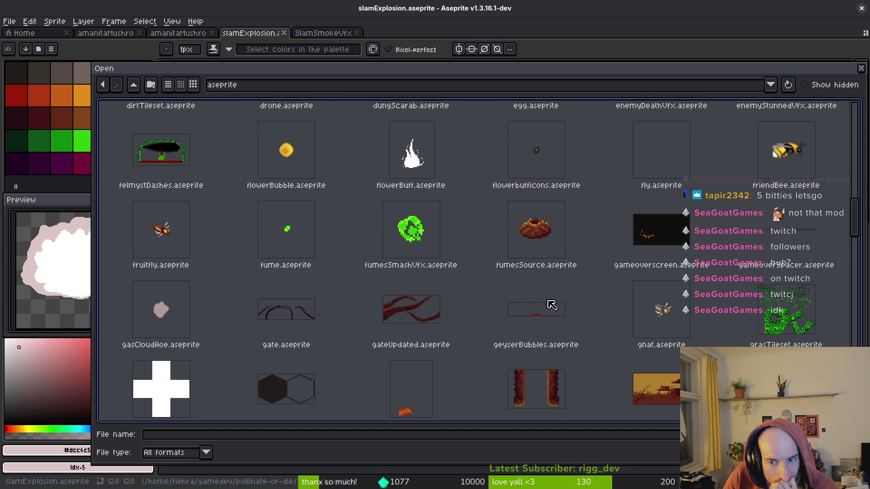
pyautogui.scroll(-2, 552, 308)
pyautogui.scroll(-2, 503, 354)
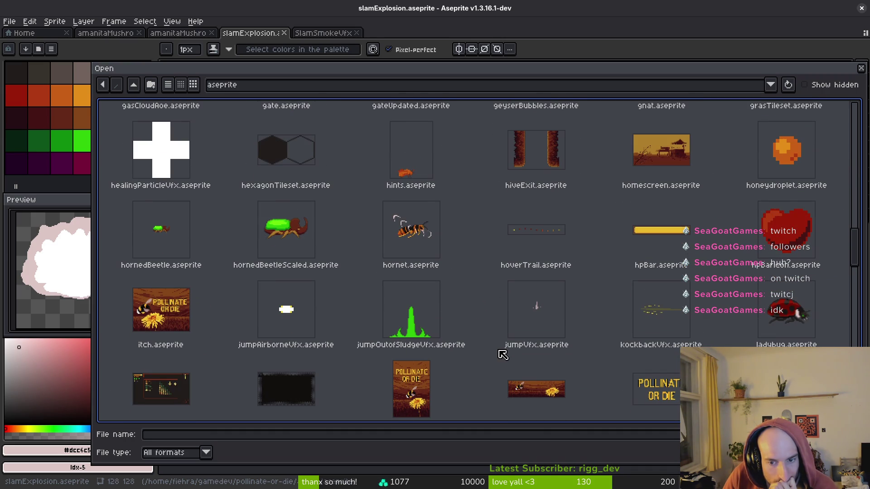
pyautogui.scroll(-3, 505, 352)
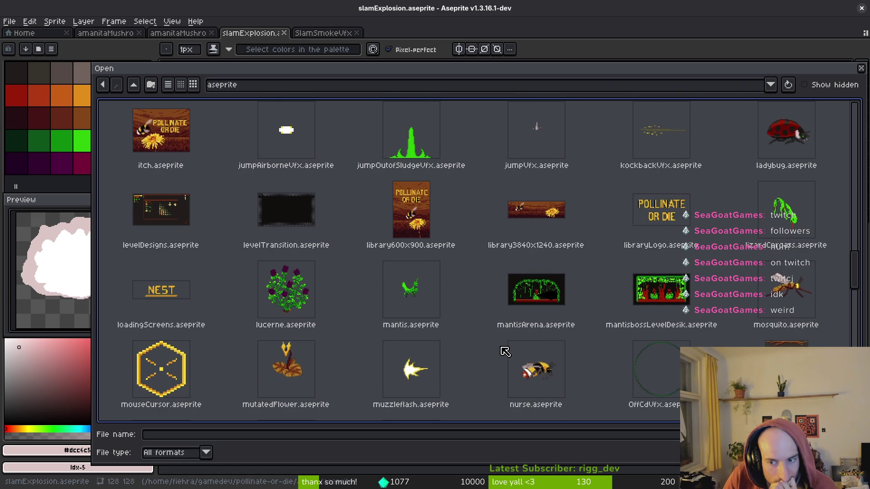
pyautogui.scroll(-4, 653, 379)
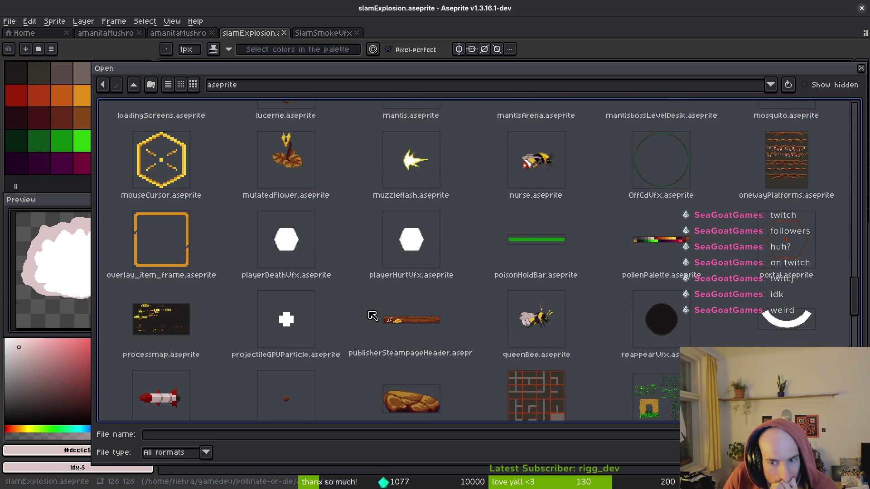
pyautogui.scroll(-3, 458, 315)
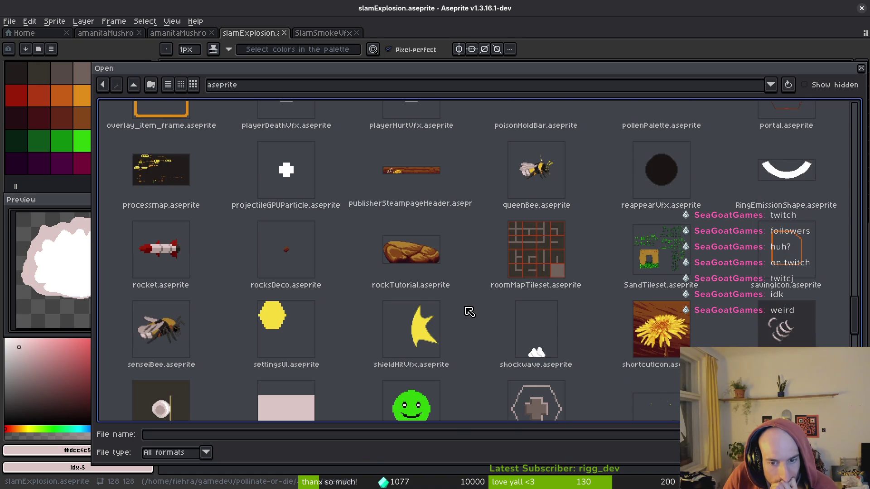
pyautogui.scroll(-2, 469, 312)
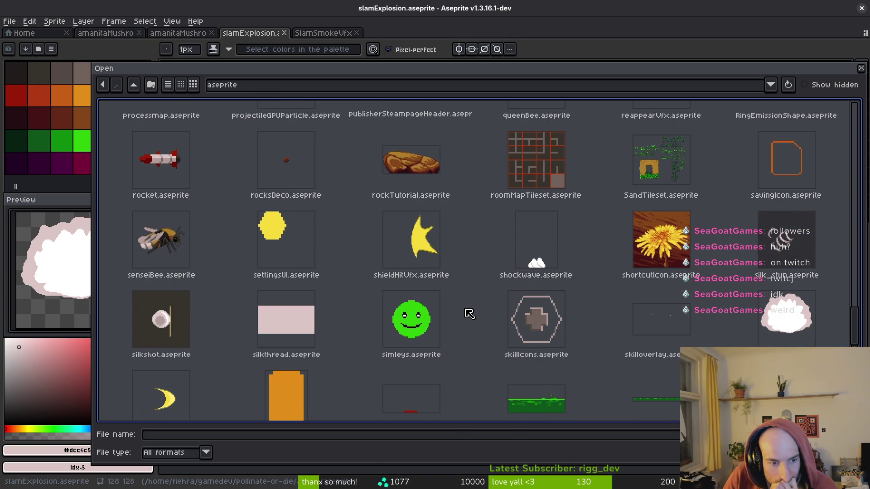
pyautogui.scroll(-3, 470, 314)
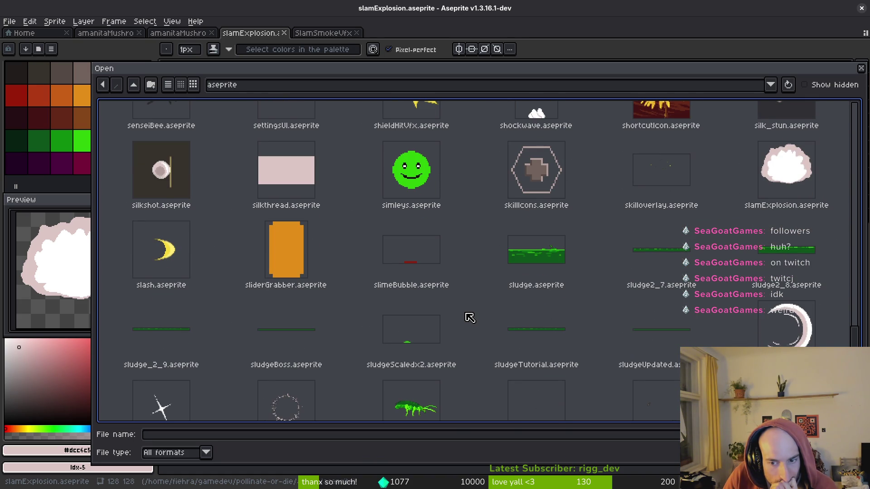
pyautogui.scroll(-2, 469, 315)
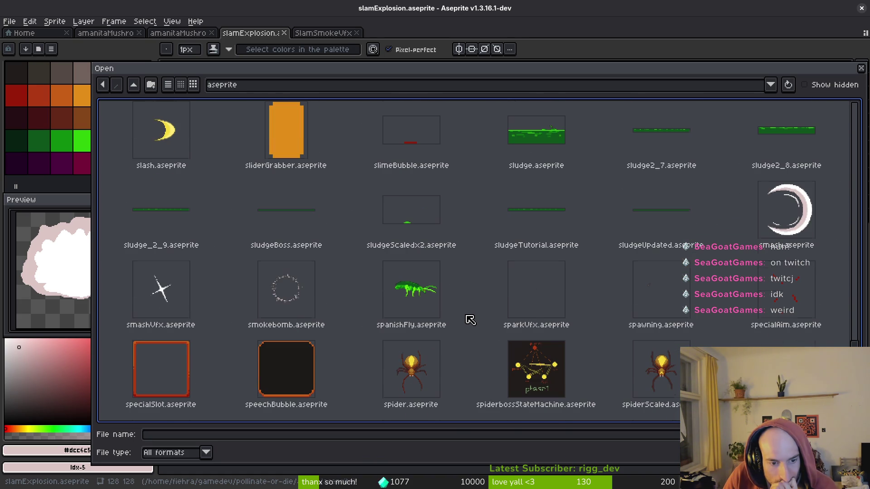
pyautogui.scroll(-4, 657, 303)
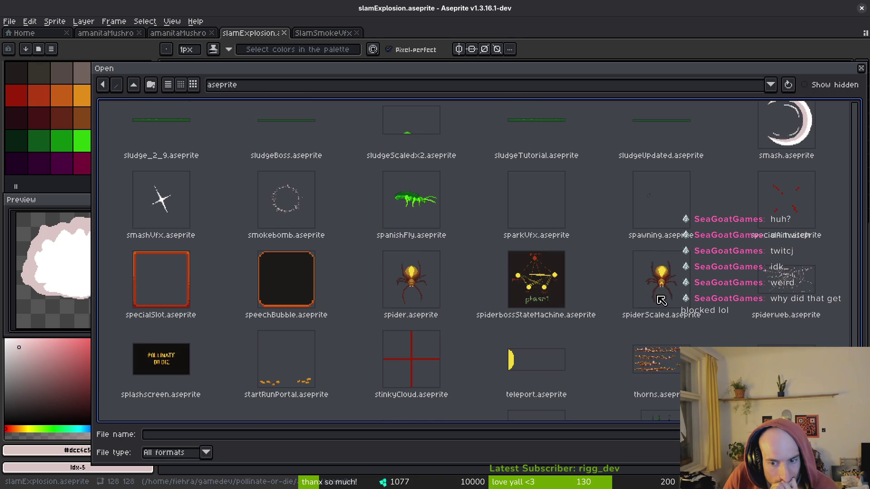
pyautogui.scroll(-2, 625, 303)
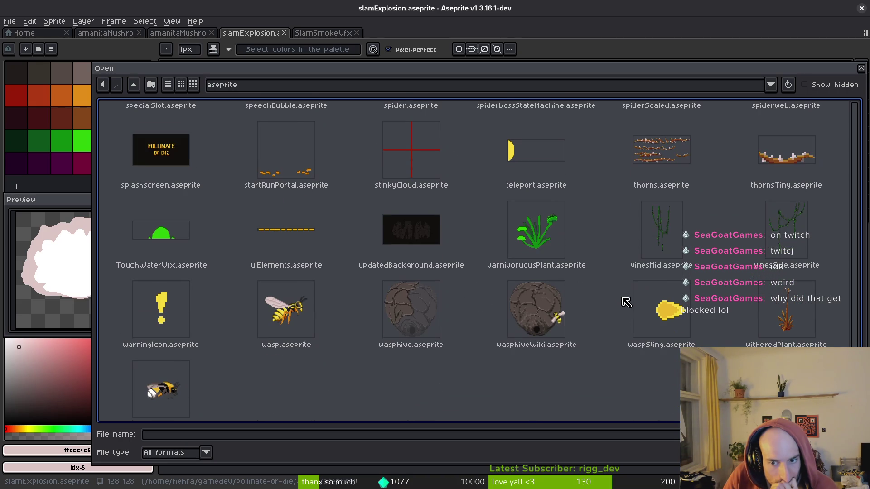
pyautogui.scroll(3, 620, 306)
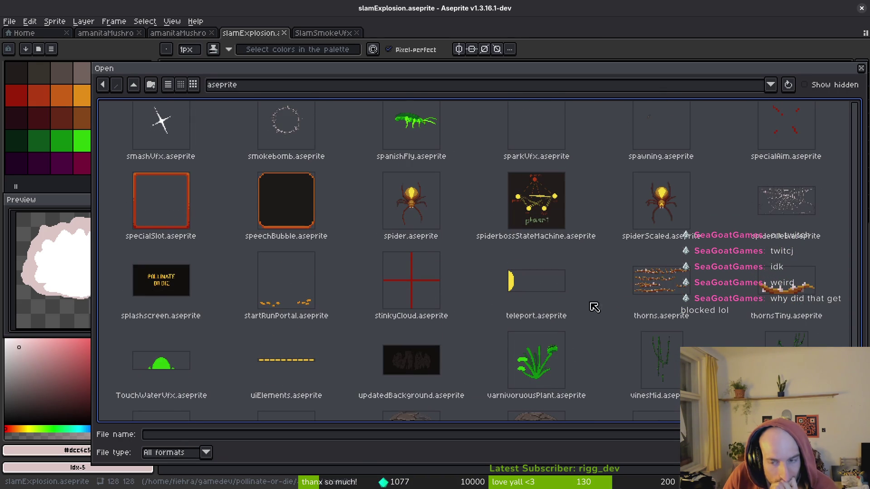
pyautogui.click(861, 68)
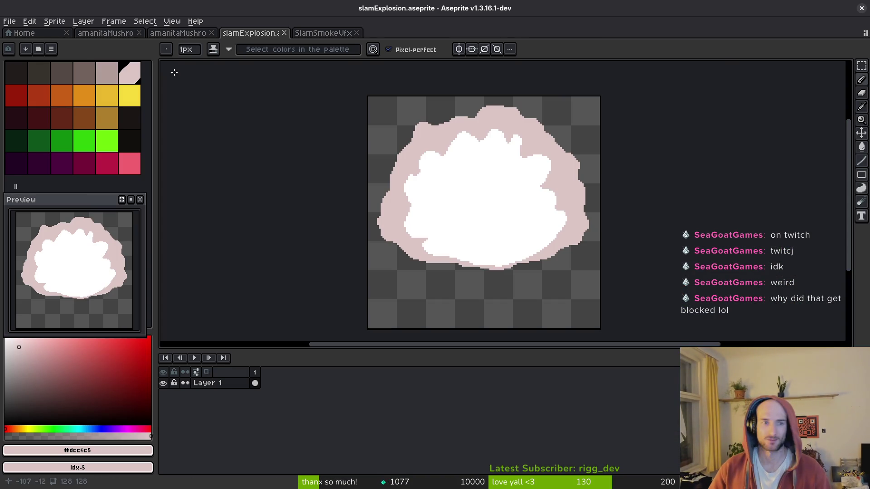
# - Start a sprite sheet import, cancel it, and close the slamExplosion sprite
pyautogui.click(9, 21)
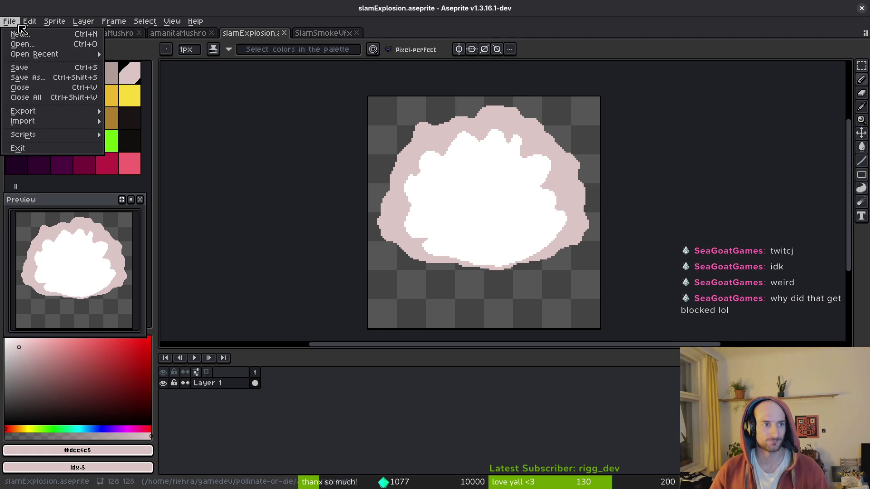
pyautogui.moveTo(37, 130)
pyautogui.click(136, 121)
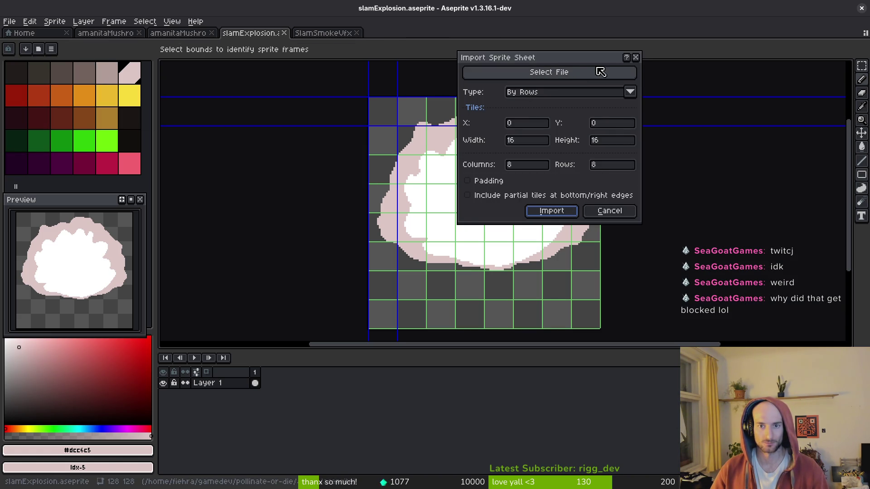
pyautogui.click(636, 58)
pyautogui.click(285, 33)
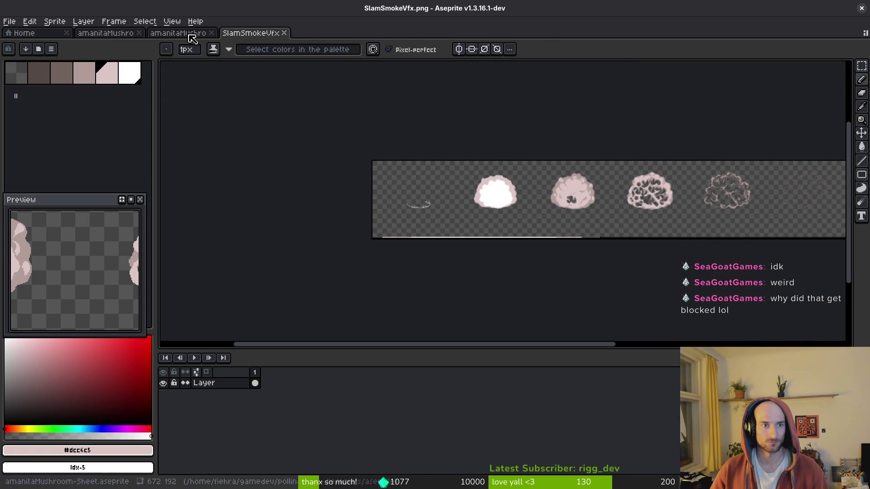
# - Preview the SlamSmokeVfx strip's tile grid in Import Sprite Sheet, cancel, and pan the strip into view
pyautogui.click(9, 21)
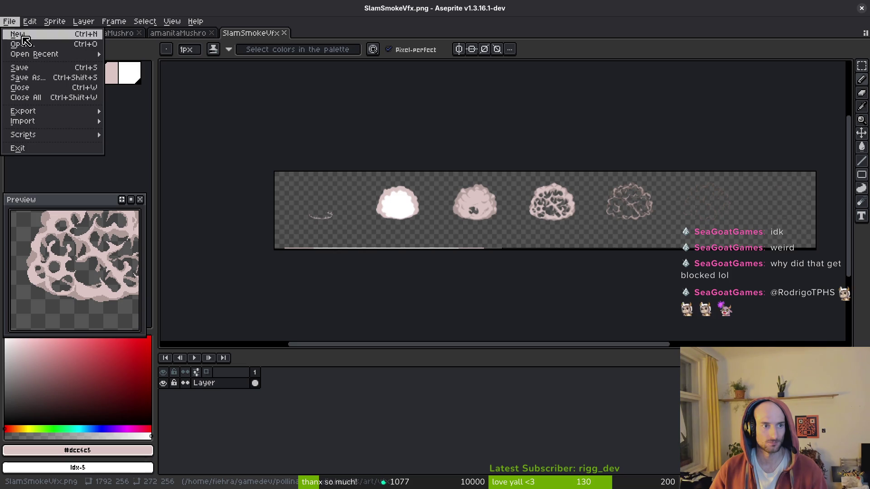
pyautogui.moveTo(59, 124)
pyautogui.click(154, 121)
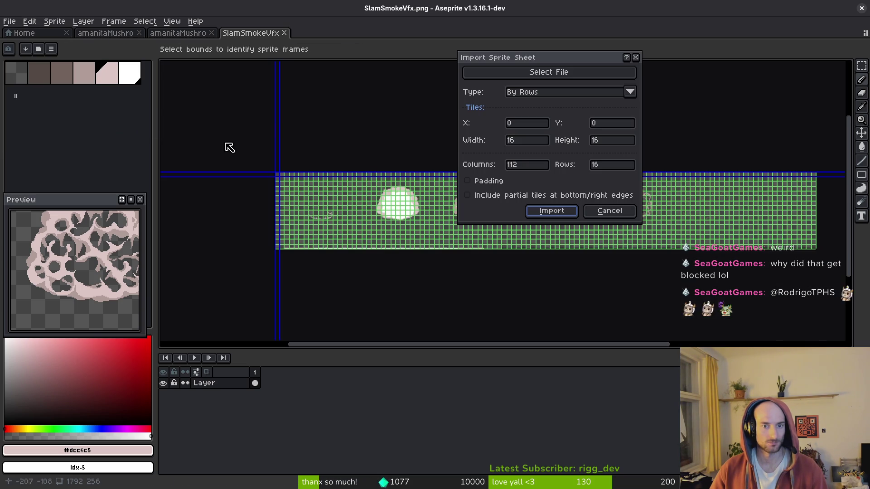
pyautogui.moveTo(379, 132)
pyautogui.mouseDown()
pyautogui.moveTo(342, 169)
pyautogui.moveTo(342, 190)
pyautogui.mouseUp()
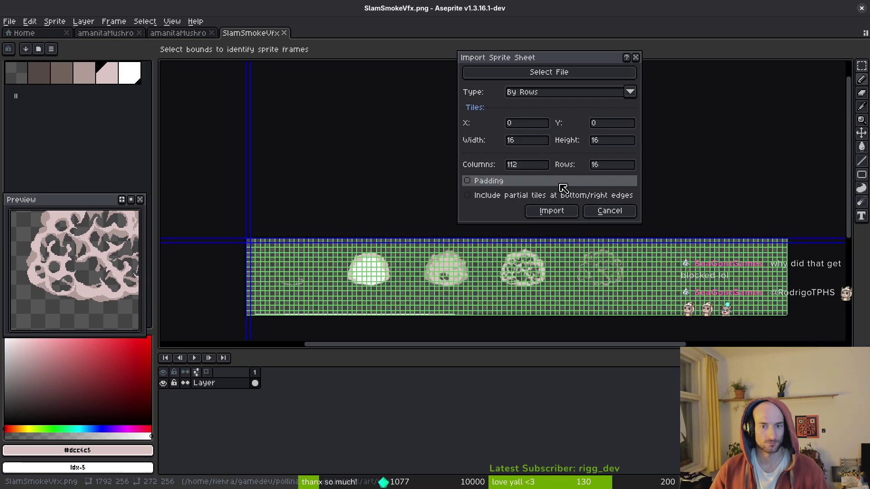
pyautogui.click(621, 213)
pyautogui.scroll(5, 247, 281)
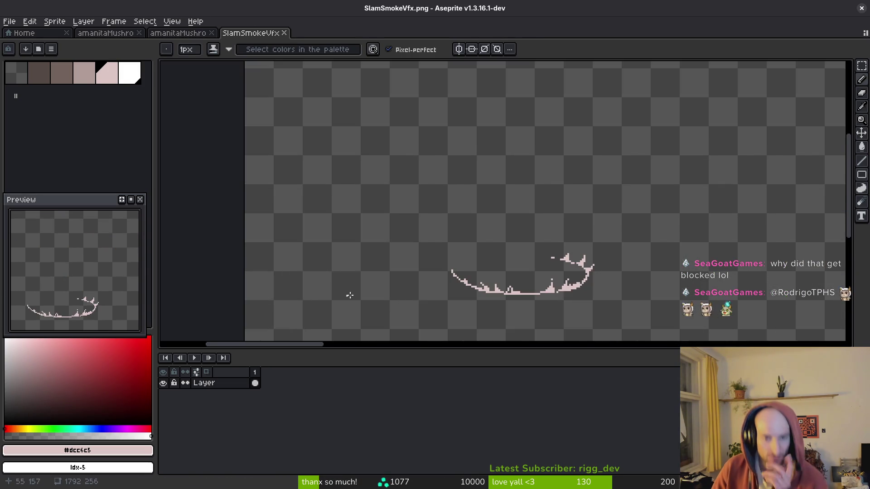
pyautogui.scroll(-5, 344, 296)
pyautogui.hscroll(5, 584, 231)
pyautogui.moveTo(585, 231); pyautogui.dragTo(458, 239)
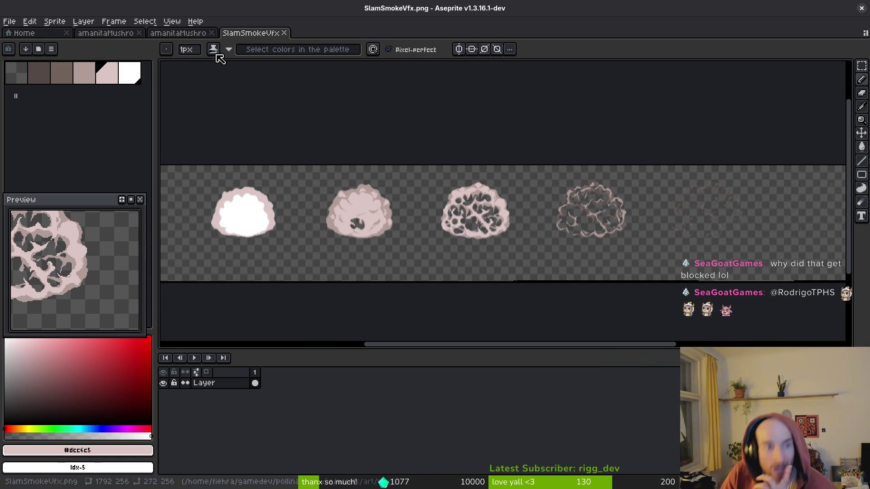
pyautogui.click(23, 33)
# - Open hornedBeetle.aseprite from the aseprite folder
pyautogui.click(52, 62)
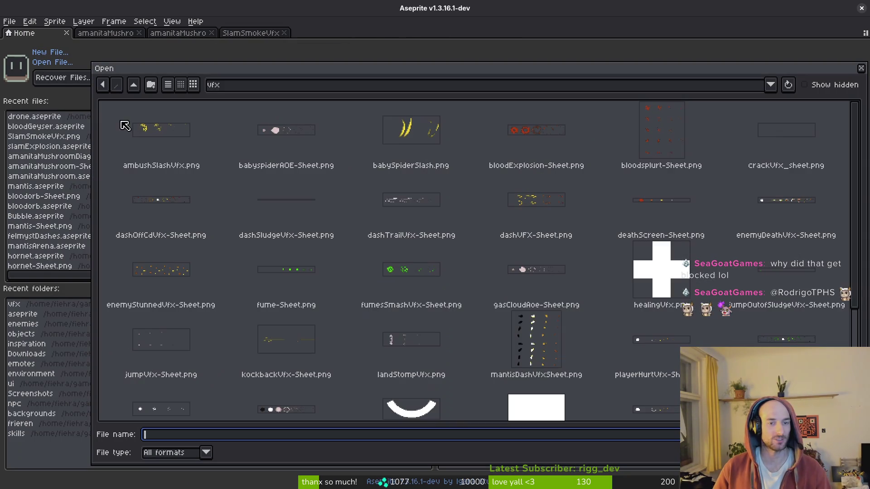
pyautogui.scroll(-3, 354, 223)
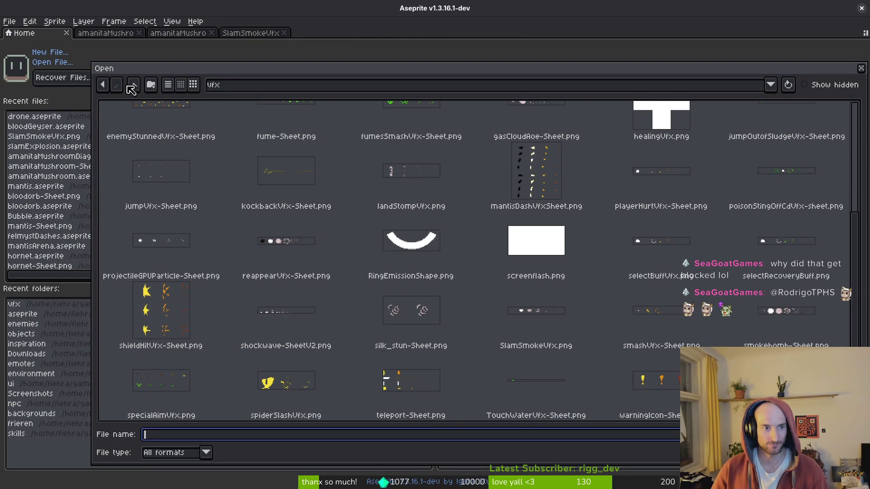
pyautogui.click(132, 86)
pyautogui.click(133, 85)
pyautogui.doubleClick(210, 139)
pyautogui.scroll(-15, 334, 230)
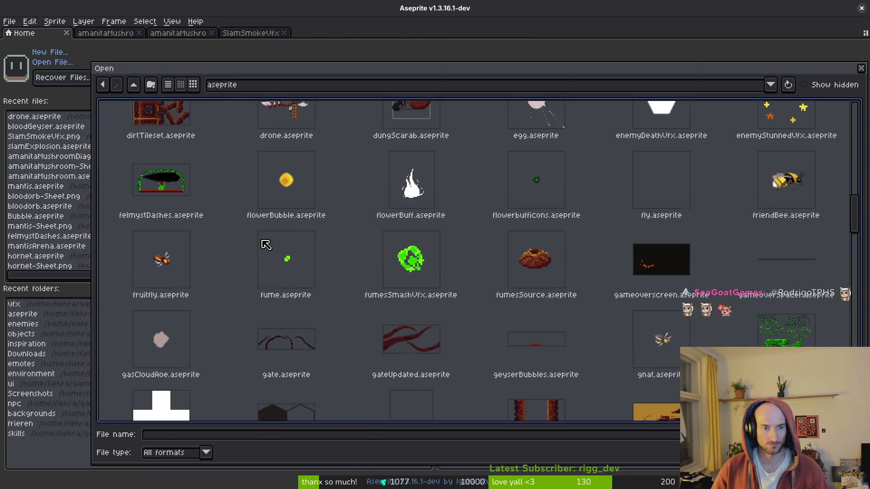
pyautogui.scroll(-6, 181, 286)
pyautogui.click(210, 207)
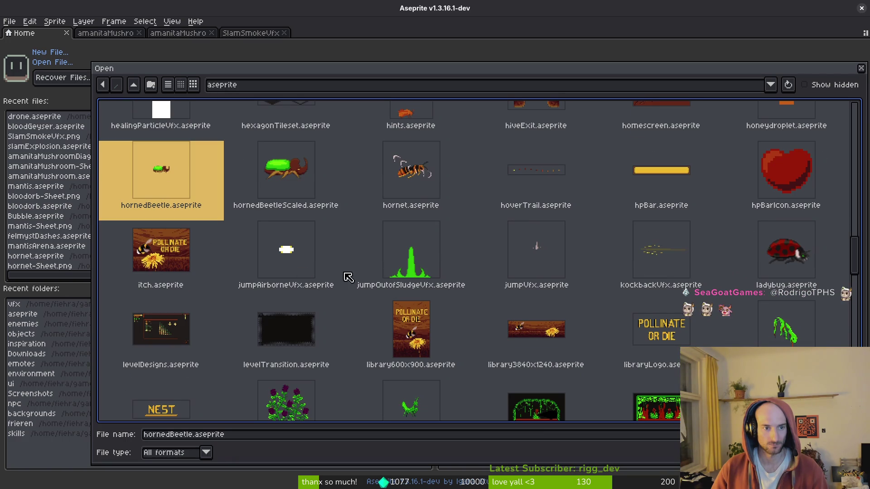
pyautogui.press('Return')
# - Hide the vfxx, legs and body layers and select frames 20 through 26
pyautogui.moveTo(462, 383); pyautogui.dragTo(514, 390)
pyautogui.click(515, 383)
pyautogui.click(527, 384)
pyautogui.click(493, 383)
pyautogui.click(462, 384)
pyautogui.click(494, 383)
pyautogui.click(526, 383)
pyautogui.moveTo(460, 372); pyautogui.dragTo(527, 382)
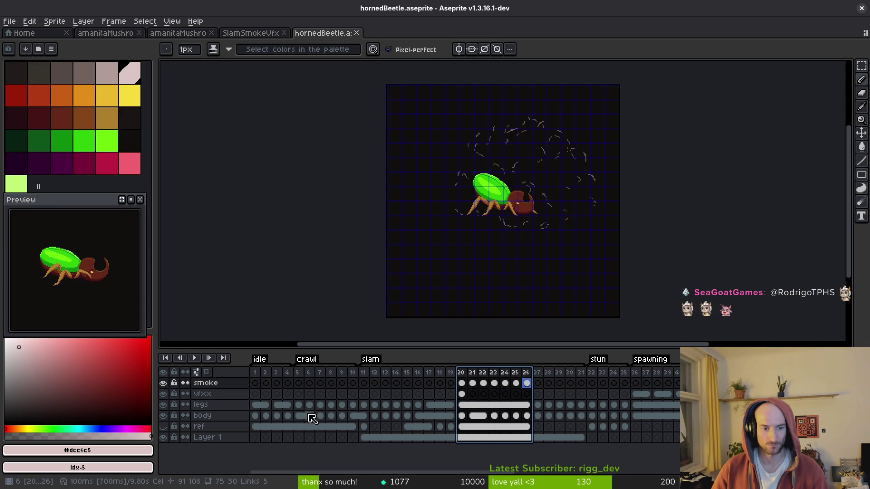
pyautogui.moveTo(163, 393); pyautogui.dragTo(163, 416)
pyautogui.moveTo(461, 373); pyautogui.dragTo(515, 372)
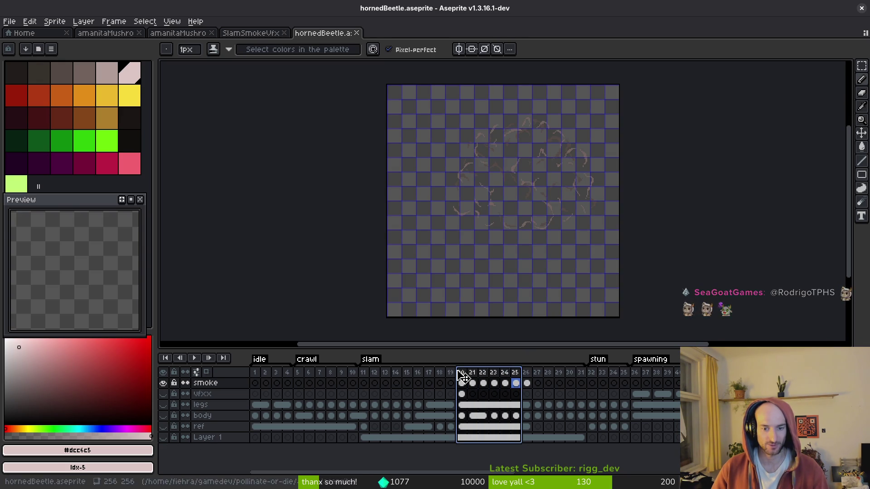
pyautogui.moveTo(461, 373); pyautogui.dragTo(530, 377)
# - Export the selected frames as a sprite sheet, previewing the five smoke frames in one row
pyautogui.hotkey('ctrl', 'e')
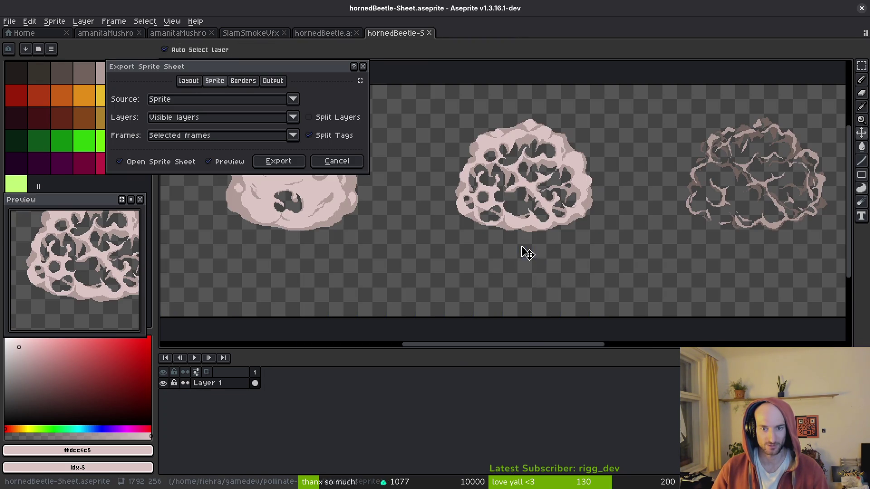
pyautogui.scroll(-5, 618, 218)
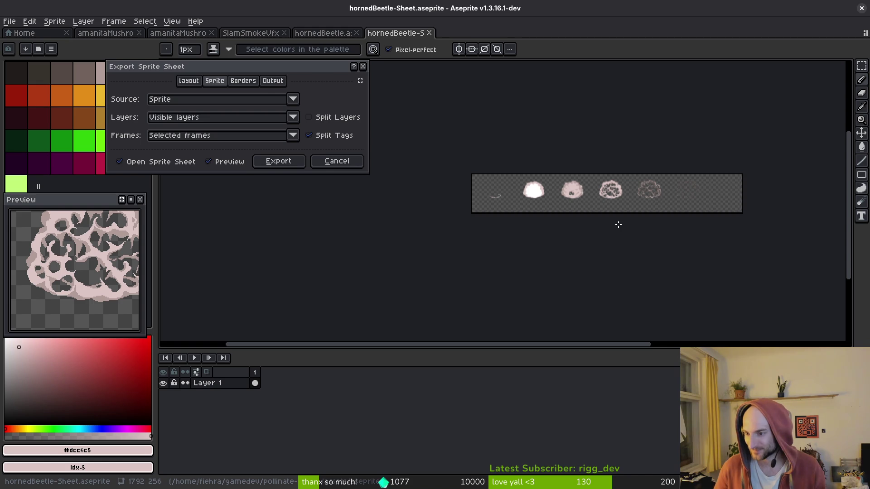
pyautogui.scroll(1, 635, 199)
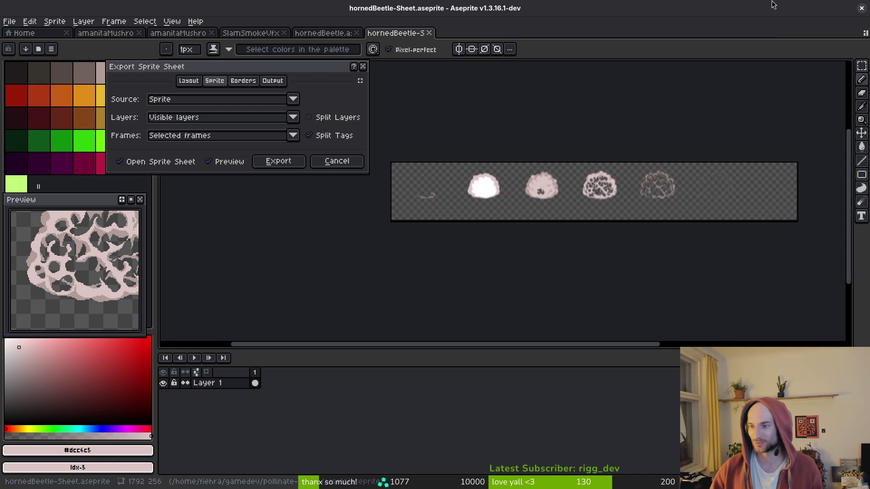
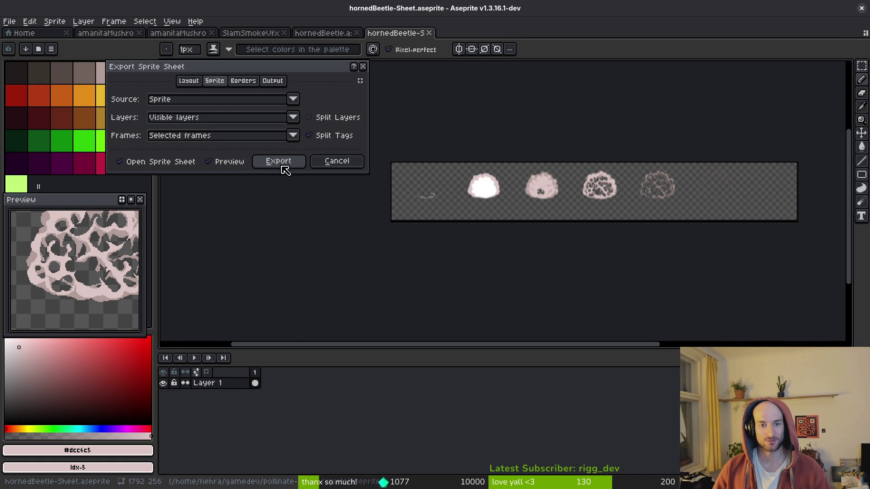
# - Export the smoke sprite sheet, then select the smoke cloud on the beetle's frame 21
pyautogui.click(278, 161)
pyautogui.click(462, 383)
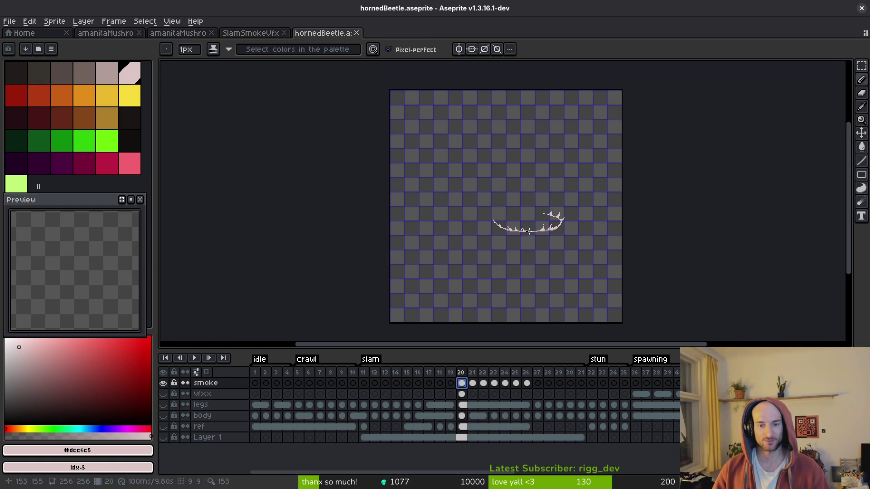
pyautogui.press('Right')
pyautogui.press('m')
pyautogui.moveTo(414, 108); pyautogui.dragTo(624, 288)
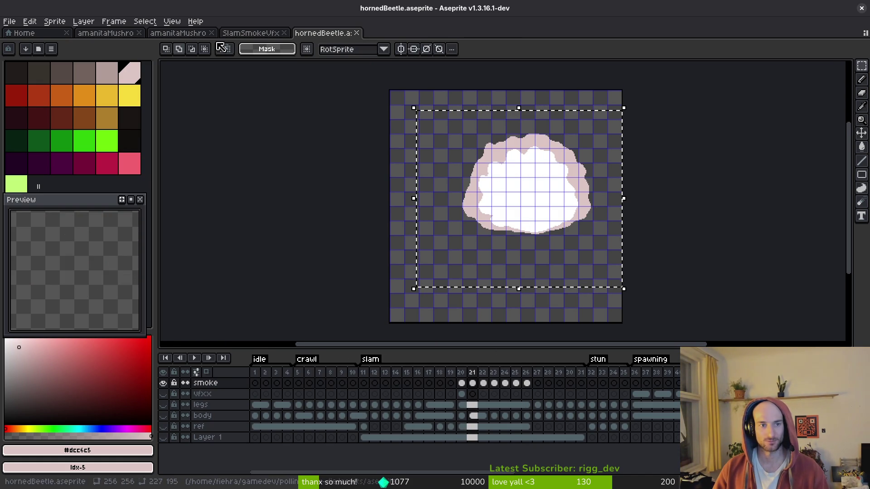
# - Close the SlamSmokeVfx sheet and start opening a sprite from the aseprite folder
pyautogui.click(251, 33)
pyautogui.click(170, 34)
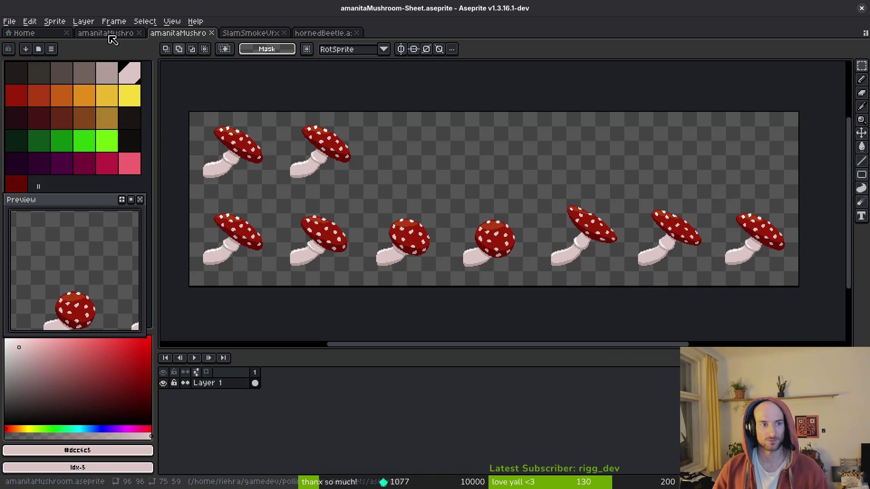
pyautogui.click(253, 33)
pyautogui.hscroll(-3, 421, 239)
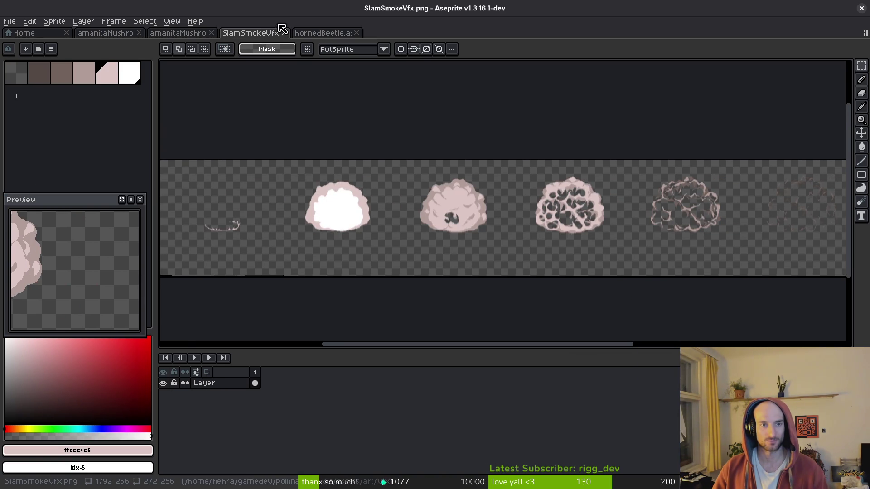
pyautogui.click(284, 33)
pyautogui.click(9, 22)
pyautogui.click(23, 41)
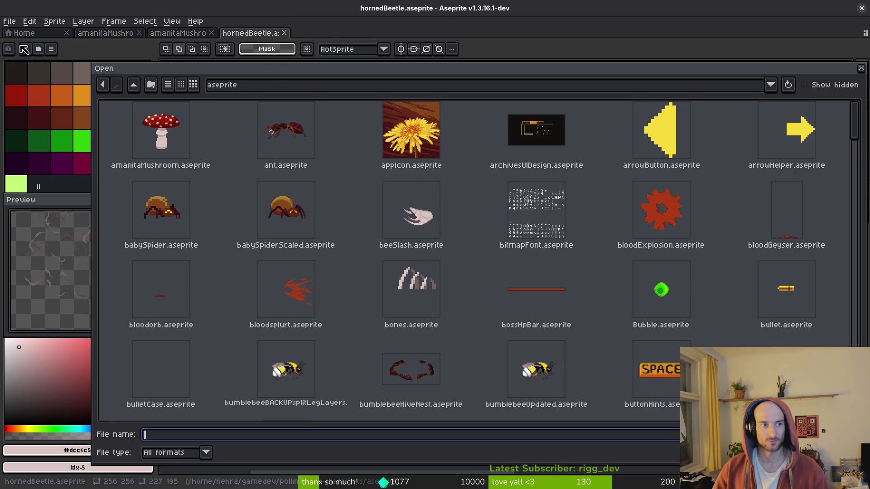
# - Open slamExplosion.aseprite from the aseprite folder
pyautogui.scroll(-10, 454, 307)
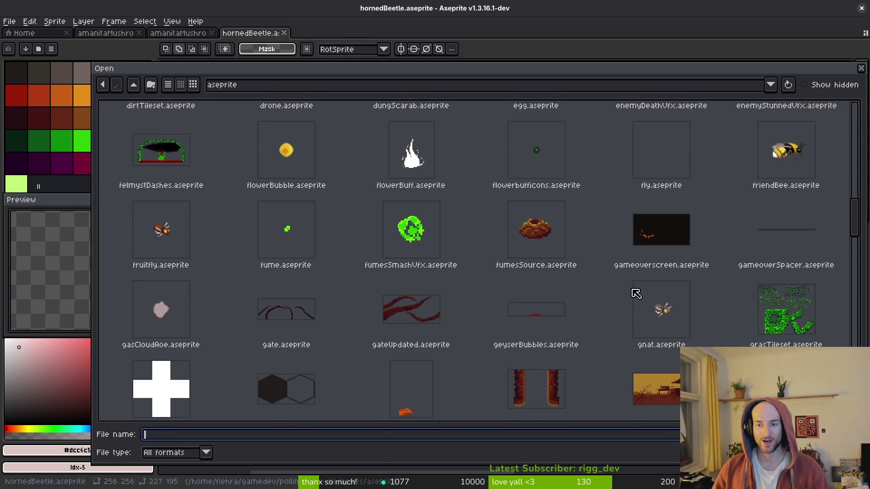
pyautogui.scroll(-10, 721, 334)
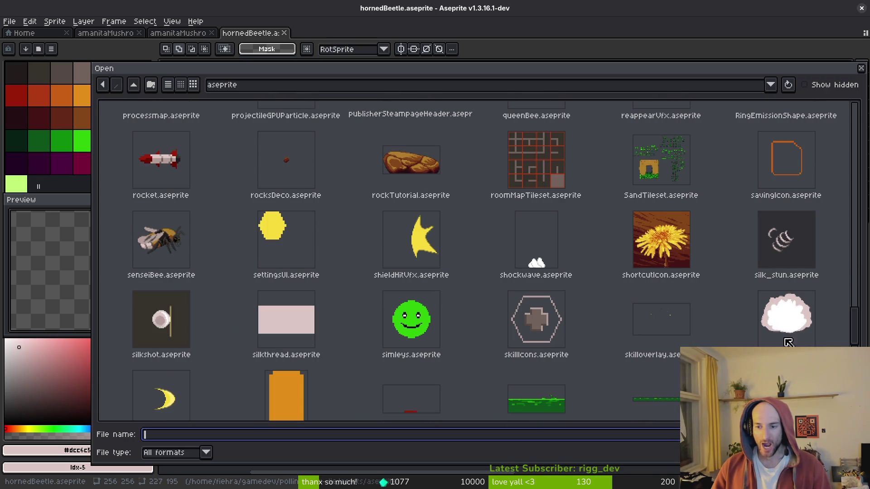
pyautogui.click(791, 342)
pyautogui.press('Return')
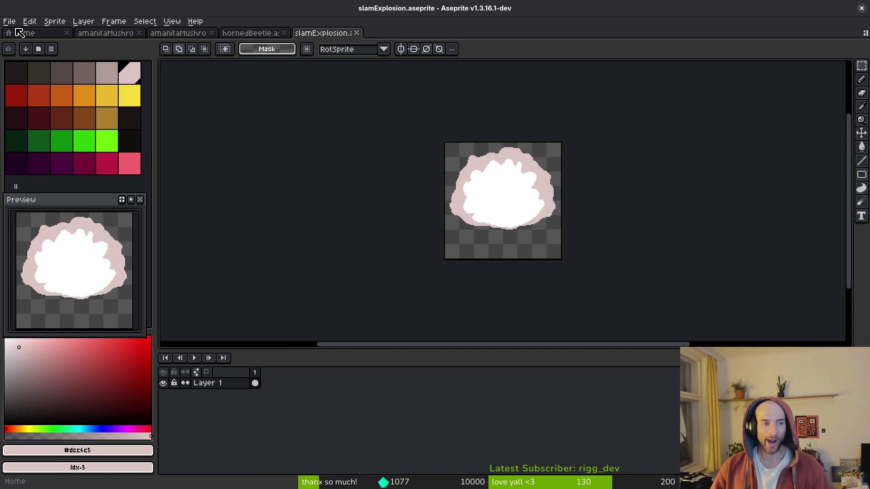
# - Save a copy of the sprite as spores.aseprite
pyautogui.click(10, 22)
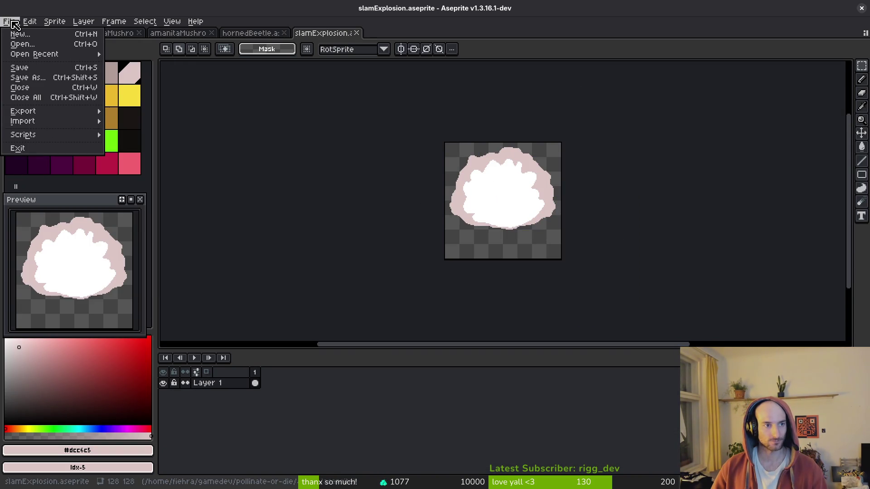
pyautogui.click(28, 77)
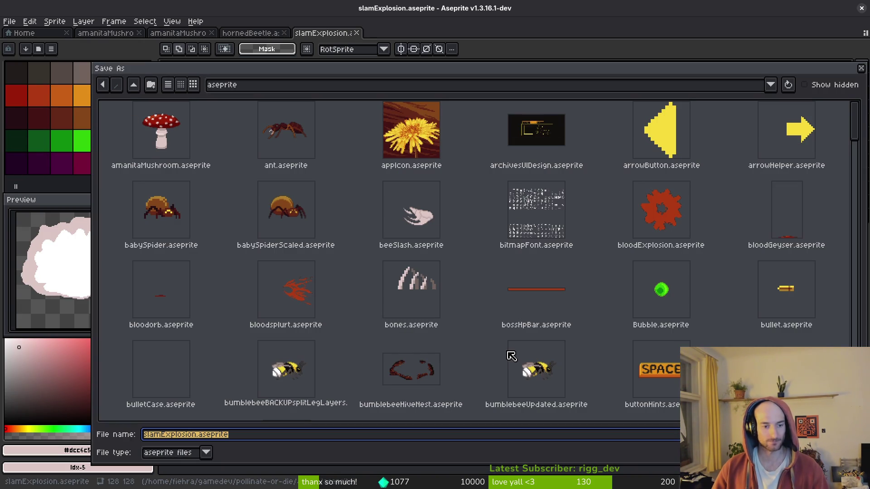
pyautogui.write('spores')
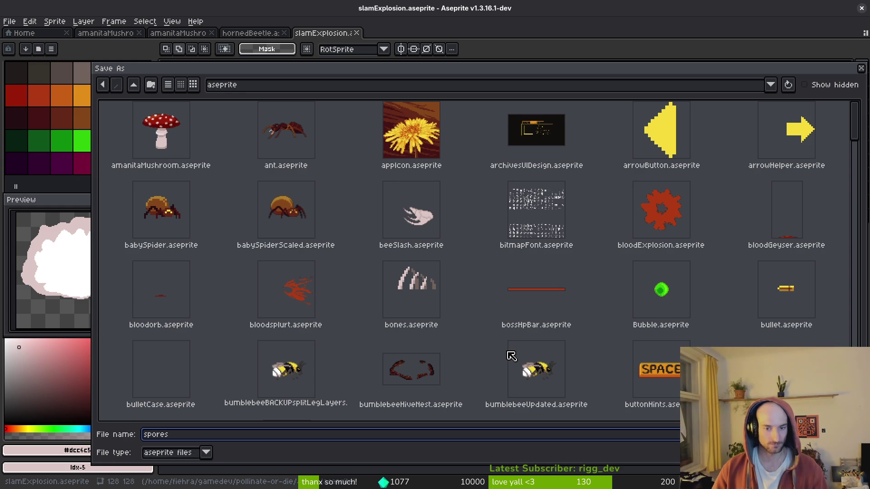
pyautogui.press('Return')
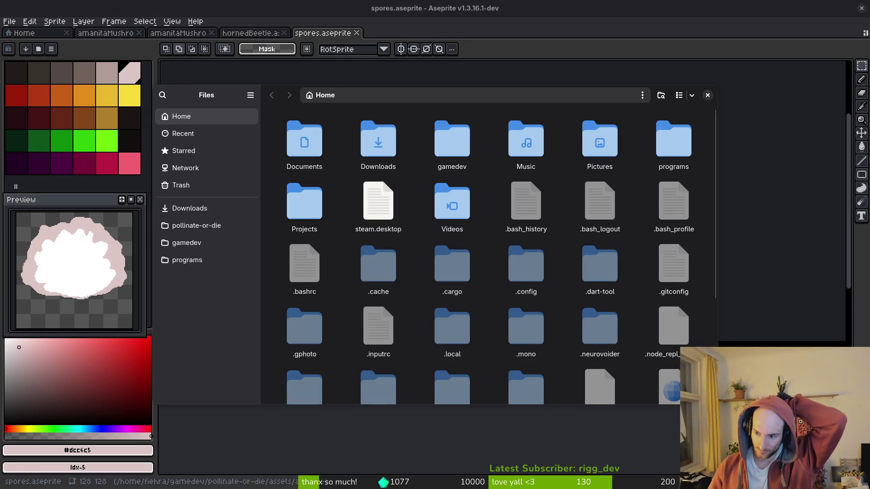
# - Trash slamExplosion.aseprite from pollinate-or-die/assets/aseprite and close the file browser
pyautogui.click(190, 225)
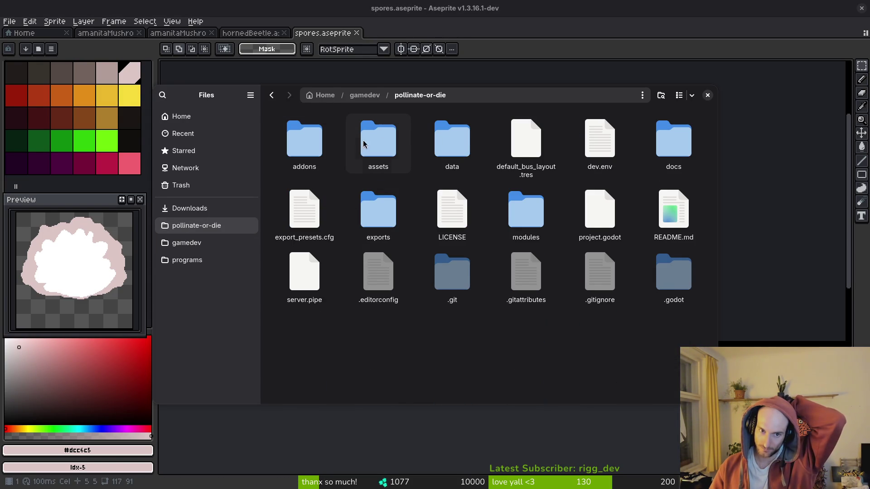
pyautogui.doubleClick(392, 134)
pyautogui.doubleClick(391, 157)
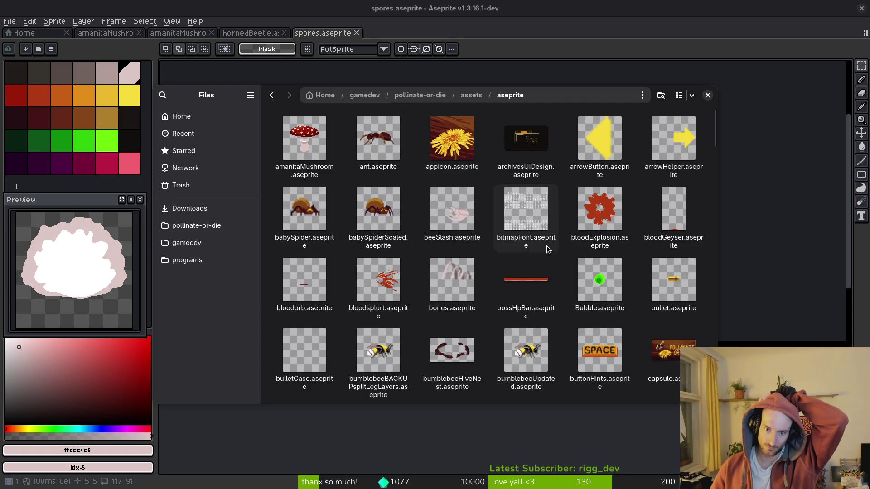
pyautogui.scroll(-2, 714, 154)
pyautogui.moveTo(714, 154)
pyautogui.mouseDown()
pyautogui.moveTo(713, 349)
pyautogui.moveTo(707, 320)
pyautogui.mouseUp()
pyautogui.click(689, 311)
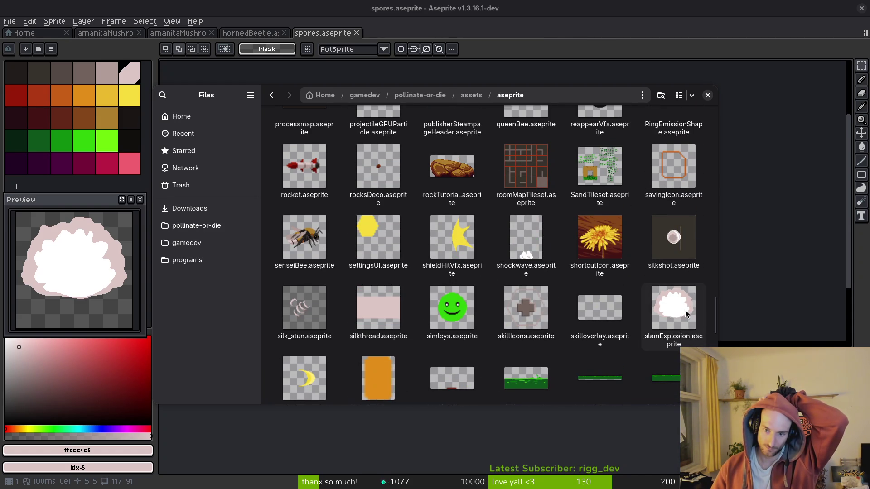
pyautogui.press('Delete')
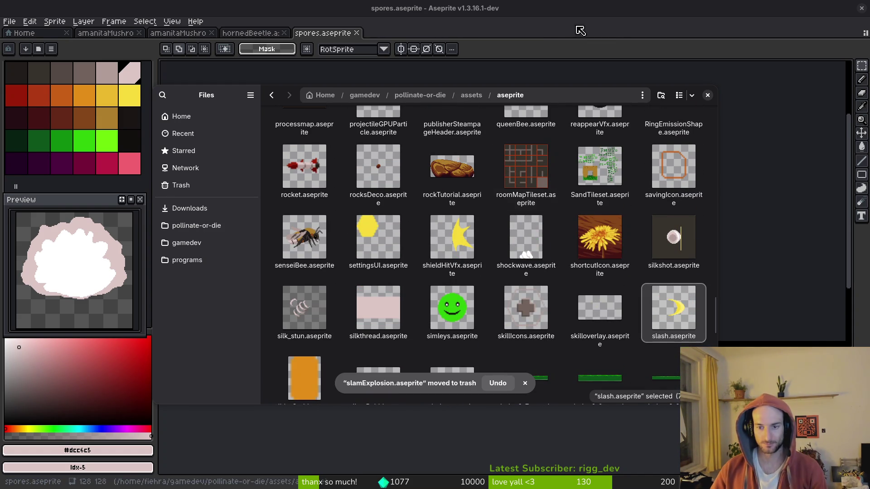
pyautogui.click(708, 94)
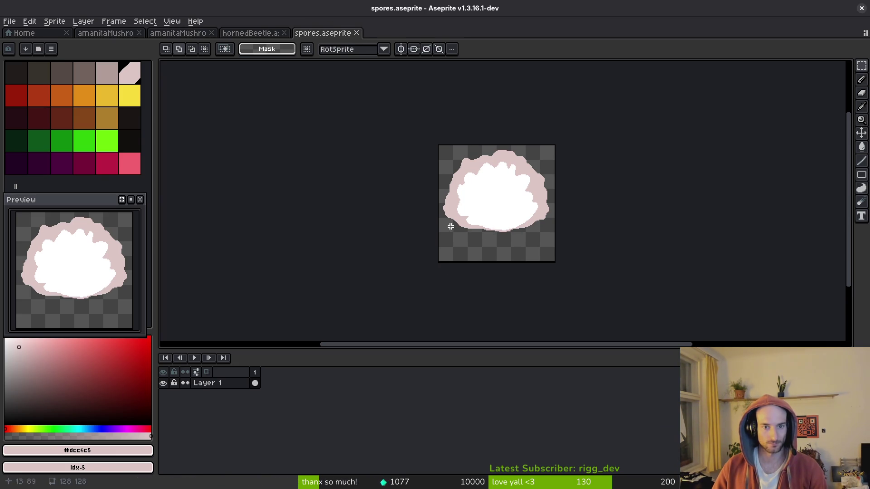
# - Add empty frames to spores, clear frame 1's cloud, and deselect on hornedBeetle
pyautogui.hotkey('alt', 'shift', 'n')
pyautogui.hotkey('alt', 'shift', 'n')
pyautogui.hotkey('alt', 'shift', 'n')
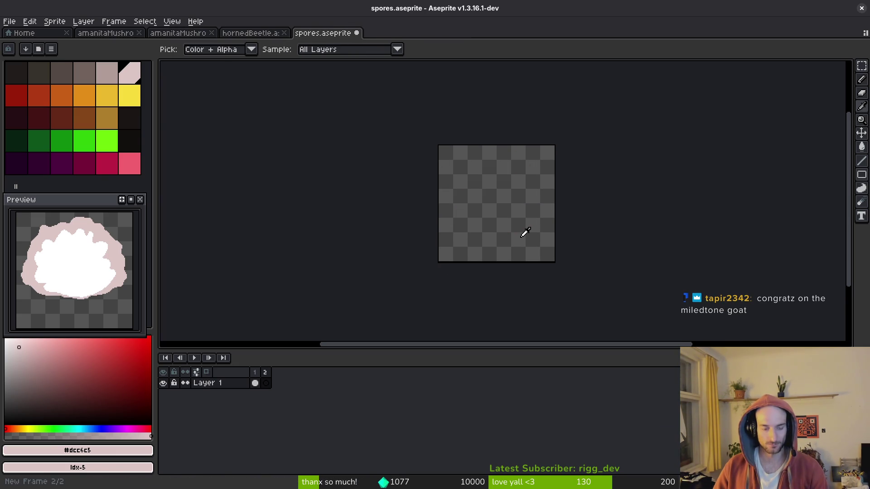
pyautogui.click(255, 383)
pyautogui.press('Delete')
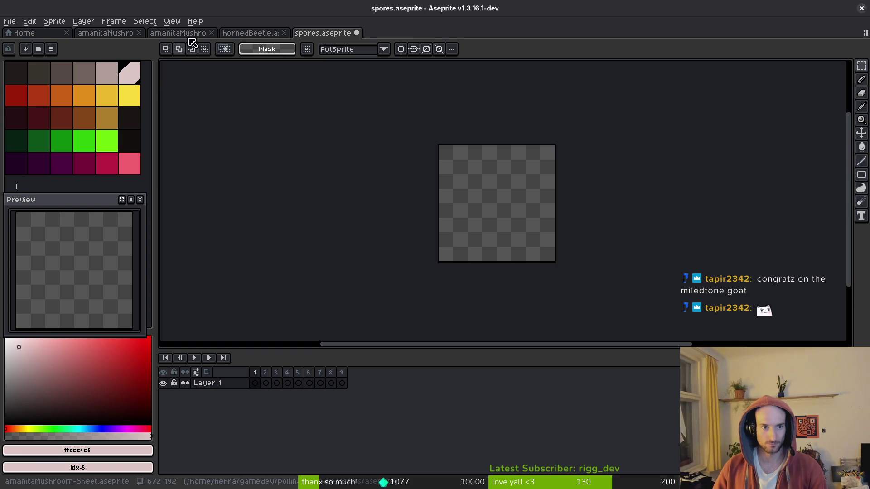
pyautogui.click(243, 36)
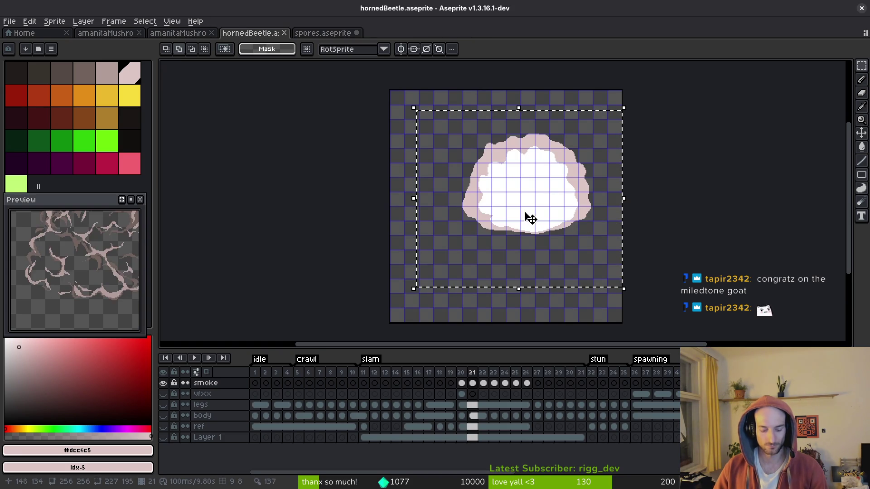
pyautogui.hotkey('ctrl', 'd')
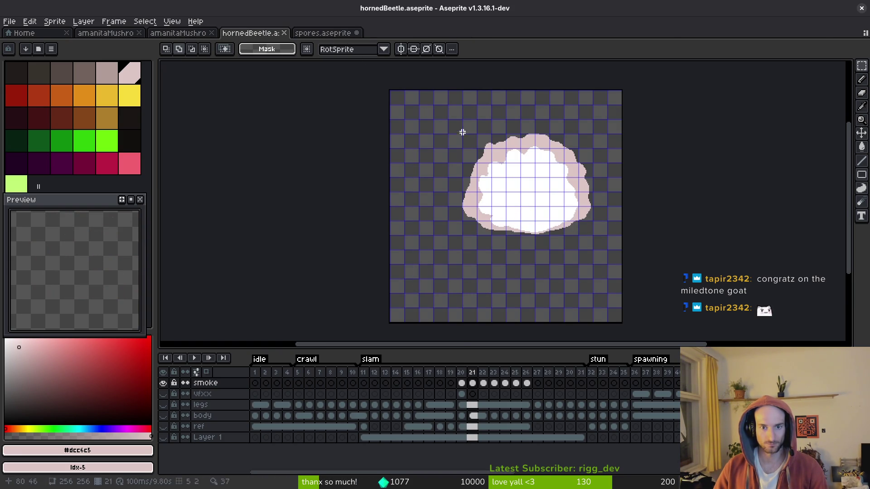
pyautogui.hotkey('ctrl', 'alt', 'c')
pyautogui.press('Escape')
# - Resize the spores canvas to 256×256
pyautogui.hotkey('ctrl', 'Tab')
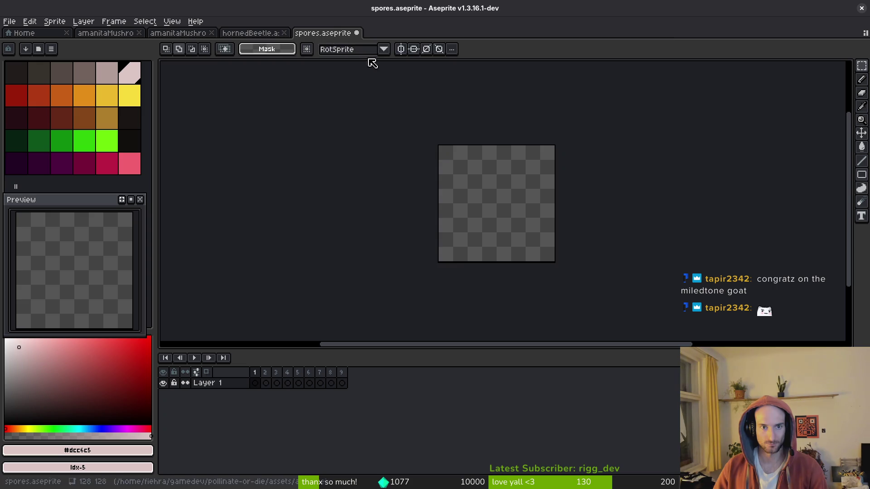
pyautogui.hotkey('ctrl', 'alt', 'c')
pyautogui.write('256')
pyautogui.press('Tab')
pyautogui.write('256')
pyautogui.press('Return')
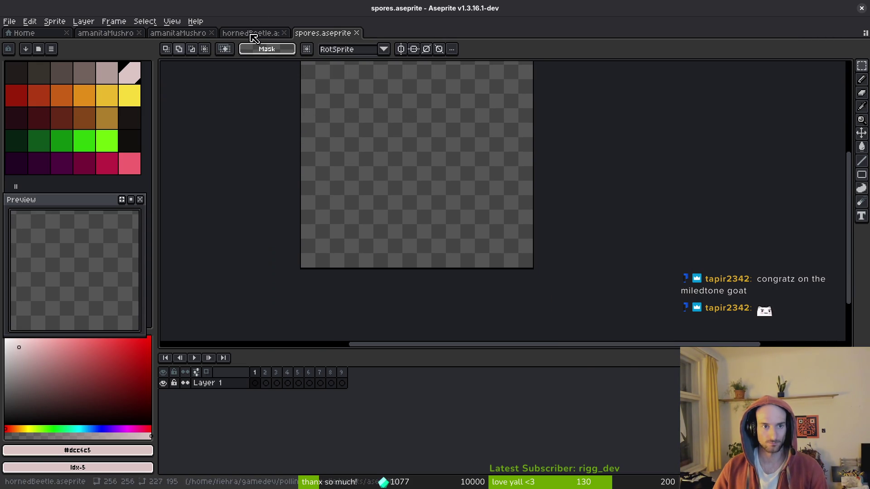
# - Paste the hornedBeetle smoke-puff frames into spores and save it
pyautogui.click(252, 34)
pyautogui.click(526, 383)
pyautogui.click(325, 33)
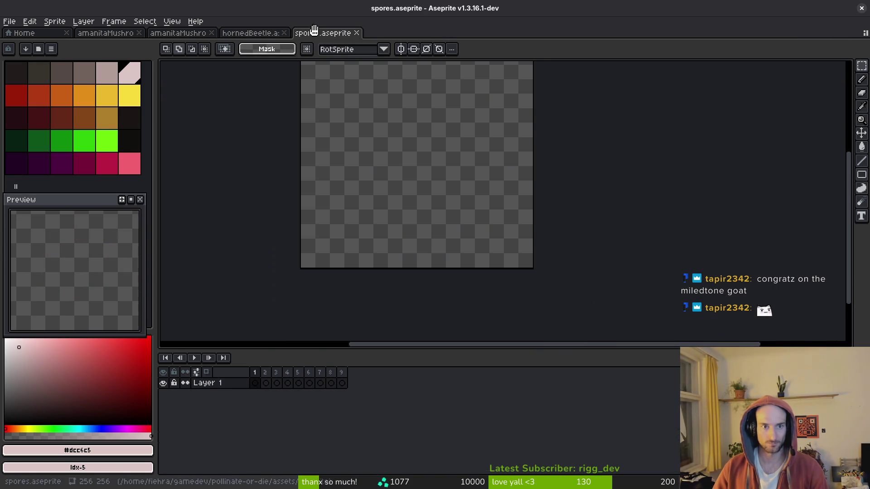
pyautogui.hotkey('ctrl', 'v')
pyautogui.hotkey('ctrl', 's')
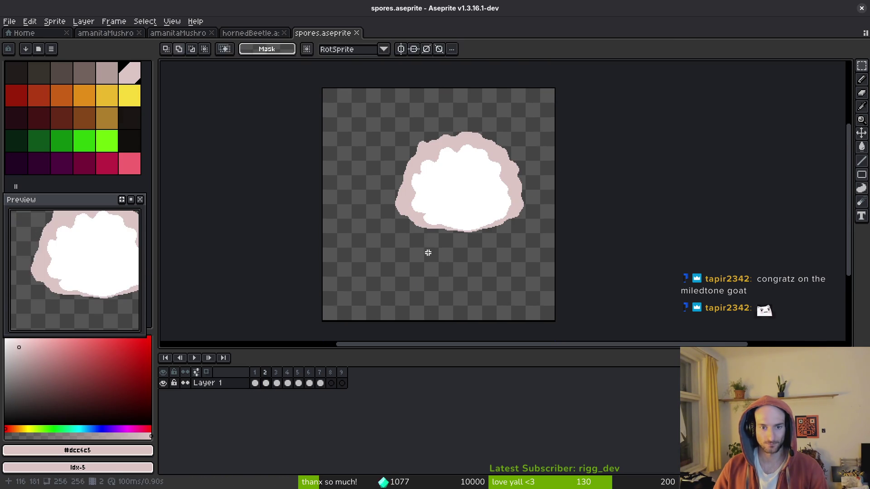
pyautogui.hotkey('ctrl', 'alt', 'c')
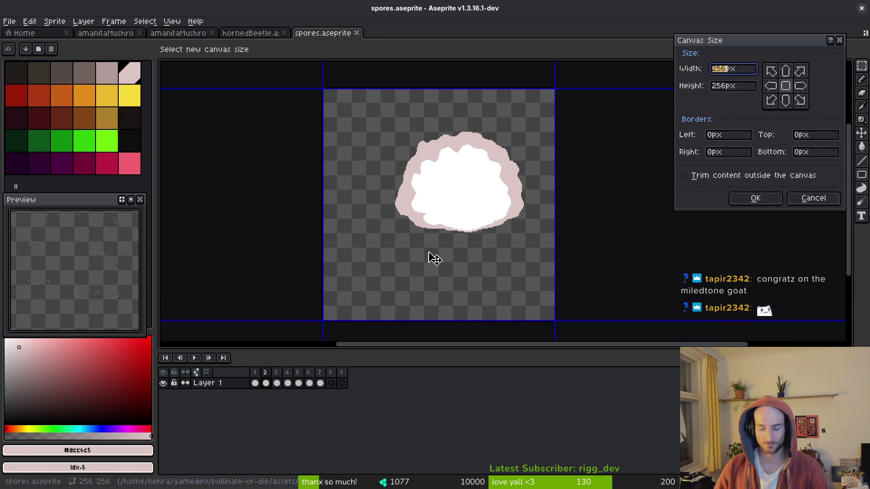
# - Try a 160×160 canvas with the kept area shifted up and right over the cloud
pyautogui.write('128')
pyautogui.write('128')
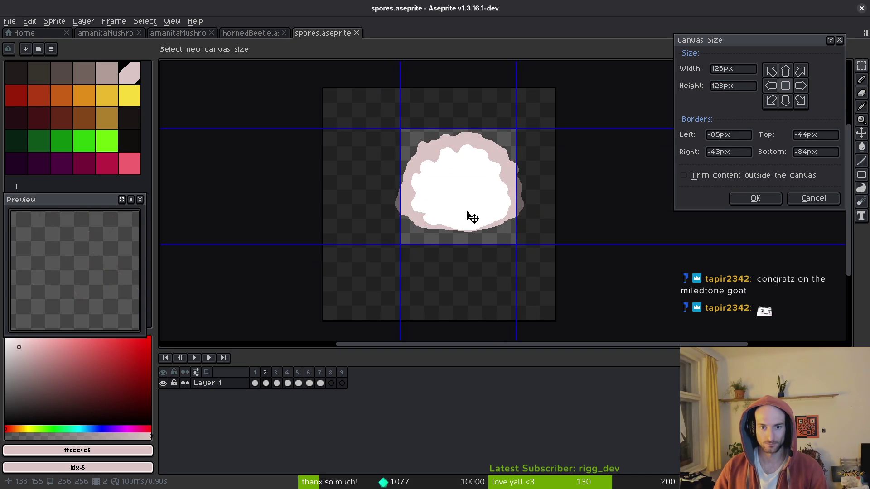
pyautogui.press('Escape')
pyautogui.hotkey('ctrl', 'alt', 'c')
pyautogui.write('160')
pyautogui.press('Tab')
pyautogui.write('160')
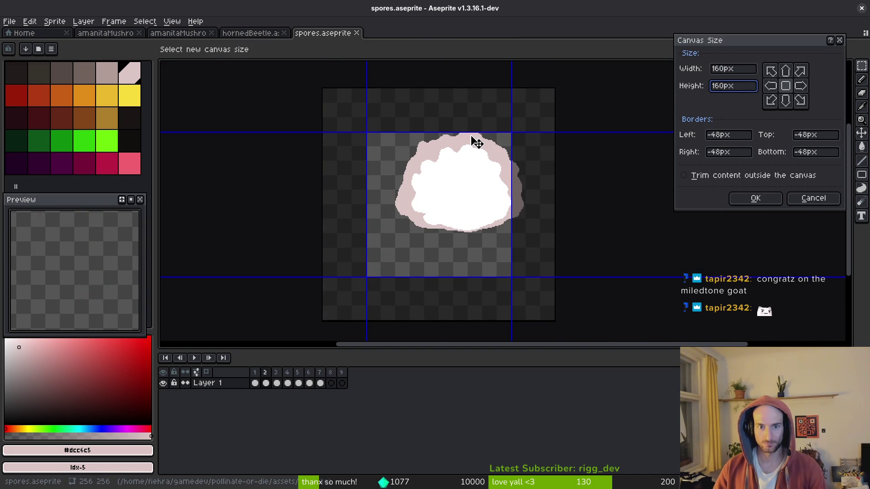
pyautogui.moveTo(481, 247); pyautogui.dragTo(513, 220)
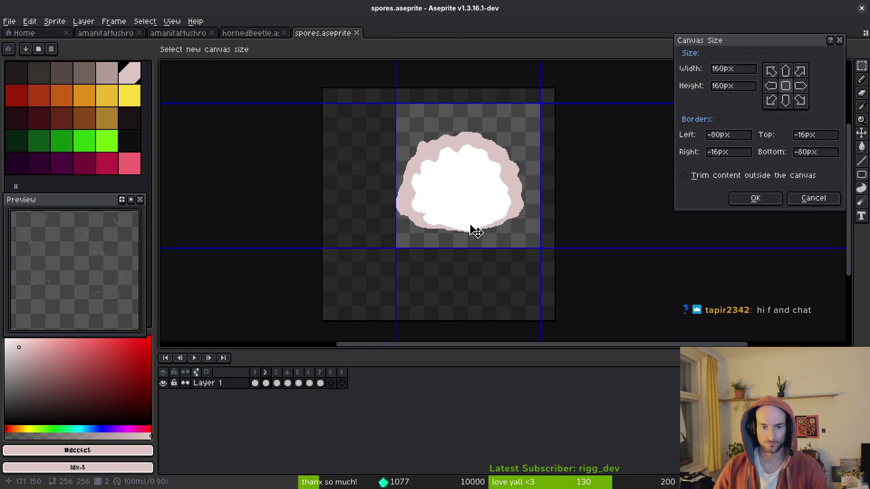
# - Inspect the cloud's edges within the 160 px crop, then cancel it
pyautogui.scroll(3, 241, 194)
pyautogui.scroll(-2, 400, 220)
pyautogui.scroll(2, 482, 235)
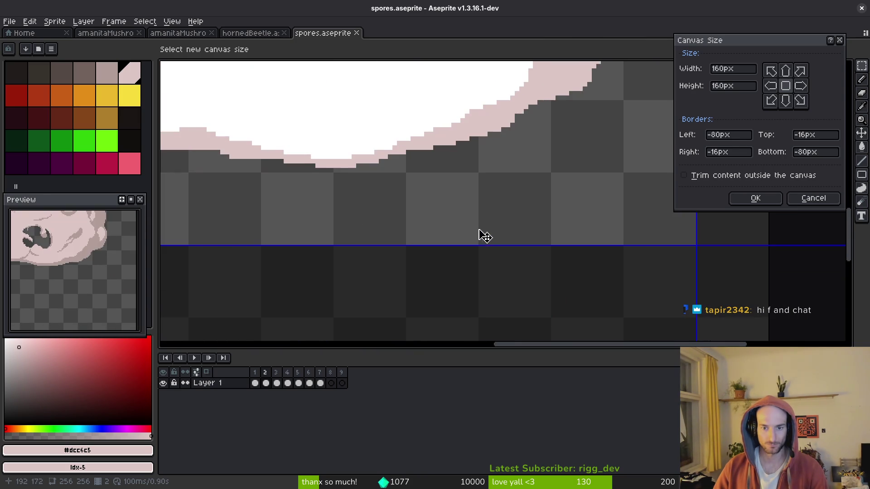
pyautogui.scroll(1, 453, 237)
pyautogui.scroll(-1, 602, 239)
pyautogui.scroll(-3, 495, 194)
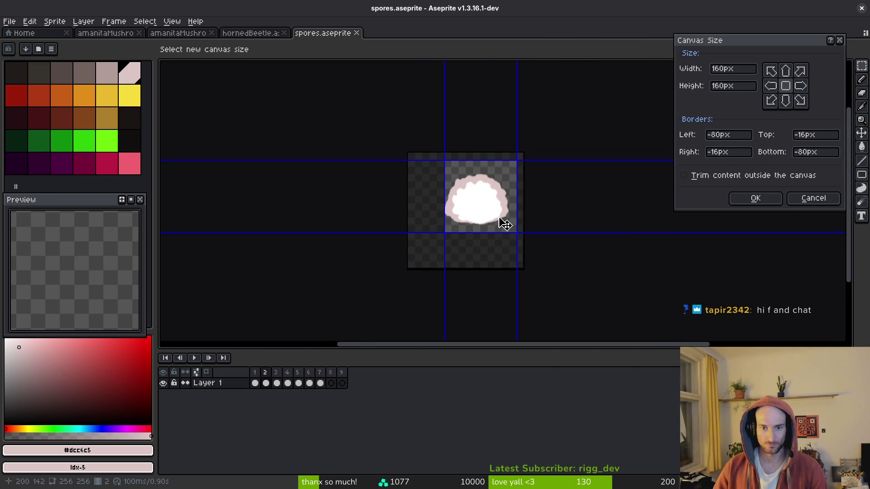
pyautogui.scroll(4, 451, 210)
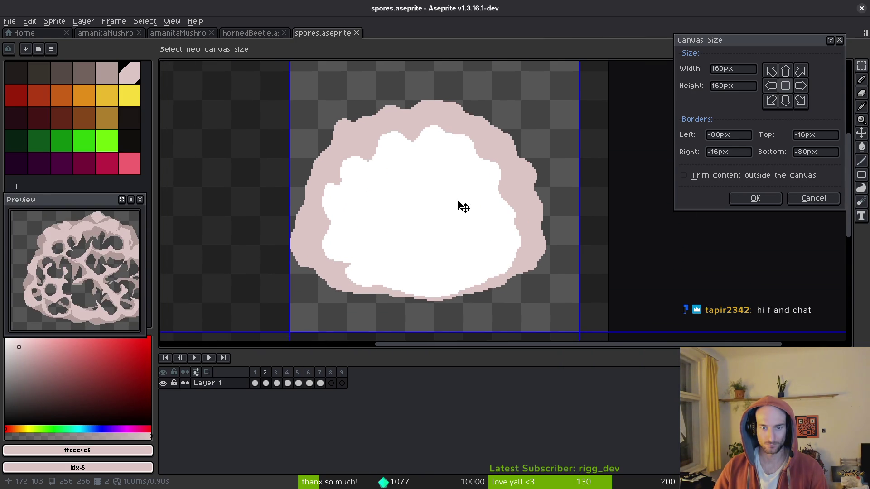
pyautogui.moveTo(458, 203); pyautogui.dragTo(473, 192)
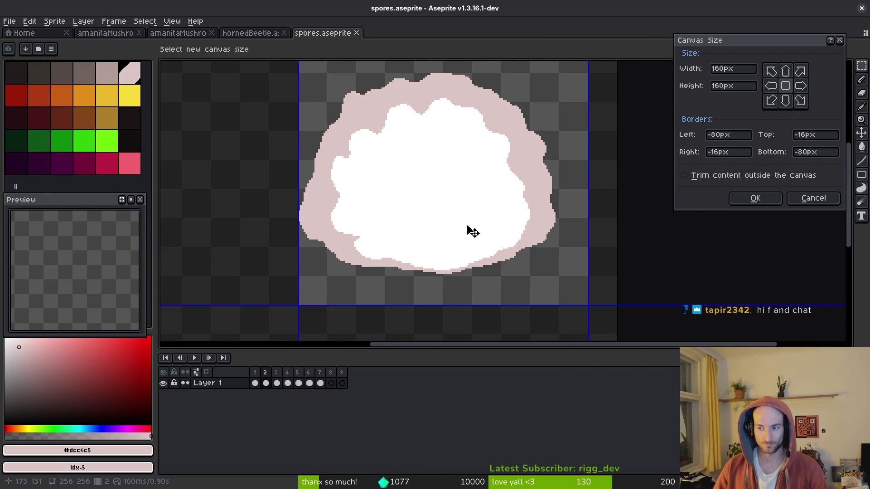
pyautogui.scroll(-2, 439, 232)
pyautogui.press('Escape')
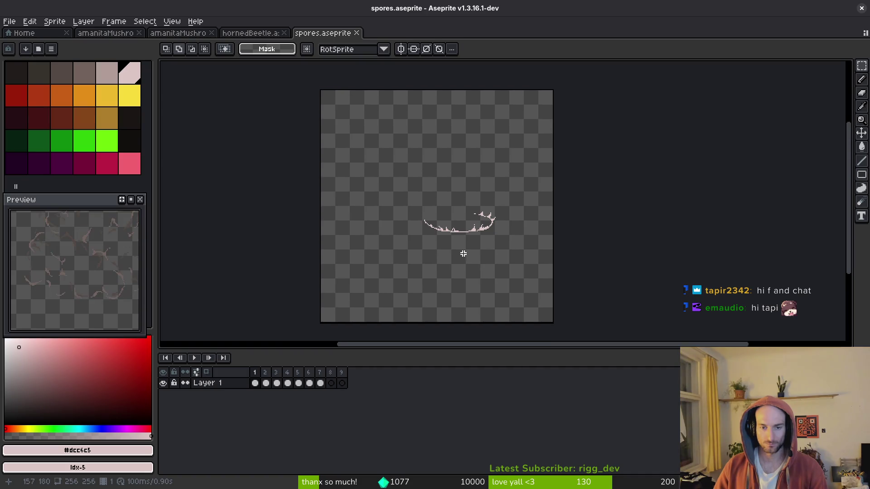
# - Crop the canvas to 192×192, keeping the area shifted up and right around the cloud
pyautogui.hotkey('ctrl', 'alt', 'c')
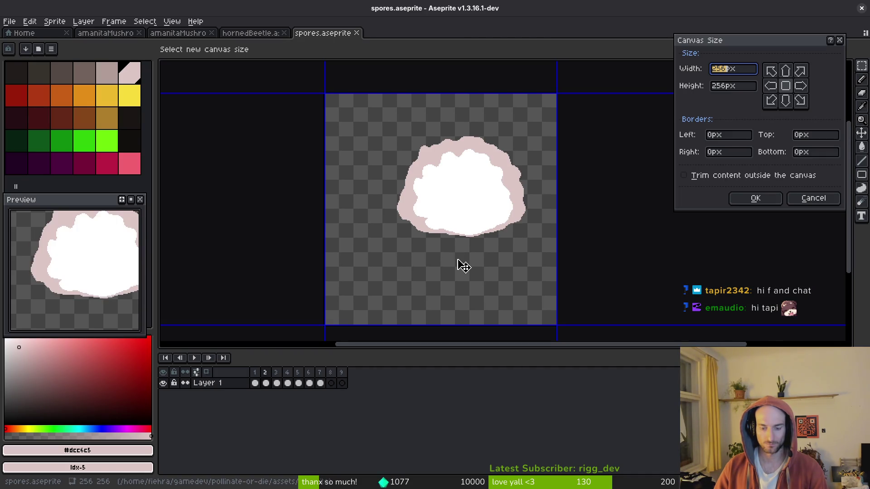
pyautogui.write('1921')
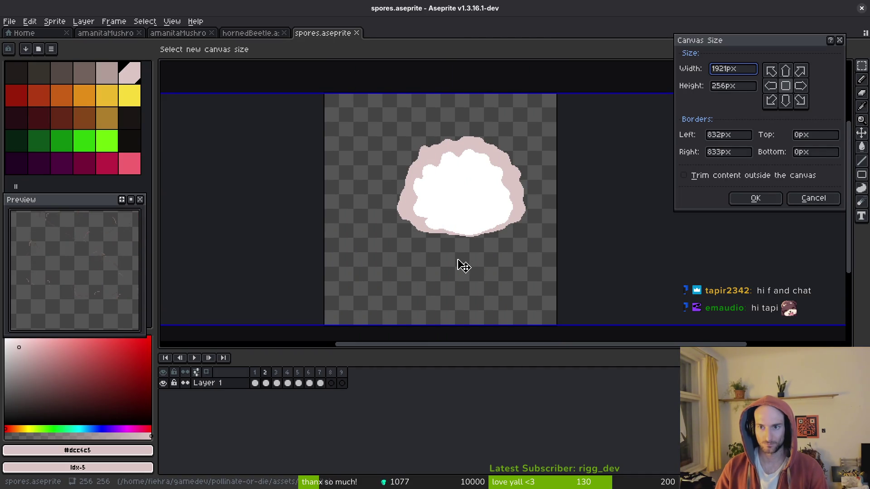
pyautogui.press('BackSpace')
pyautogui.press('Tab')
pyautogui.write('192')
pyautogui.moveTo(465, 259)
pyautogui.mouseDown()
pyautogui.moveTo(499, 245)
pyautogui.moveTo(488, 249)
pyautogui.mouseUp()
pyautogui.scroll(2, 487, 249)
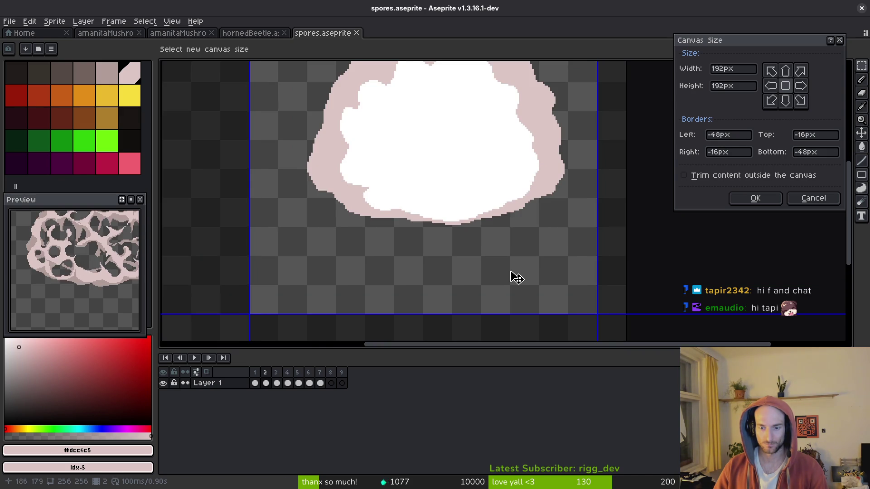
pyautogui.scroll(8, 580, 277)
pyautogui.scroll(-12, 582, 274)
pyautogui.scroll(3, 510, 236)
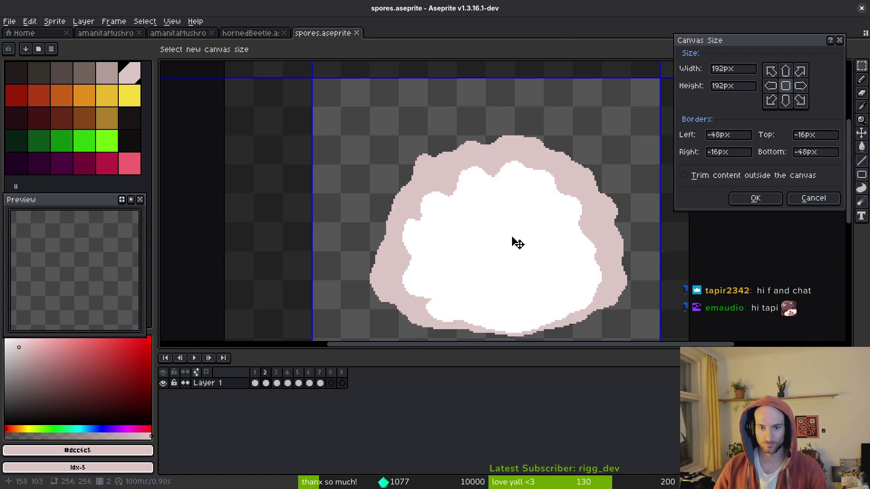
pyautogui.scroll(-2, 456, 188)
pyautogui.click(755, 198)
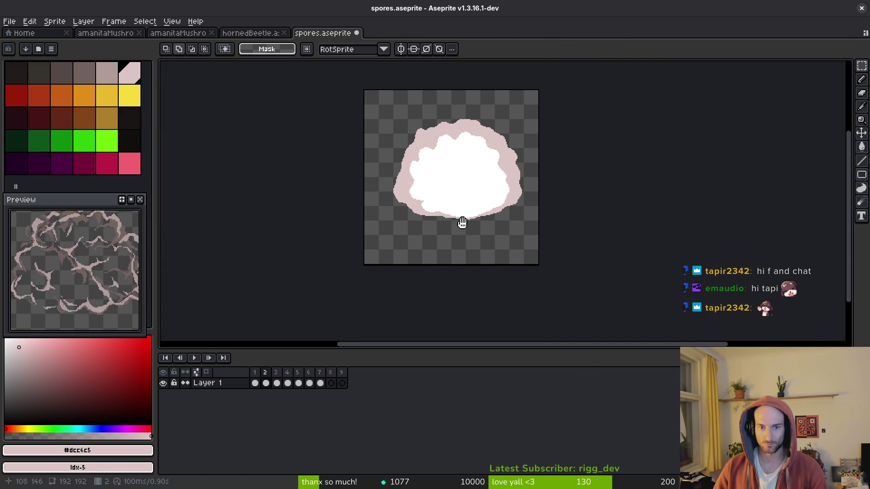
pyautogui.press('i')
pyautogui.press('Return')
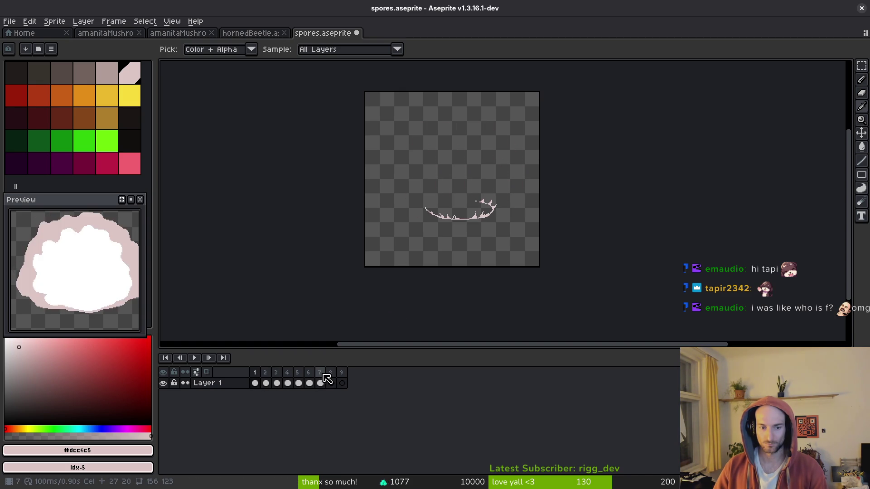
# - Nudge the cloud contents of frames 2–7 slightly and commit the move
pyautogui.moveTo(323, 386); pyautogui.dragTo(267, 384)
pyautogui.hotkey('ctrl', 'a')
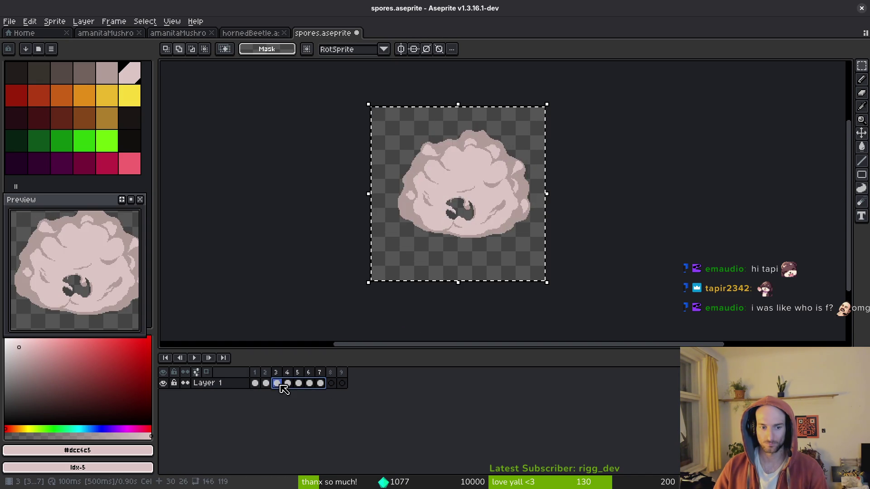
pyautogui.scroll(2, 479, 218)
pyautogui.scroll(-2, 479, 219)
pyautogui.moveTo(487, 219); pyautogui.dragTo(483, 219)
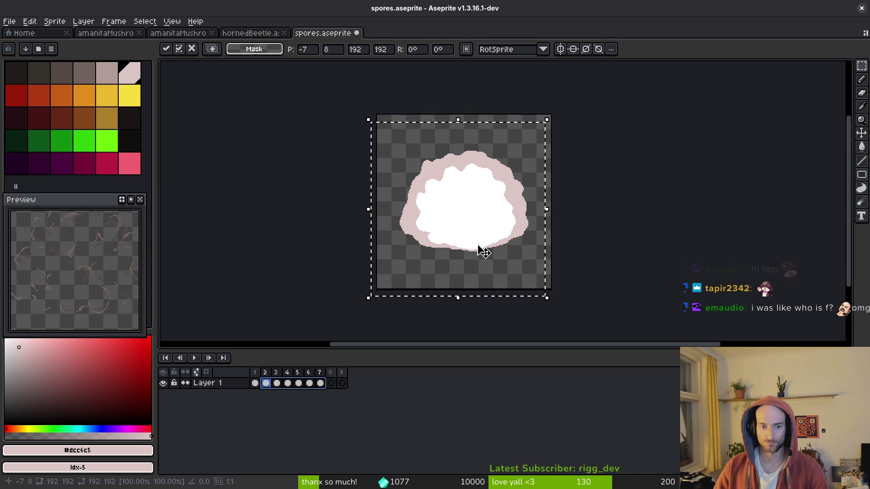
pyautogui.press('Return')
# - Step through frames 3 to 8 to check the cloud's alignment
pyautogui.press('Right')
pyautogui.press('Right')
pyautogui.press('Right')
pyautogui.press('Right')
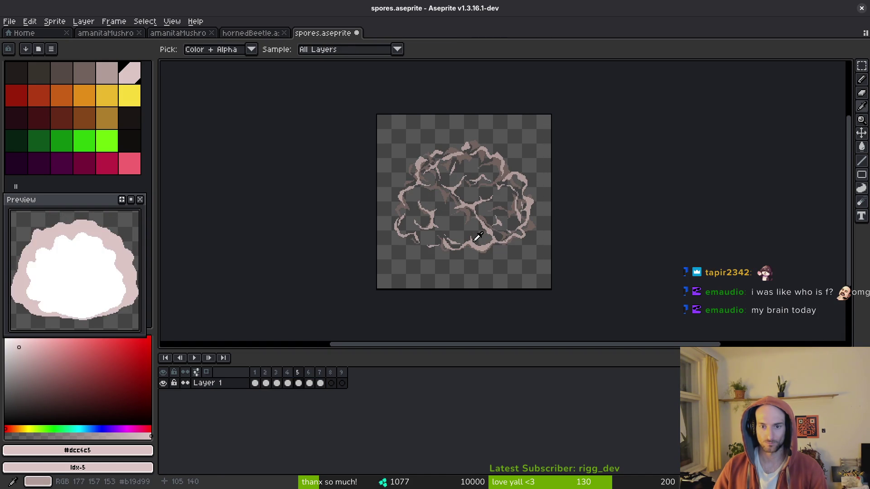
pyautogui.scroll(3, 542, 231)
pyautogui.press('m')
pyautogui.scroll(3, 521, 240)
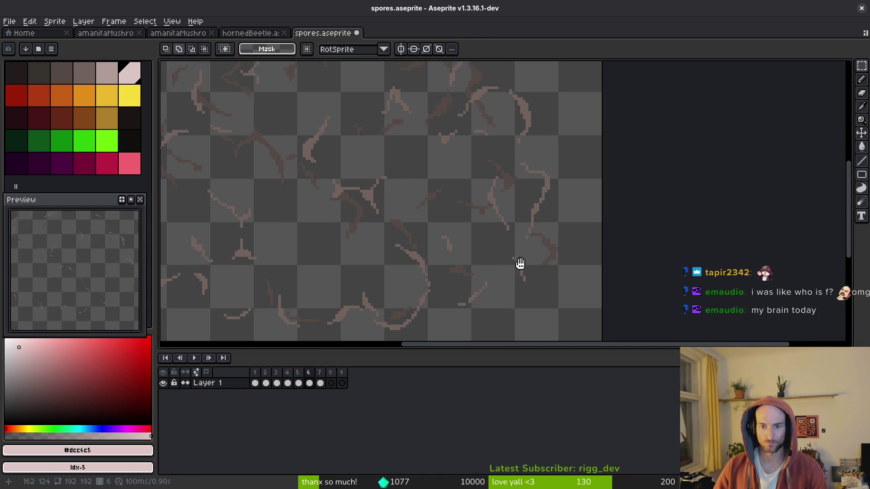
pyautogui.hscroll(-4, 483, 212)
pyautogui.press('Right')
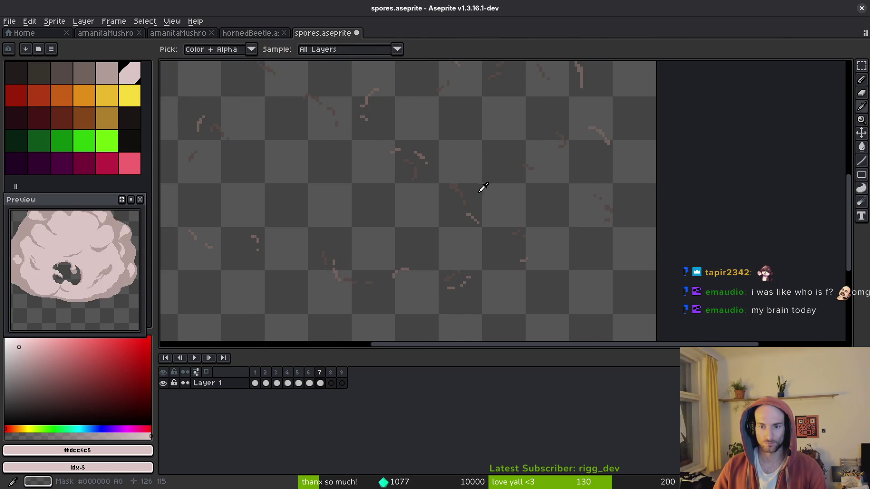
pyautogui.hscroll(3, 552, 192)
pyautogui.scroll(1, 419, 229)
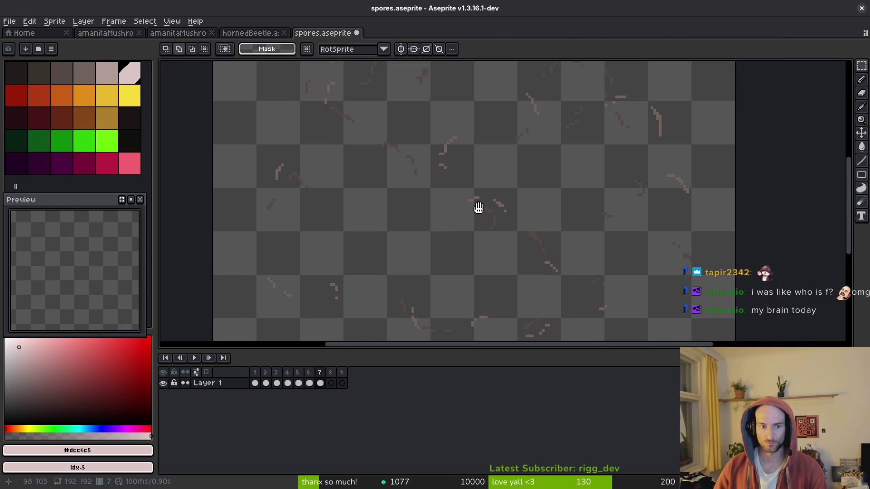
pyautogui.press('Right')
pyautogui.hscroll(-3, 507, 215)
# - Review frames 2 to 7 again and play back the animation
pyautogui.press('i')
pyautogui.press('Left')
pyautogui.press('Left')
pyautogui.press('Left')
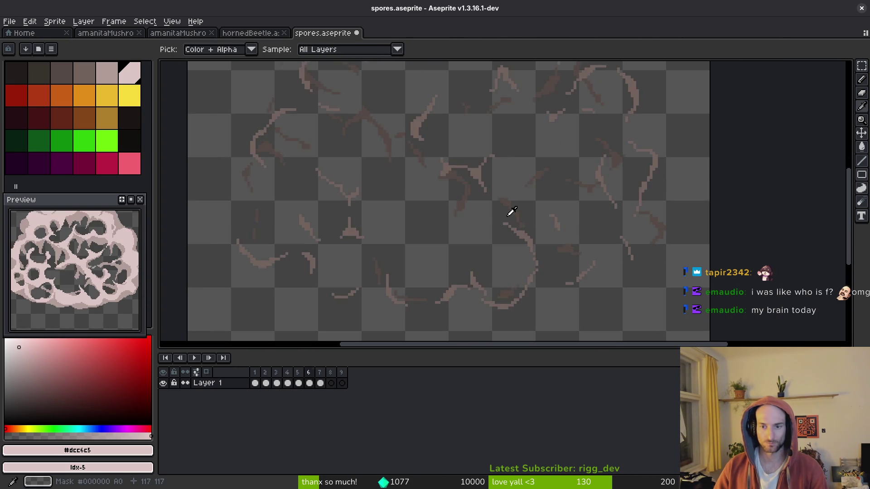
pyautogui.press('Right')
pyautogui.press('Right')
pyautogui.press('Right')
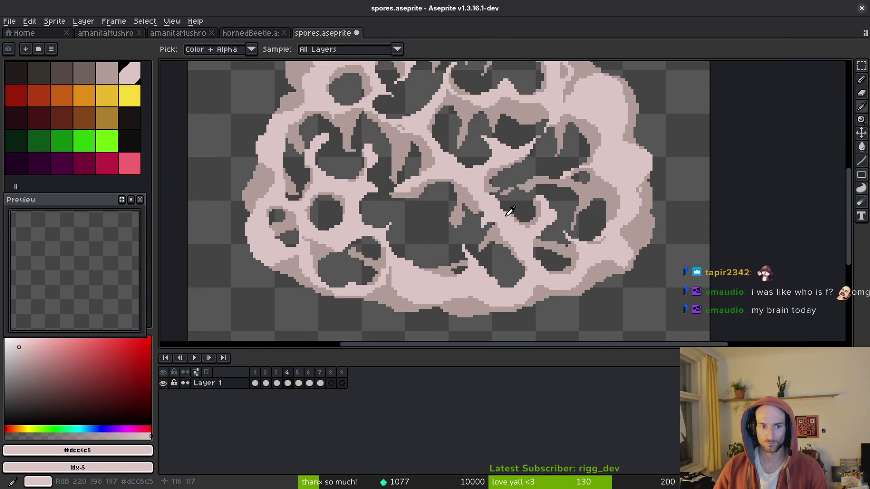
pyautogui.press('m')
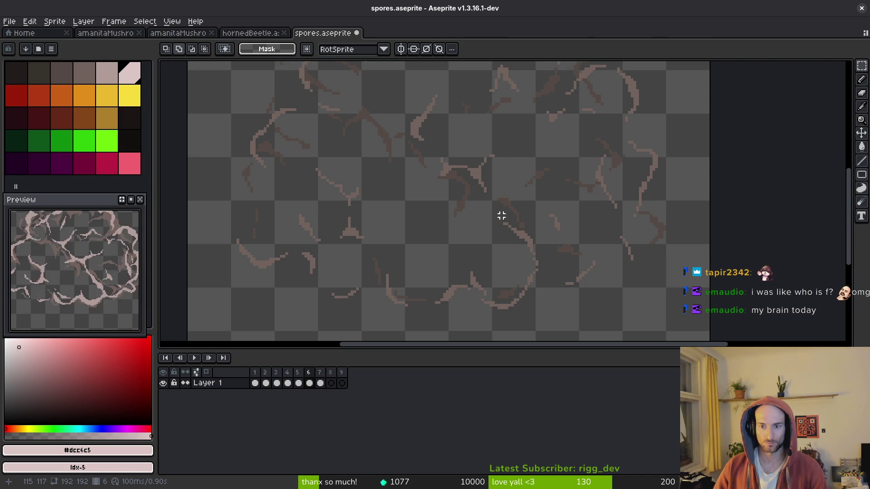
pyautogui.scroll(-1, 495, 248)
pyautogui.press('Right')
pyautogui.press('i')
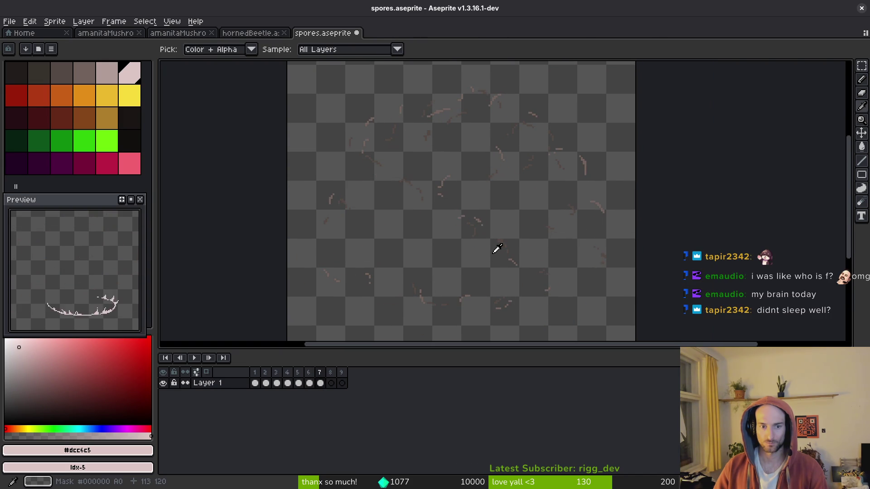
pyautogui.press('Left')
pyautogui.press('Left')
pyautogui.press('Left')
pyautogui.press('Left')
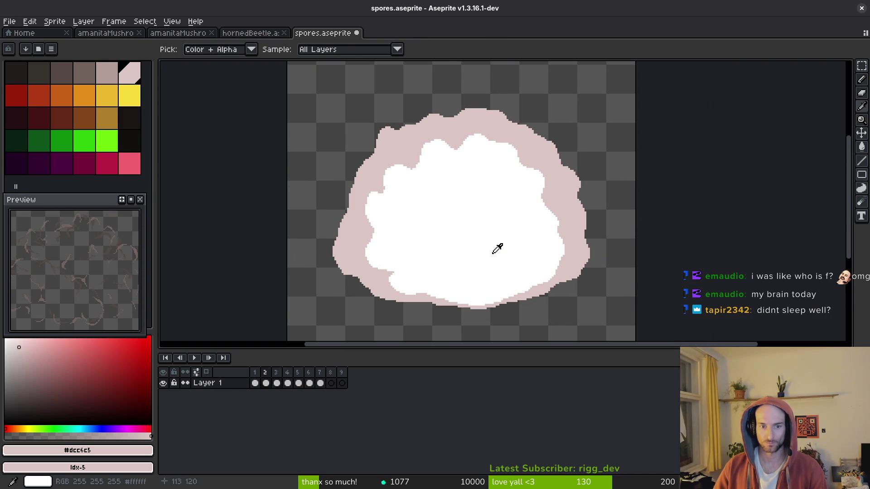
pyautogui.press('Return')
# - Clear the selection on frames 2–7 and save spores.aseprite
pyautogui.press('m')
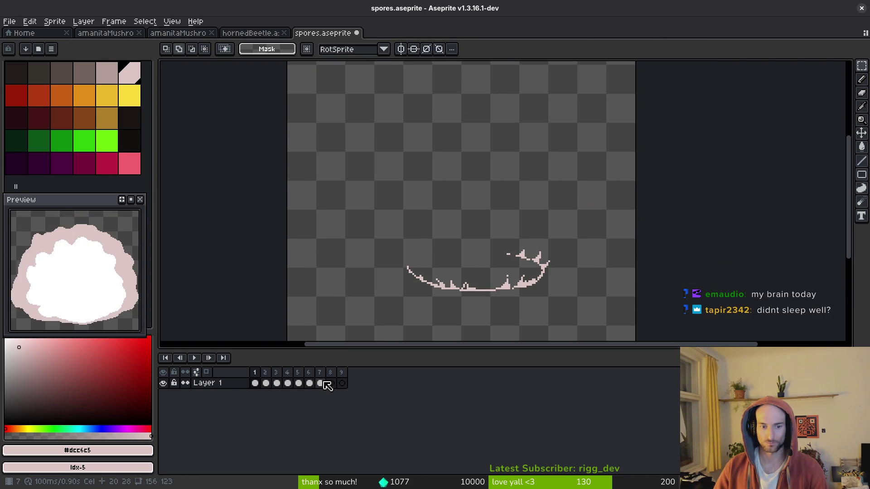
pyautogui.scroll(-2, 480, 219)
pyautogui.scroll(-3, 480, 219)
pyautogui.moveTo(320, 383); pyautogui.dragTo(266, 383)
pyautogui.scroll(3, 505, 226)
pyautogui.hotkey('ctrl', 'd')
pyautogui.hotkey('ctrl', 's')
# - Recentre the view on the sprite and show frame 1's thin pale arc
pyautogui.moveTo(476, 201); pyautogui.dragTo(481, 197)
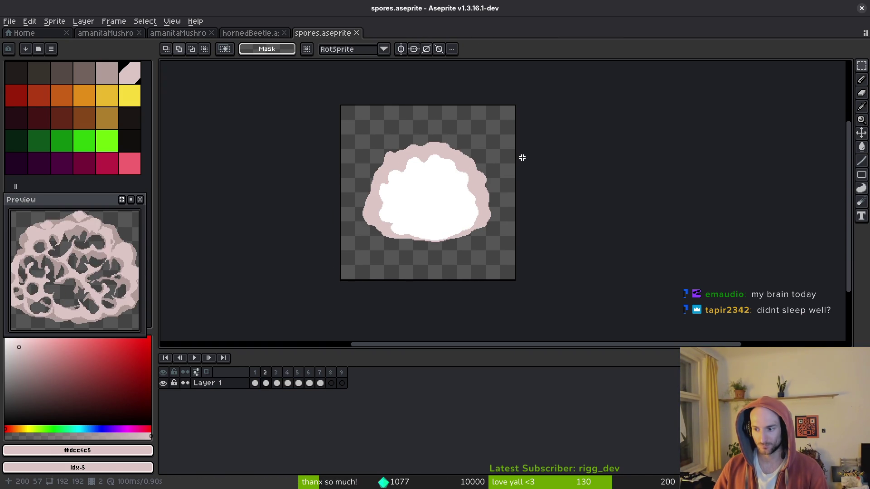
pyautogui.moveTo(542, 213); pyautogui.dragTo(549, 203)
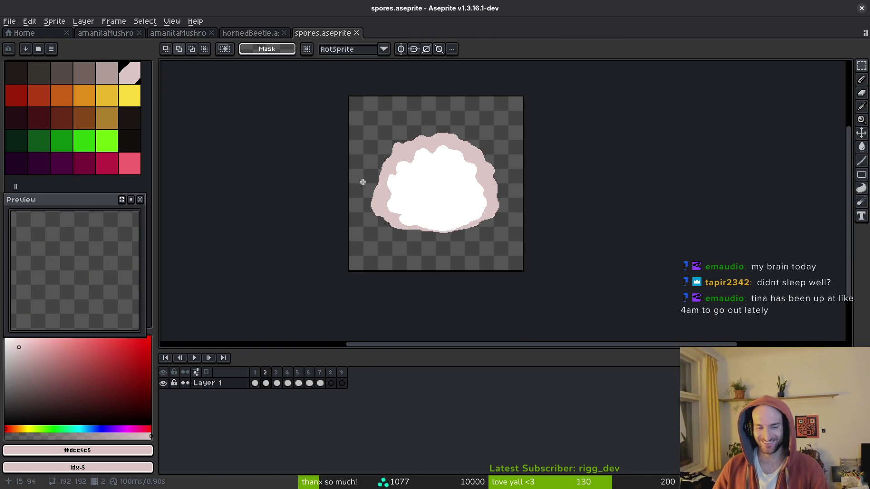
pyautogui.click(255, 372)
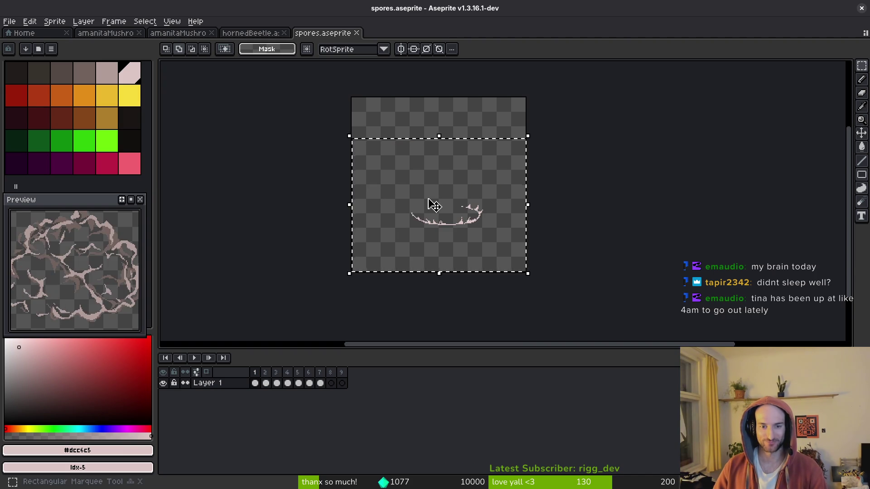
# - Delete the selected stray arc, save, and remove the empty first frame
pyautogui.scroll(4, 434, 207)
pyautogui.hotkey('ctrl', 'd')
pyautogui.scroll(-5, 478, 246)
pyautogui.scroll(3, 478, 246)
pyautogui.hotkey('ctrl', 'shift', 'd')
pyautogui.press('Escape')
pyautogui.hotkey('ctrl', 's')
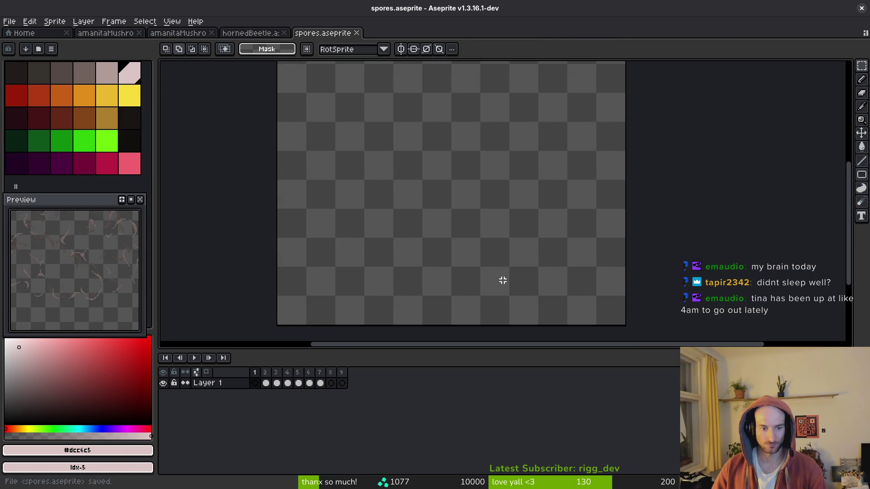
pyautogui.hotkey('ctrl', 'z')
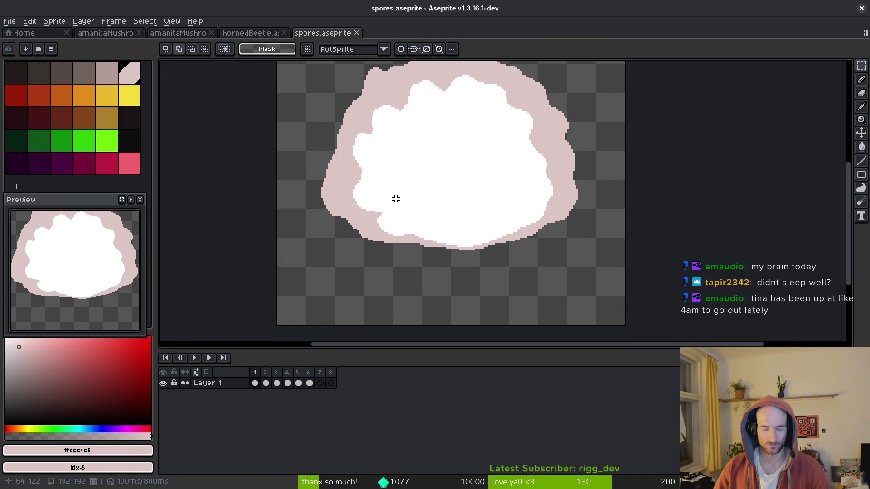
pyautogui.scroll(-2, 450, 197)
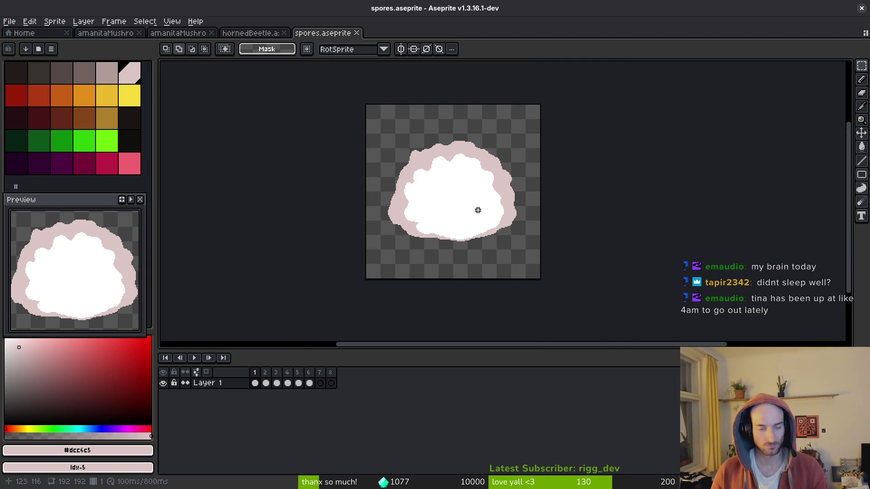
# - Step back and forth between frames 2 and 3 to compare the cloud, ending on frame 2
pyautogui.press('i')
pyautogui.press('Right')
pyautogui.press('Right')
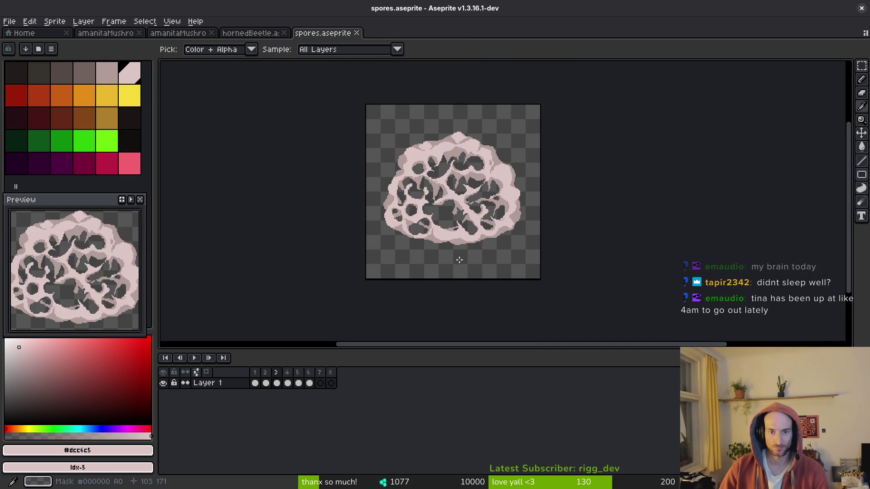
pyautogui.press('Left')
pyautogui.scroll(3, 479, 150)
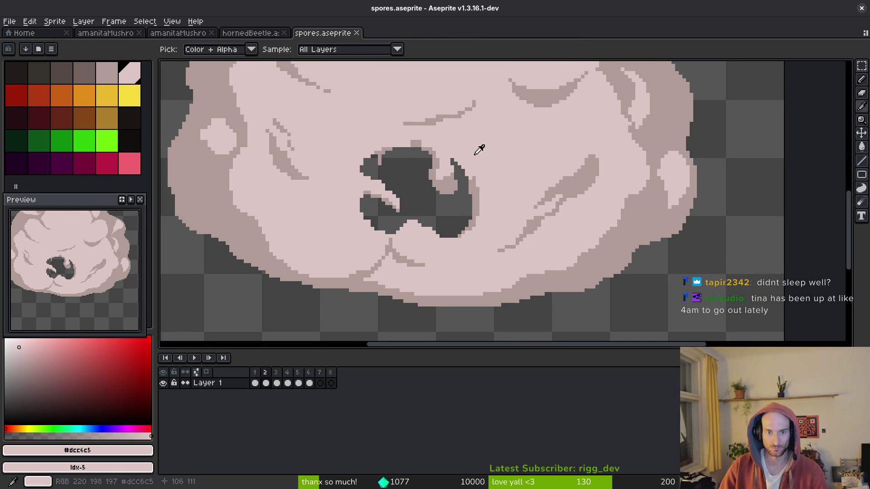
pyautogui.scroll(-3, 485, 150)
pyautogui.press('m')
pyautogui.scroll(3, 492, 195)
pyautogui.press('i')
pyautogui.press('m')
pyautogui.scroll(2, 474, 198)
pyautogui.press('i')
pyautogui.press('Right')
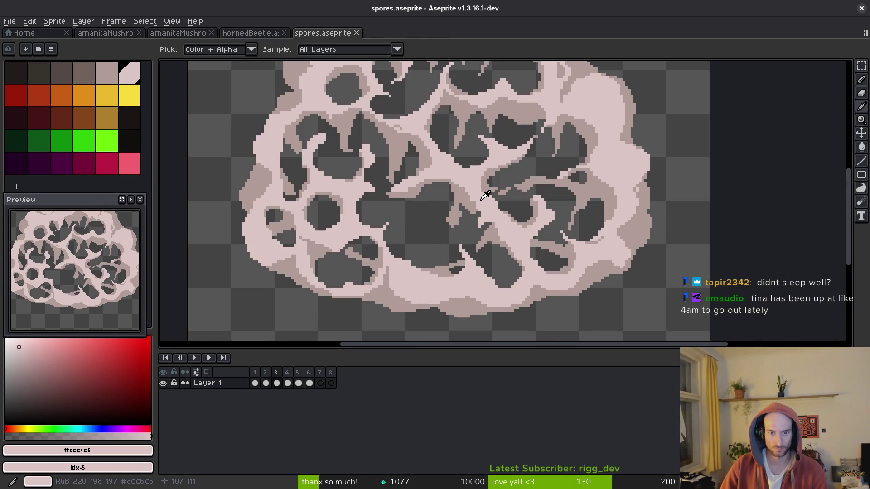
pyautogui.press('m')
pyautogui.scroll(-3, 490, 208)
pyautogui.press('Left')
pyautogui.press('Right')
pyautogui.press('i')
pyautogui.press('Left')
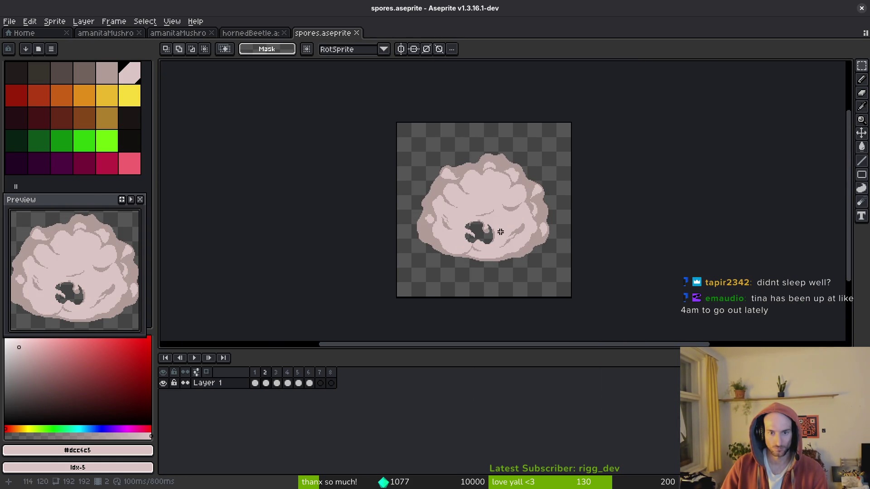
pyautogui.scroll(3, 505, 227)
# - Erase two dark holes and a curved crescent into the cloud with a 3px Eraser
pyautogui.press('e')
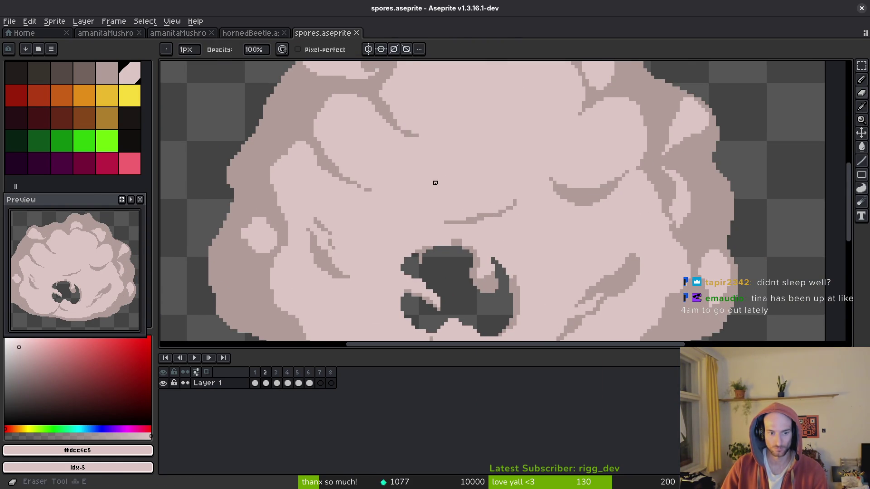
pyautogui.moveTo(432, 175); pyautogui.dragTo(404, 190)
pyautogui.hotkey('ctrl', 'z')
pyautogui.moveTo(358, 245)
pyautogui.mouseDown()
pyautogui.moveTo(370, 223)
pyautogui.moveTo(369, 233)
pyautogui.moveTo(355, 228)
pyautogui.moveTo(379, 253)
pyautogui.moveTo(375, 262)
pyautogui.mouseUp()
pyautogui.press('b')
pyautogui.moveTo(561, 233)
pyautogui.mouseDown()
pyautogui.moveTo(595, 241)
pyautogui.moveTo(566, 266)
pyautogui.mouseUp()
pyautogui.moveTo(460, 169)
pyautogui.mouseDown()
pyautogui.moveTo(442, 168)
pyautogui.moveTo(478, 191)
pyautogui.moveTo(460, 182)
pyautogui.moveTo(467, 172)
pyautogui.mouseUp()
pyautogui.hotkey('ctrl', 'z')
pyautogui.moveTo(478, 132)
pyautogui.mouseDown()
pyautogui.moveTo(419, 186)
pyautogui.moveTo(517, 183)
pyautogui.moveTo(482, 136)
pyautogui.moveTo(423, 184)
pyautogui.moveTo(457, 154)
pyautogui.mouseUp()
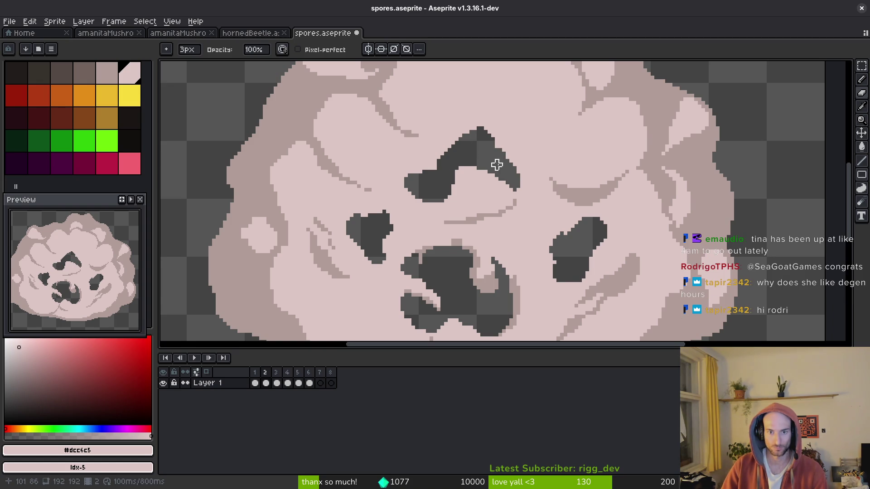
# - Play the animation to check the new holes, then stop playback
pyautogui.scroll(-5, 497, 165)
pyautogui.press('Return')
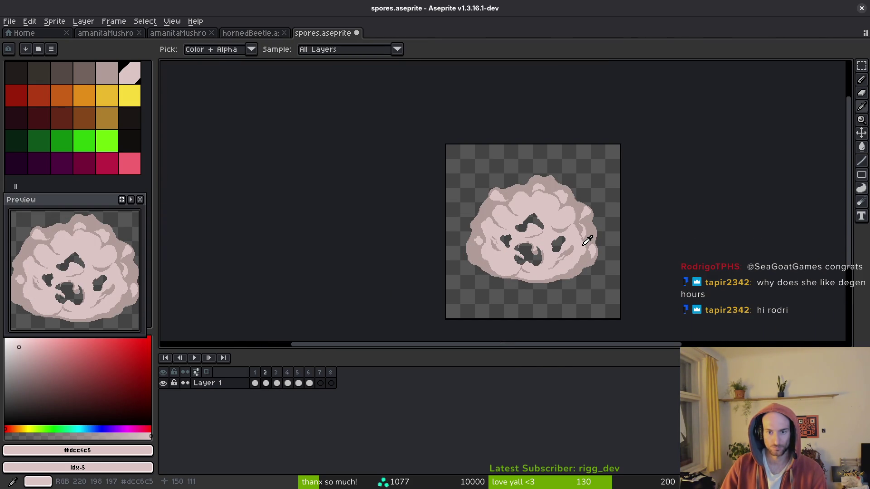
pyautogui.scroll(5, 528, 240)
pyautogui.press('Return')
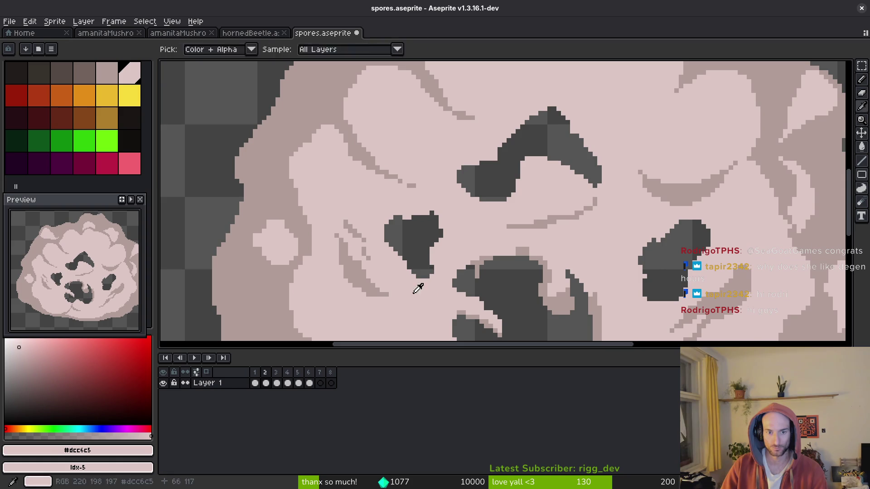
pyautogui.scroll(-3, 535, 227)
# - Pick mid-pink #b19d99 and draw 1px edges down the dark shape and along the crescent
pyautogui.keyDown('alt'); pyautogui.click(569, 219); pyautogui.keyUp('alt')
pyautogui.press('b')
pyautogui.scroll(3, 435, 136)
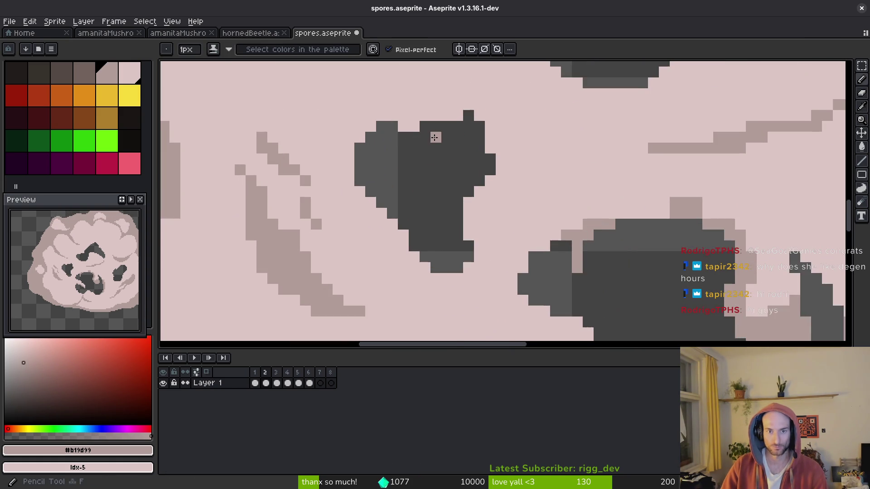
pyautogui.click(439, 154)
pyautogui.moveTo(438, 153)
pyautogui.mouseDown()
pyautogui.moveTo(458, 218)
pyautogui.moveTo(460, 270)
pyautogui.moveTo(471, 277)
pyautogui.mouseUp()
pyautogui.press('g')
pyautogui.click(482, 184)
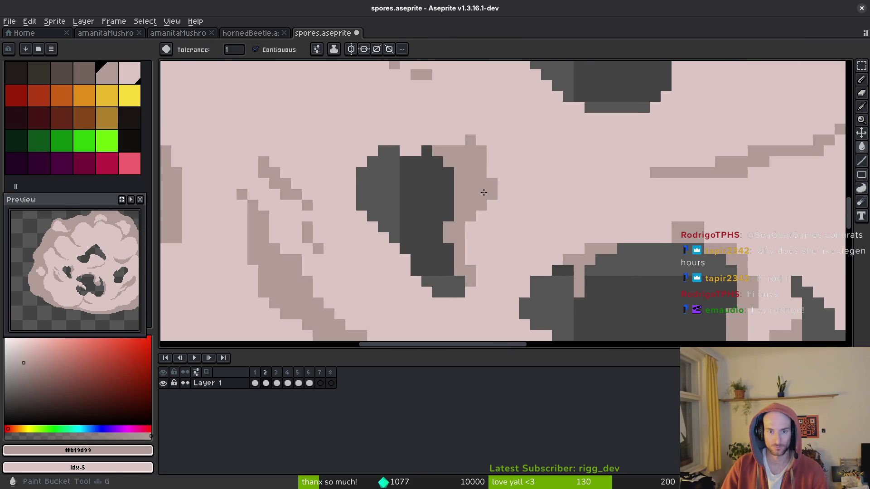
pyautogui.scroll(-3, 482, 185)
pyautogui.scroll(3, 498, 151)
pyautogui.press('b')
pyautogui.moveTo(493, 120)
pyautogui.mouseDown()
pyautogui.moveTo(514, 178)
pyautogui.moveTo(527, 115)
pyautogui.mouseUp()
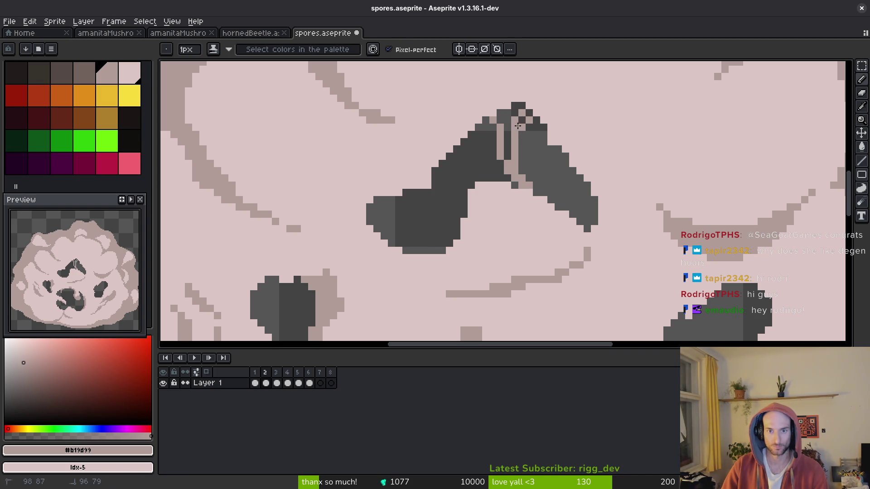
# - Fill the crescent's top with mid-pink, draw a mid-pink line down it, and save
pyautogui.press('g')
pyautogui.click(519, 113)
pyautogui.press('b')
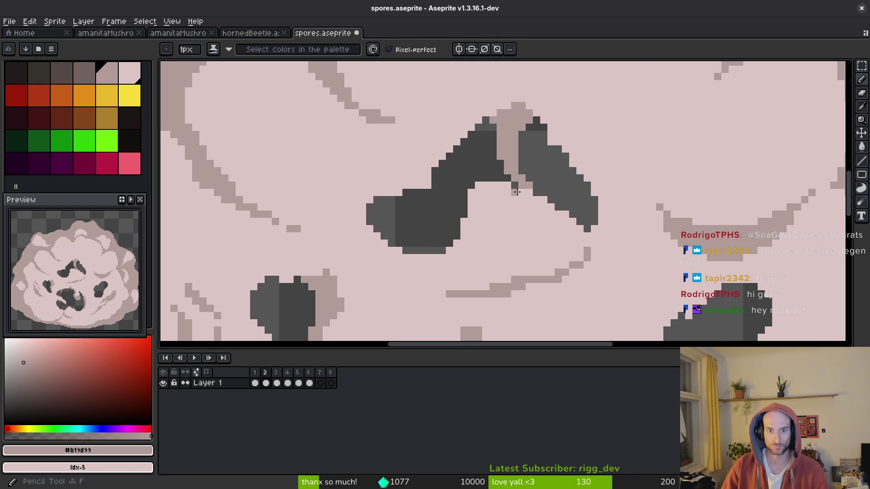
pyautogui.scroll(2, 520, 187)
pyautogui.moveTo(488, 114)
pyautogui.mouseDown()
pyautogui.moveTo(528, 209)
pyautogui.moveTo(489, 165)
pyautogui.moveTo(511, 195)
pyautogui.moveTo(501, 161)
pyautogui.moveTo(536, 211)
pyautogui.mouseUp()
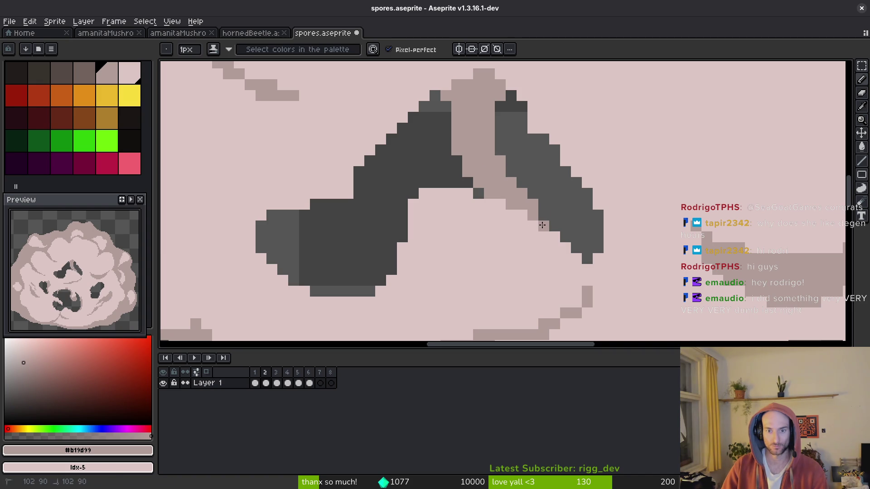
pyautogui.hotkey('ctrl', 's')
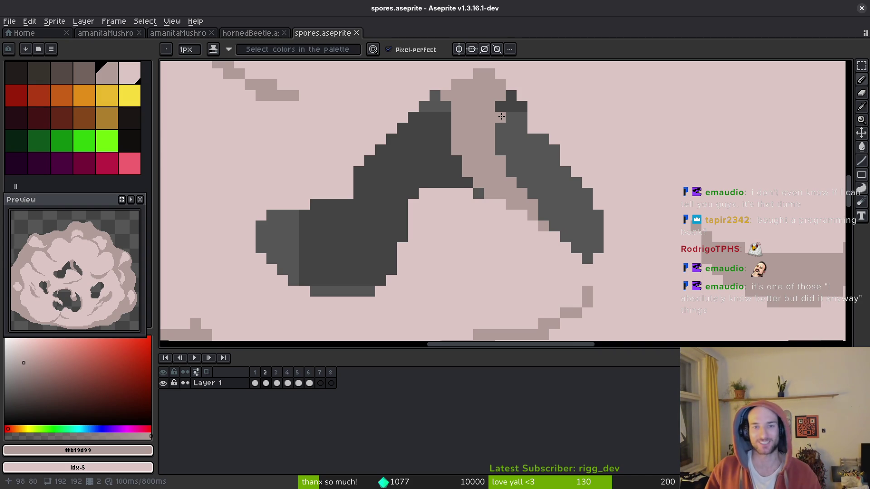
# - Recolour dark pixels along the crescent's edge in mid-pink
pyautogui.scroll(2, 512, 182)
pyautogui.scroll(2, 480, 167)
pyautogui.click(491, 157)
pyautogui.moveTo(491, 146); pyautogui.dragTo(503, 159)
# - Widen the dark hole's left edge with a 3px eraser, then shrink it to 1 pixel
pyautogui.hscroll(-3, 503, 165)
pyautogui.press('b')
pyautogui.moveTo(524, 194); pyautogui.dragTo(505, 223)
pyautogui.scroll(-5, 540, 213)
pyautogui.press('-')
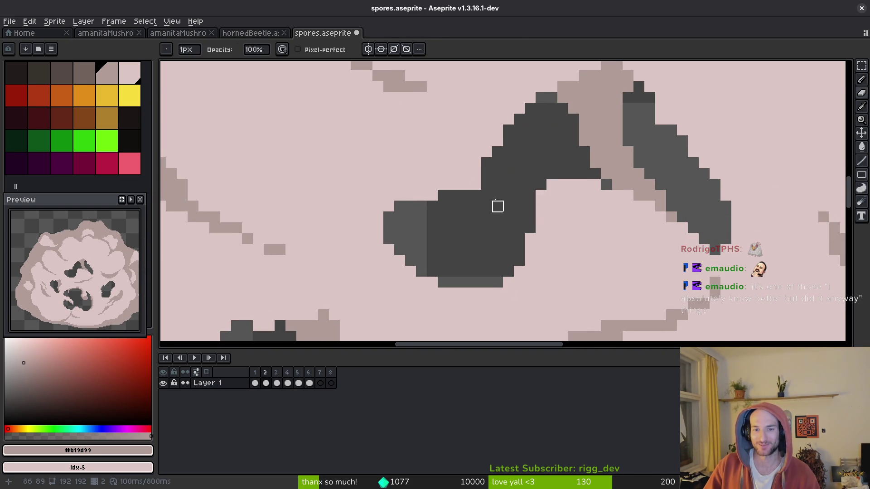
pyautogui.scroll(-2, 468, 186)
pyautogui.scroll(2, 515, 192)
pyautogui.scroll(-3, 515, 192)
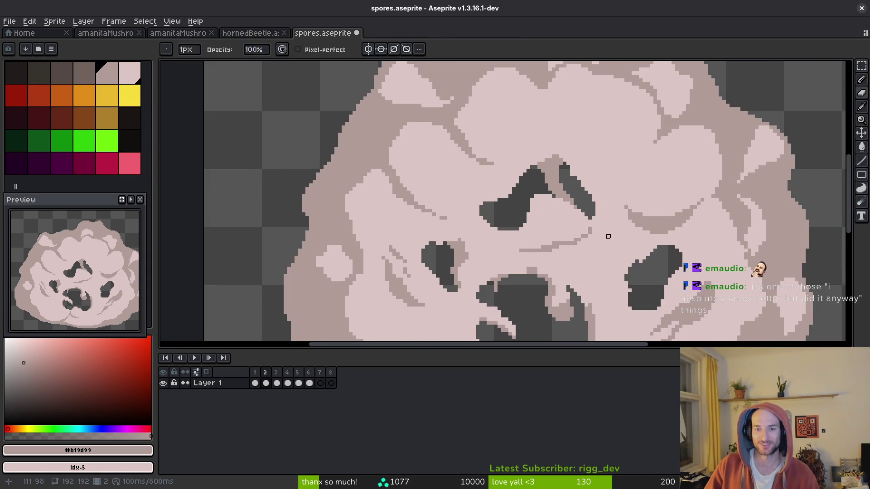
pyautogui.scroll(3, 608, 235)
pyautogui.press('-')
pyautogui.scroll(1, 639, 176)
# - Erase more pixels along the hole's upper-left, left and lower-left edges
pyautogui.moveTo(589, 152)
pyautogui.mouseDown()
pyautogui.moveTo(583, 204)
pyautogui.moveTo(583, 175)
pyautogui.moveTo(510, 103)
pyautogui.moveTo(510, 132)
pyautogui.mouseUp()
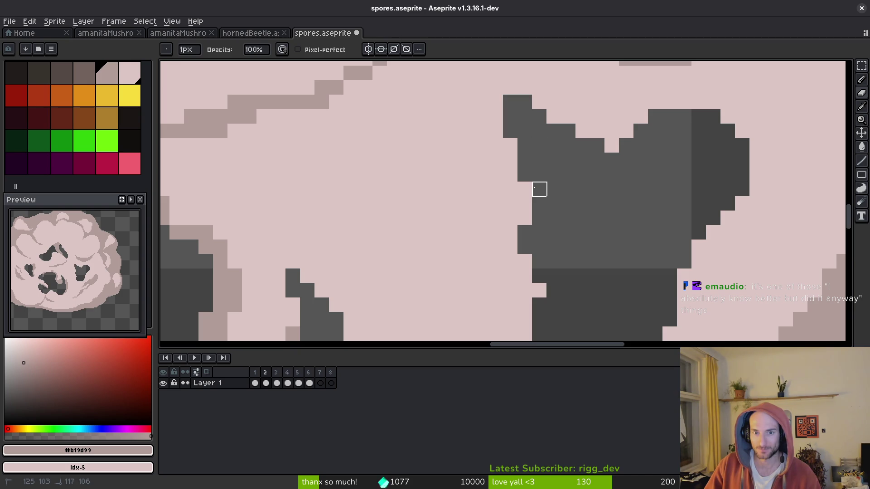
pyautogui.scroll(2, 563, 140)
pyautogui.moveTo(520, 178); pyautogui.dragTo(431, 305)
pyautogui.scroll(-3, 431, 304)
pyautogui.moveTo(383, 195)
pyautogui.mouseDown()
pyautogui.moveTo(382, 243)
pyautogui.moveTo(514, 223)
pyautogui.moveTo(427, 307)
pyautogui.moveTo(470, 200)
pyautogui.mouseUp()
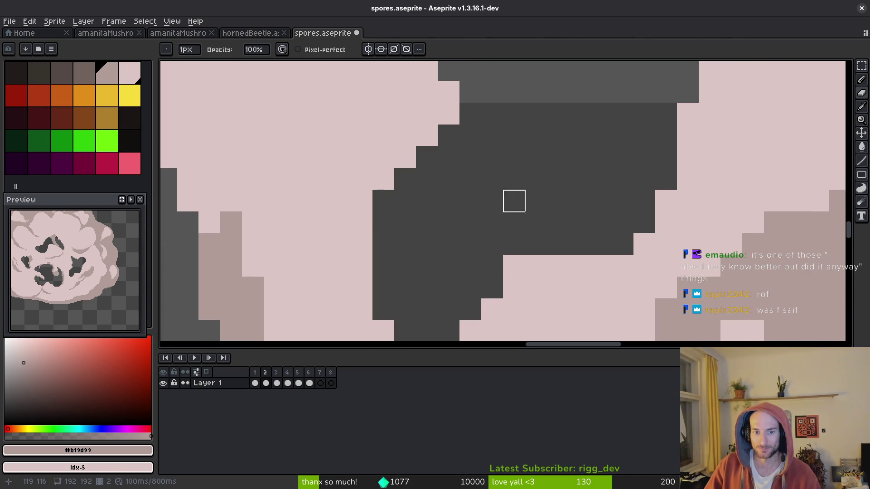
# - Paint over a stray dark pixel with light cloud colour #dcc6c5 and save
pyautogui.scroll(-2, 526, 219)
pyautogui.keyDown('alt'); pyautogui.click(516, 241); pyautogui.keyUp('alt')
pyautogui.click(512, 223)
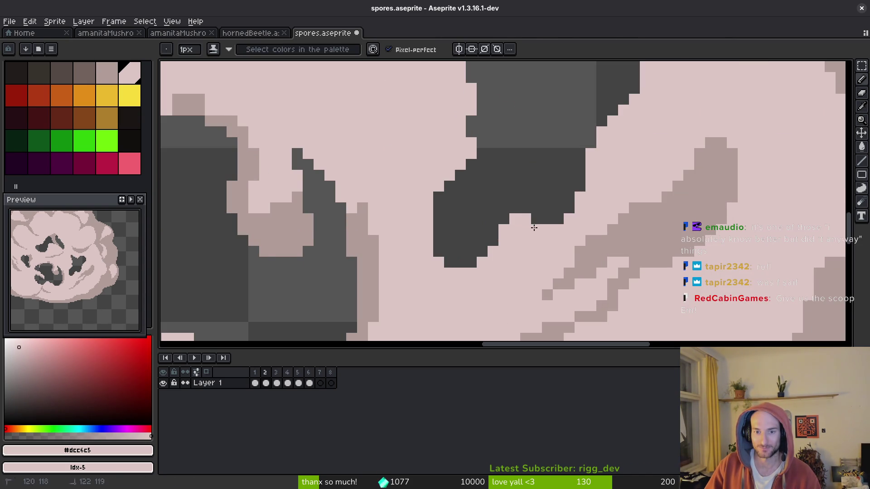
pyautogui.hotkey('ctrl', 's')
# - Try mid-pink and light-brown outlines on the hole, undo them, and save
pyautogui.hscroll(-2, 608, 249)
pyautogui.scroll(-1, 608, 249)
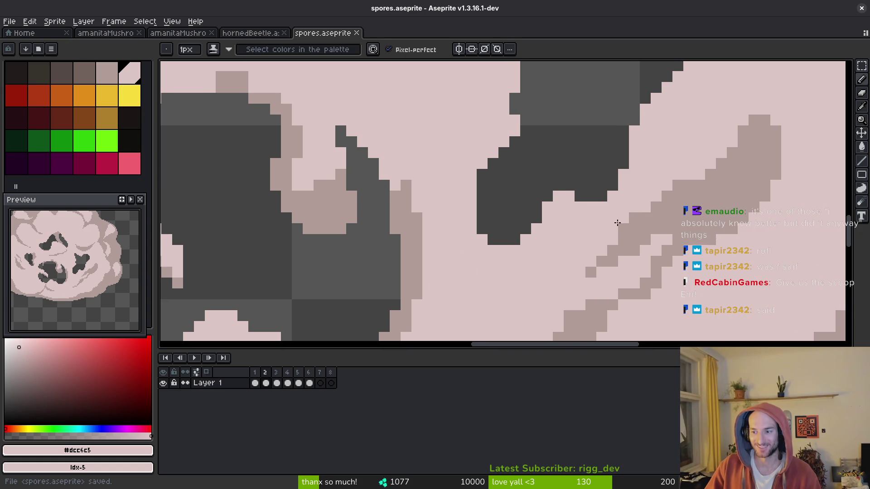
pyautogui.scroll(-1, 609, 220)
pyautogui.scroll(-1, 591, 214)
pyautogui.keyDown('alt'); pyautogui.click(591, 215); pyautogui.keyUp('alt')
pyautogui.scroll(1, 591, 214)
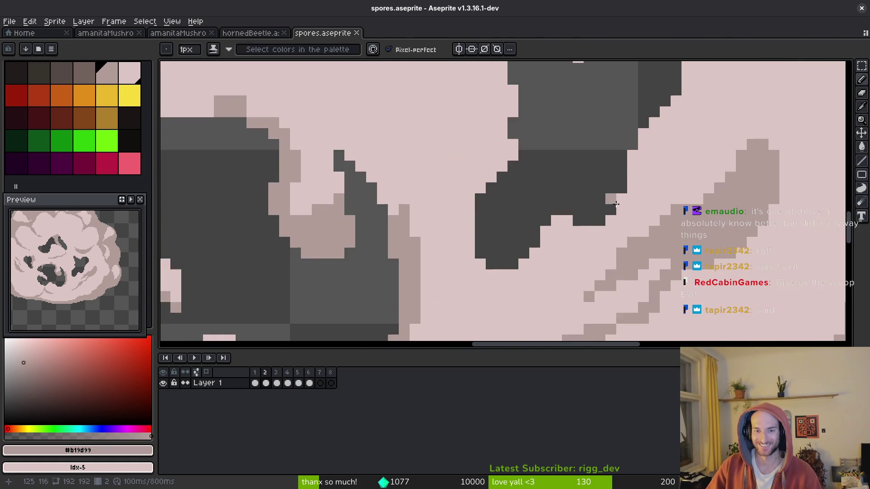
pyautogui.scroll(1, 621, 200)
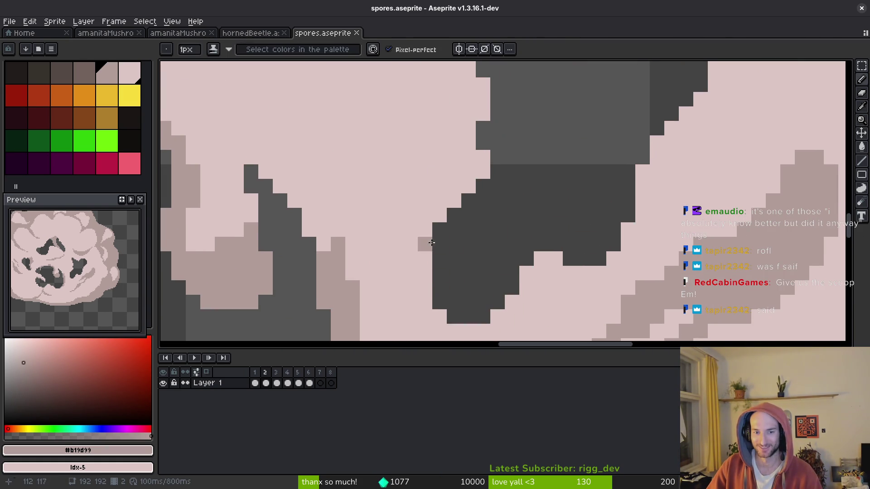
pyautogui.moveTo(454, 215); pyautogui.dragTo(454, 260)
pyautogui.hotkey('ctrl', 'z')
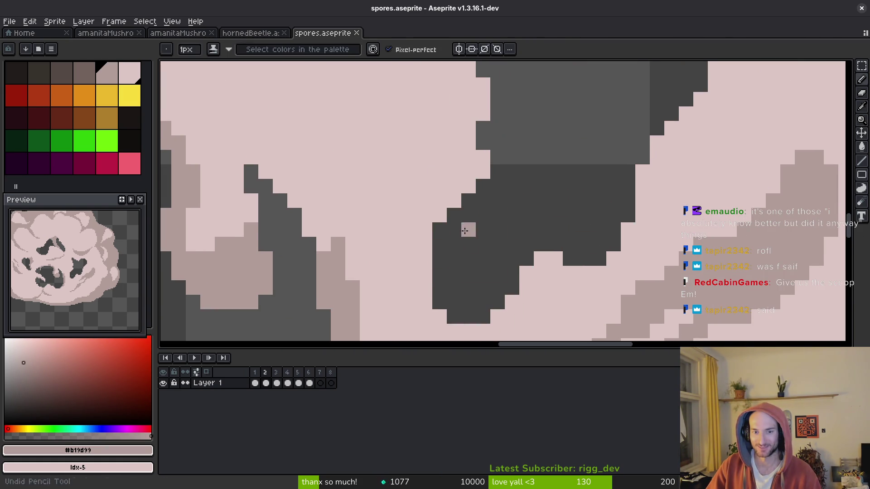
pyautogui.click(465, 201)
pyautogui.moveTo(465, 201)
pyautogui.mouseDown()
pyautogui.moveTo(455, 274)
pyautogui.moveTo(506, 287)
pyautogui.moveTo(511, 273)
pyautogui.mouseUp()
pyautogui.press('g')
pyautogui.hotkey('ctrl', 'z')
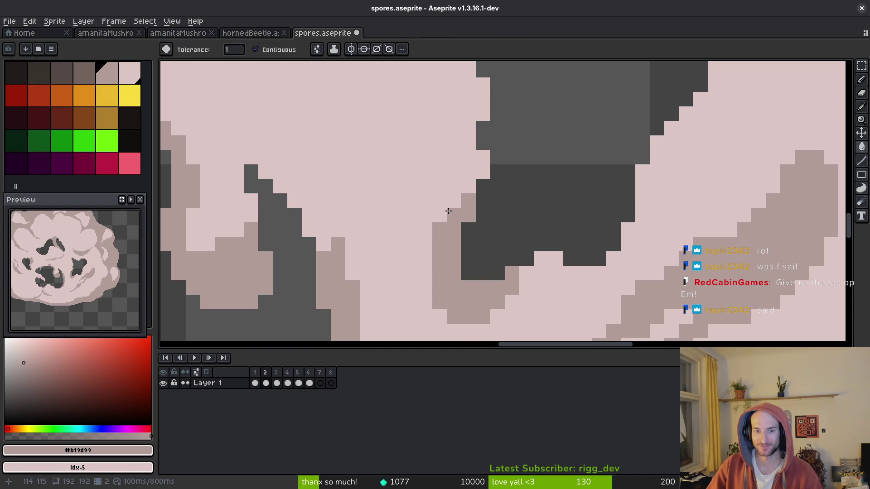
pyautogui.hotkey('ctrl', 's')
# - Repaint a few pixels at the hole's bottom-left edge with the Pencil and save
pyautogui.scroll(-2, 502, 261)
pyautogui.press('b')
pyautogui.scroll(3, 502, 261)
pyautogui.moveTo(458, 248)
pyautogui.mouseDown()
pyautogui.moveTo(479, 272)
pyautogui.moveTo(480, 250)
pyautogui.mouseUp()
pyautogui.click(502, 272)
pyautogui.keyDown('alt'); pyautogui.click(471, 287); pyautogui.keyUp('alt')
pyautogui.scroll(-1, 483, 266)
pyautogui.scroll(1, 483, 266)
pyautogui.scroll(-3, 576, 256)
pyautogui.hotkey('ctrl', 's')
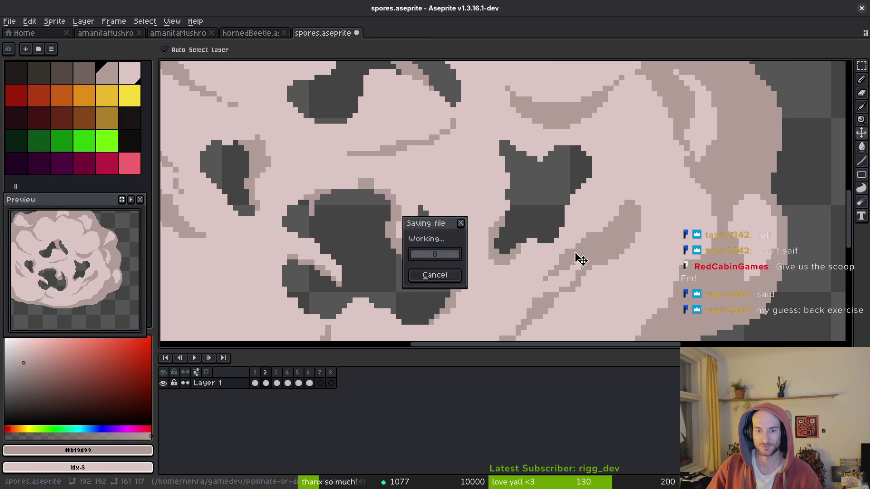
# - Undo the last pixel, then add two dark pixels at the hole's bottom in plain ink and save
pyautogui.hotkey('ctrl', 'z')
pyautogui.scroll(2, 540, 230)
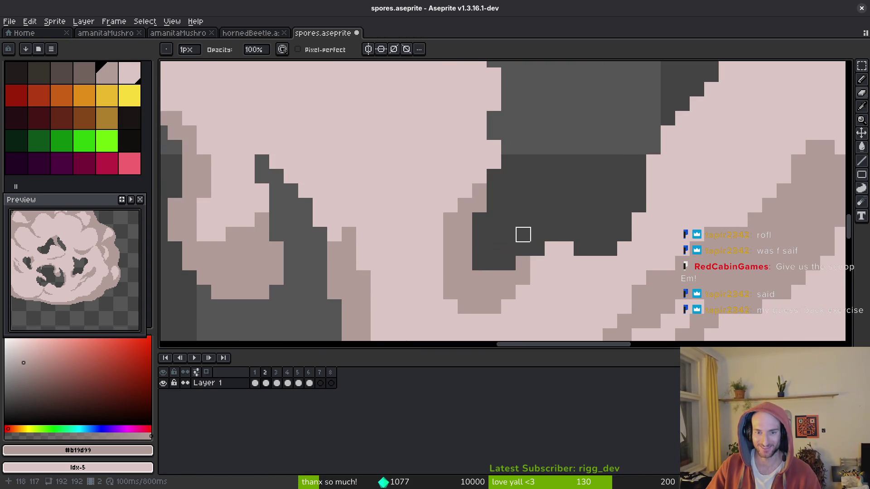
pyautogui.press('f')
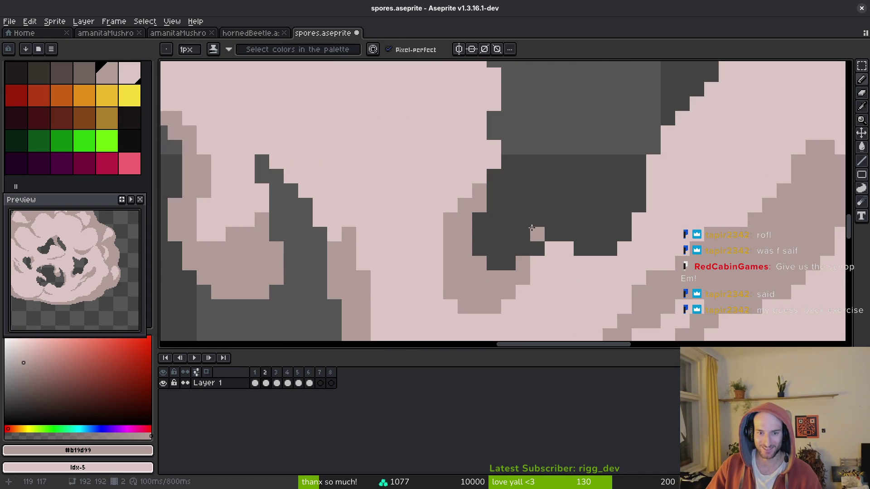
pyautogui.press('b')
pyautogui.click(522, 263)
pyautogui.moveTo(523, 278); pyautogui.dragTo(508, 278)
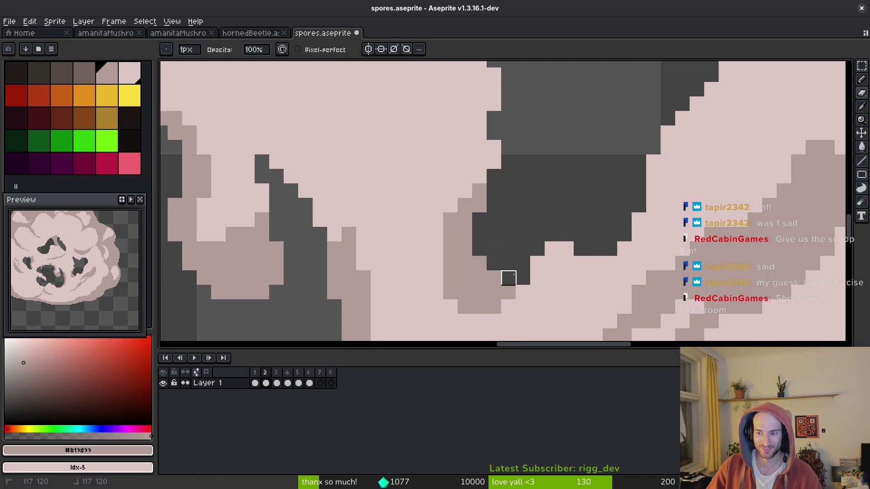
pyautogui.hotkey('ctrl', 's')
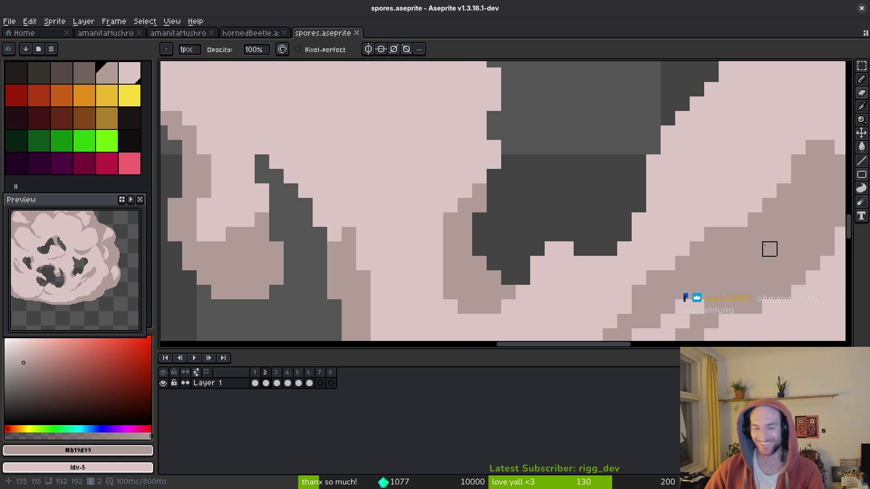
# - Try a mauve pixel in the dark hole, undo it, then draw a mauve vertical stroke on the puff
pyautogui.scroll(-3, 544, 236)
pyautogui.scroll(2, 545, 235)
pyautogui.scroll(2, 544, 225)
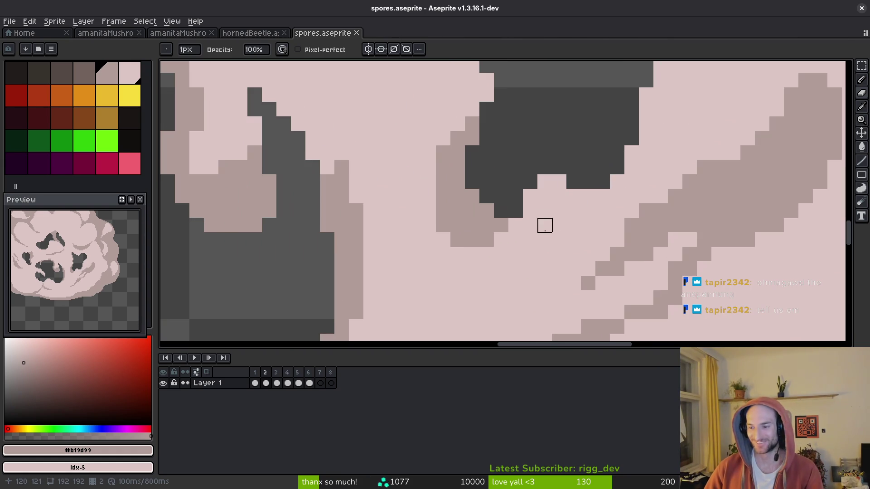
pyautogui.scroll(-2, 531, 211)
pyautogui.scroll(1, 530, 213)
pyautogui.click(534, 223)
pyautogui.scroll(-5, 534, 223)
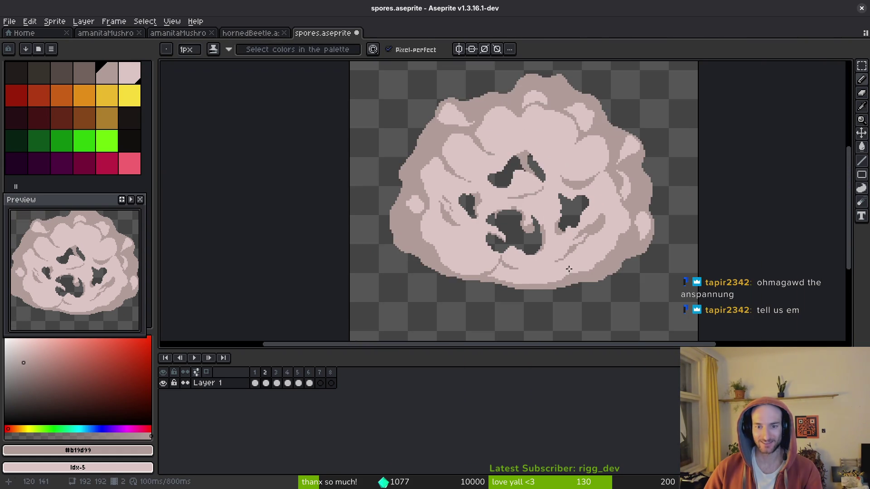
pyautogui.scroll(5, 575, 167)
pyautogui.hotkey('ctrl', 'z')
pyautogui.moveTo(594, 162)
pyautogui.mouseDown()
pyautogui.moveTo(605, 255)
pyautogui.moveTo(572, 192)
pyautogui.moveTo(583, 161)
pyautogui.moveTo(581, 225)
pyautogui.moveTo(591, 234)
pyautogui.moveTo(605, 213)
pyautogui.moveTo(614, 238)
pyautogui.mouseUp()
pyautogui.scroll(-4, 573, 217)
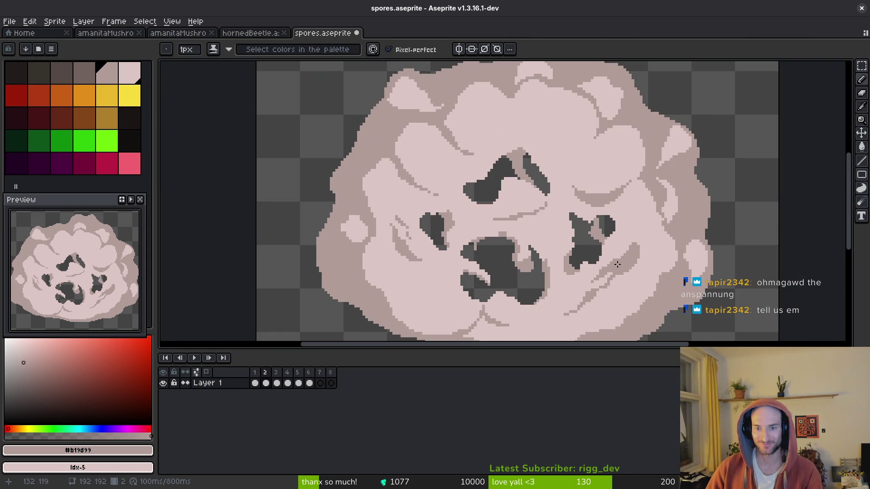
pyautogui.scroll(3, 589, 221)
pyautogui.scroll(-3, 589, 221)
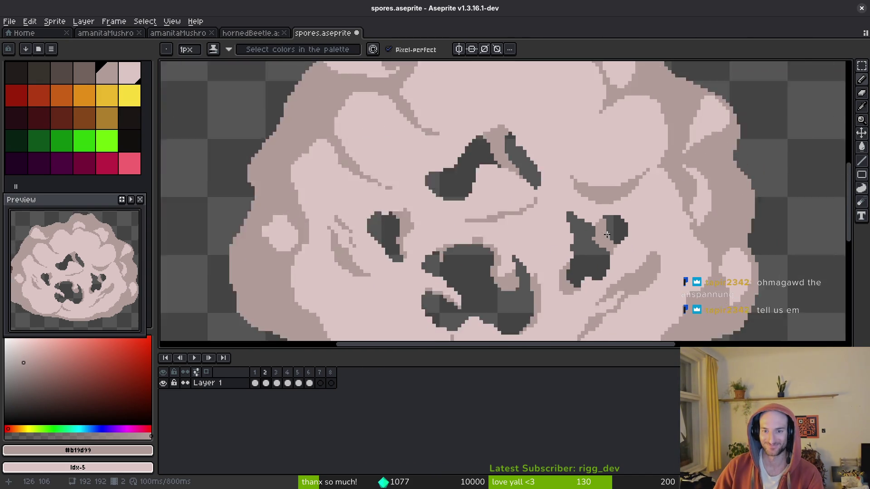
pyautogui.scroll(3, 589, 221)
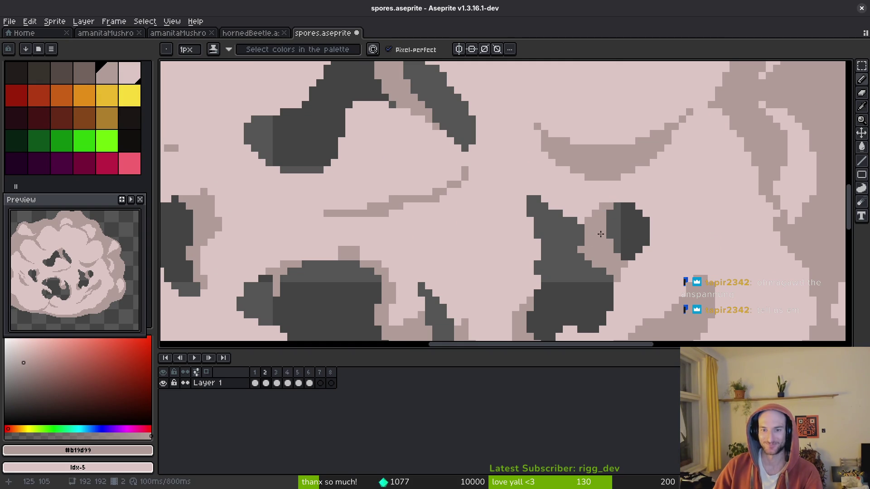
pyautogui.scroll(-3, 608, 207)
pyautogui.scroll(2, 608, 206)
pyautogui.scroll(-3, 668, 255)
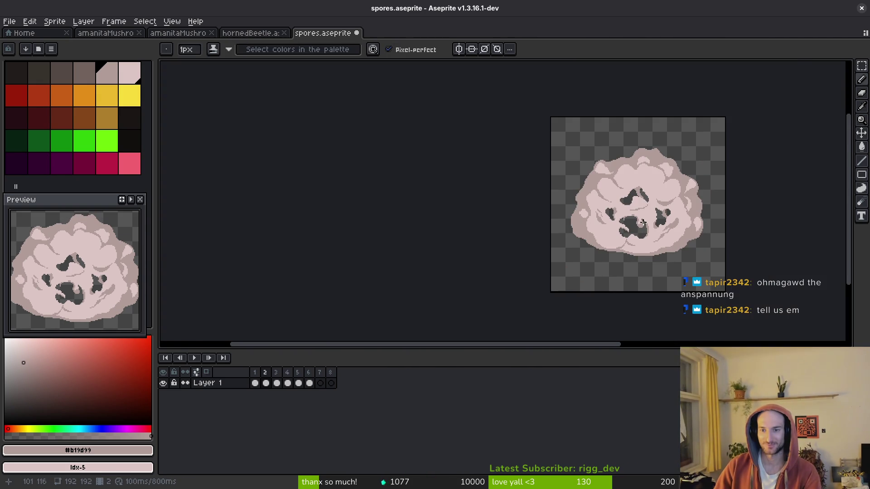
pyautogui.scroll(3, 643, 226)
pyautogui.scroll(-1, 630, 231)
pyautogui.scroll(1, 627, 217)
pyautogui.scroll(-3, 627, 216)
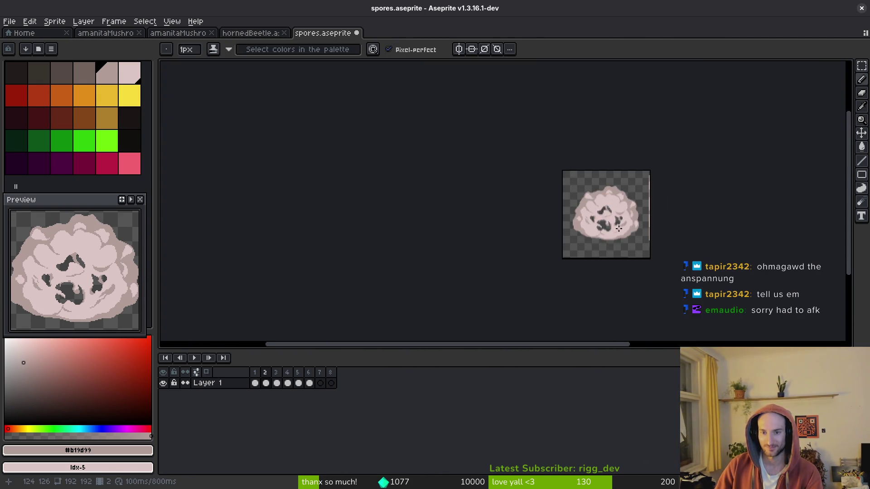
pyautogui.scroll(3, 589, 224)
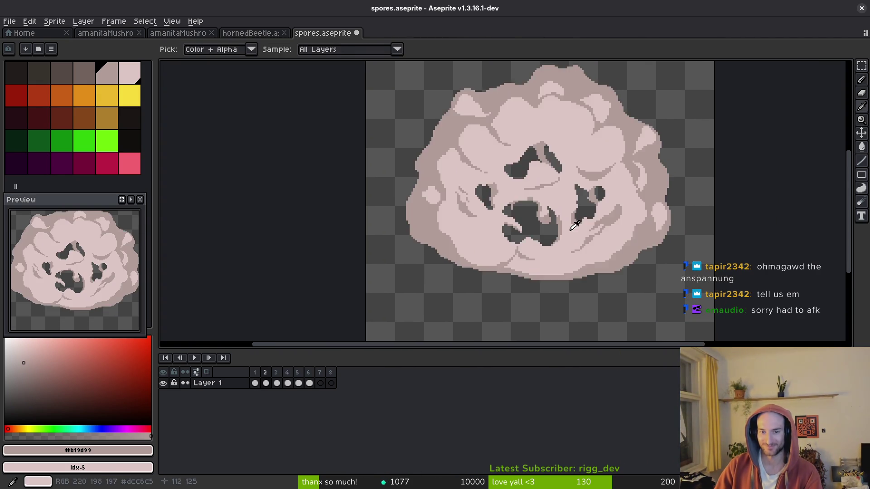
pyautogui.scroll(3, 575, 228)
# - Eyedrop the mid brown #b19d99 and add brown pixels along the central hole's top edge
pyautogui.keyDown('alt'); pyautogui.click(485, 176); pyautogui.keyUp('alt')
pyautogui.hotkey('ctrl', 's')
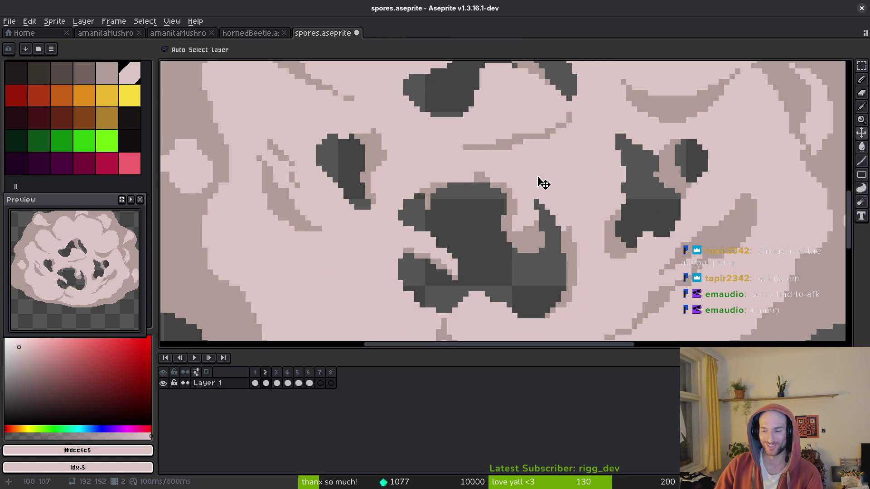
pyautogui.scroll(3, 532, 177)
pyautogui.keyDown('alt'); pyautogui.click(378, 178); pyautogui.keyUp('alt')
pyautogui.moveTo(377, 178); pyautogui.dragTo(316, 211)
pyautogui.click(418, 225)
# - Nudge the lone light pixel diagonally with the Move tool and save the sprite
pyautogui.press('ctrl')
pyautogui.hotkey('ctrl', 'z')
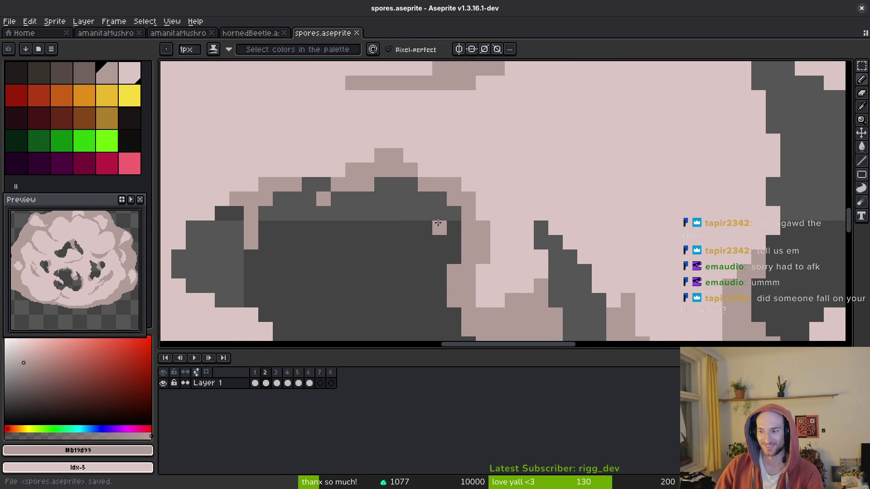
pyautogui.click(438, 223)
pyautogui.hotkey('ctrl', 's')
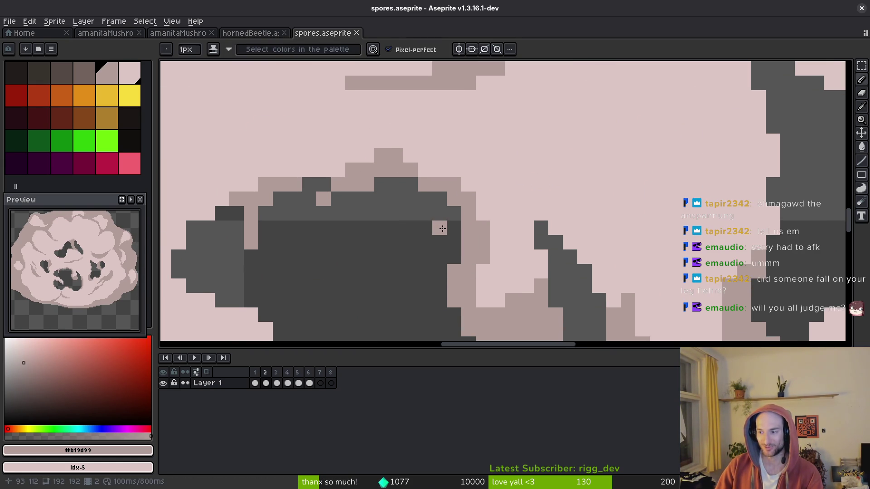
pyautogui.scroll(-3, 406, 235)
pyautogui.scroll(3, 406, 234)
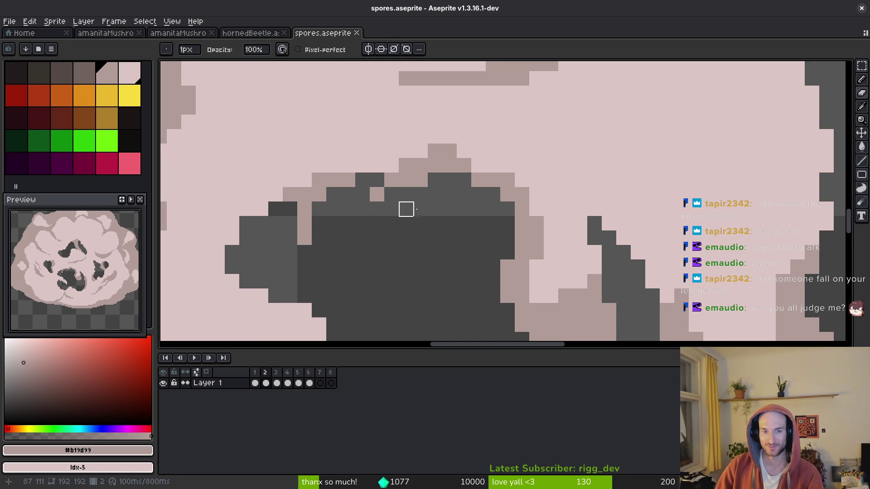
pyautogui.press('ctrl')
pyautogui.hotkey('ctrl', 's')
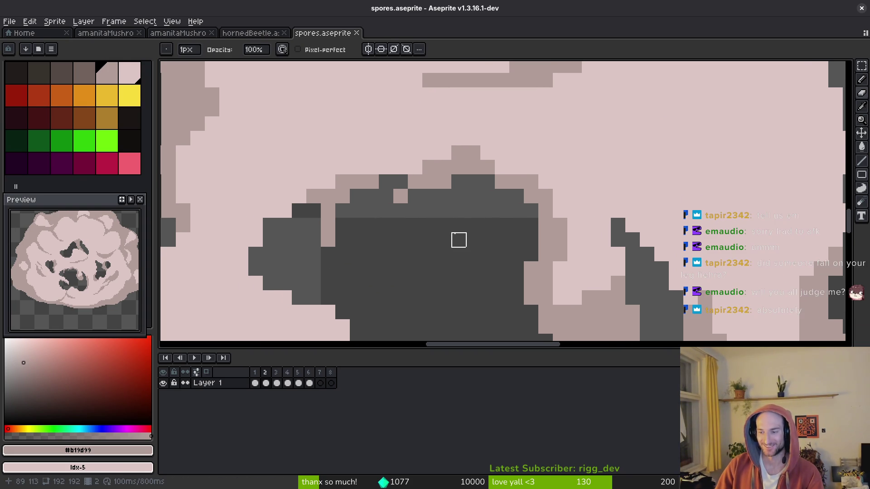
# - Keep the pixel at the hole's top dark grey instead of pink, then save
pyautogui.press('alt')
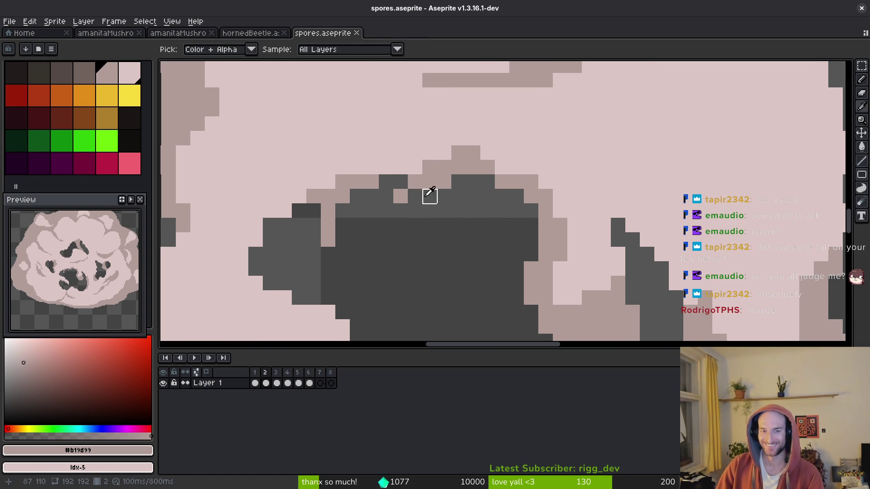
pyautogui.click(397, 185)
pyautogui.hotkey('ctrl', 'z')
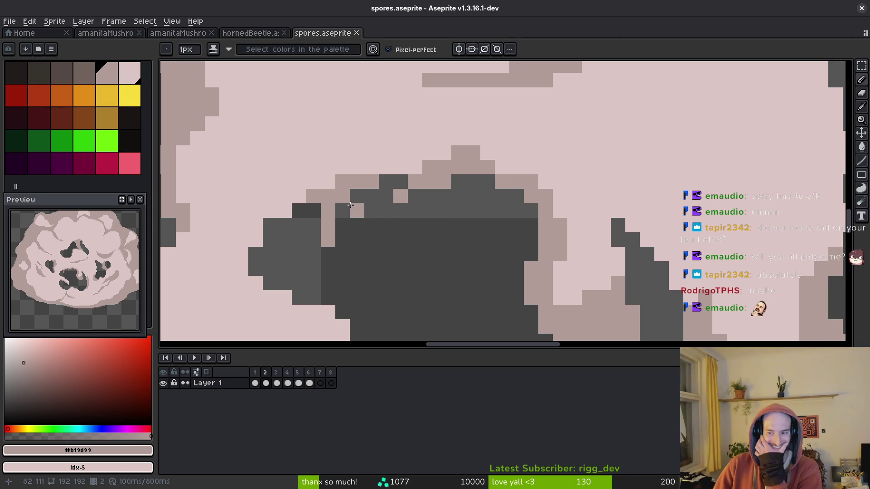
pyautogui.rightClick(371, 193)
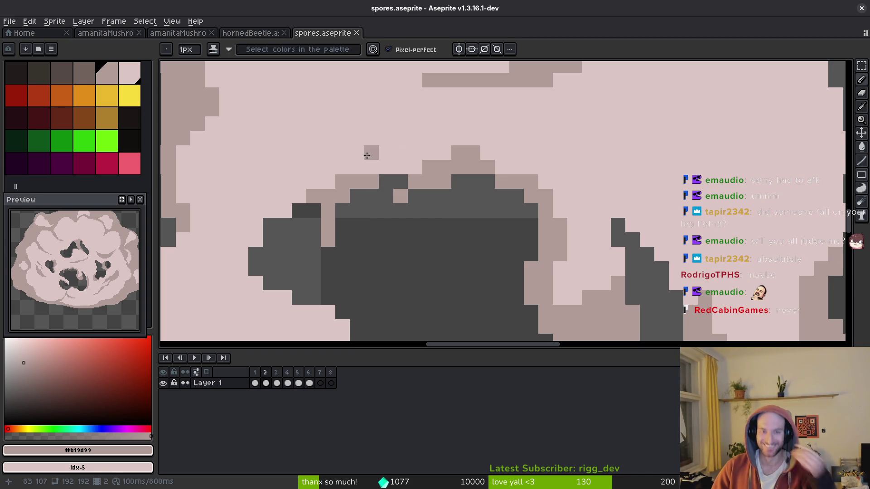
pyautogui.scroll(-2, 509, 186)
pyautogui.scroll(-2, 509, 186)
pyautogui.hotkey('ctrl', 's')
# - Draw a dark crescent outline on the puff's left in two strokes
pyautogui.scroll(-2, 582, 200)
pyautogui.scroll(2, 495, 218)
pyautogui.scroll(1, 511, 215)
pyautogui.moveTo(456, 216)
pyautogui.mouseDown()
pyautogui.moveTo(473, 277)
pyautogui.moveTo(550, 261)
pyautogui.moveTo(441, 195)
pyautogui.mouseUp()
pyautogui.scroll(1, 441, 195)
pyautogui.moveTo(372, 145)
pyautogui.mouseDown()
pyautogui.moveTo(444, 202)
pyautogui.moveTo(402, 175)
pyautogui.moveTo(416, 189)
pyautogui.mouseUp()
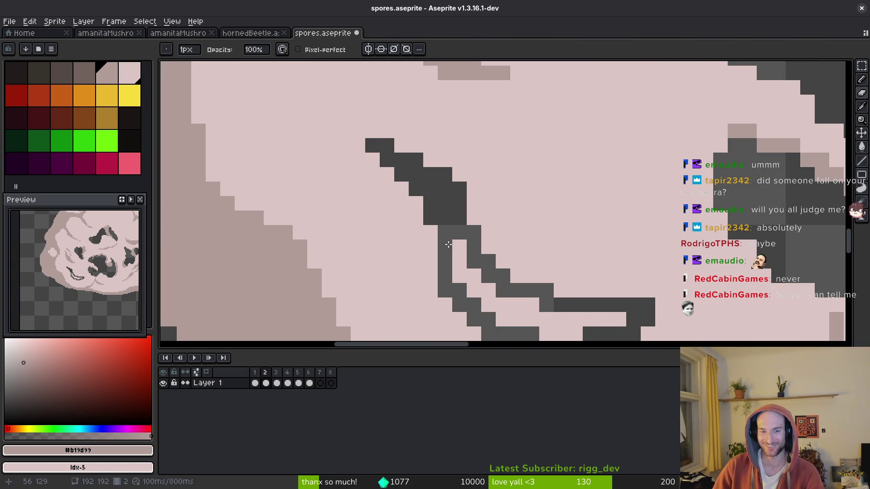
# - Try filling the crescent's interior, remove the fill, and save the sprite
pyautogui.scroll(-2, 445, 248)
pyautogui.press('w')
pyautogui.click(541, 271)
pyautogui.press('Delete')
pyautogui.hotkey('ctrl', 's')
# - Add grey and dark pixels along the crescent's edge and tip, then save
pyautogui.scroll(-2, 529, 268)
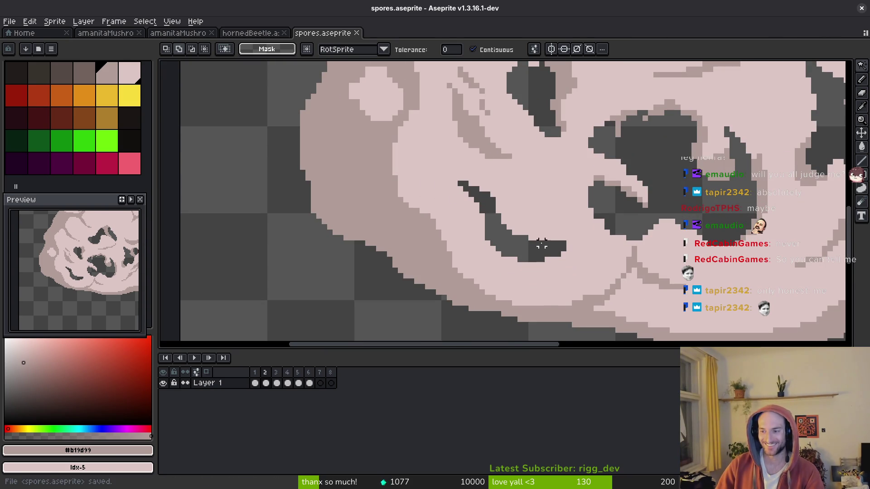
pyautogui.scroll(3, 509, 243)
pyautogui.hscroll(3, 522, 236)
pyautogui.press('b')
pyautogui.moveTo(446, 189)
pyautogui.mouseDown()
pyautogui.moveTo(520, 248)
pyautogui.moveTo(534, 247)
pyautogui.mouseUp()
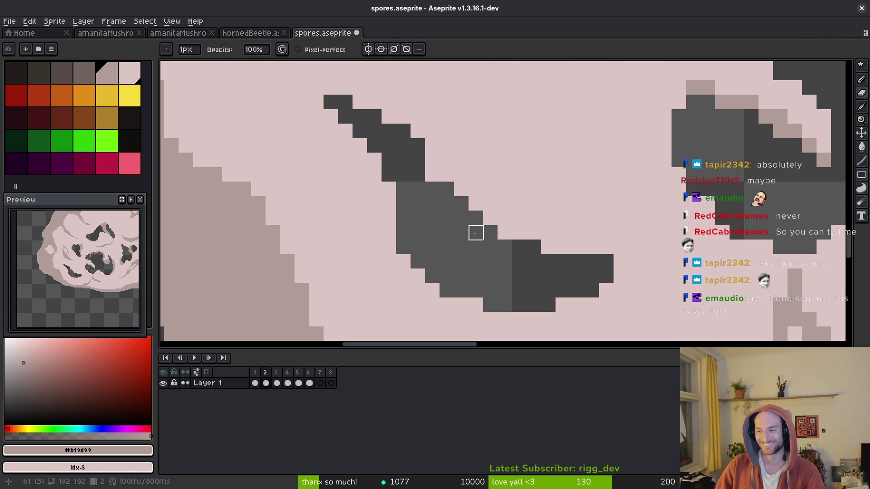
pyautogui.hscroll(1, 514, 229)
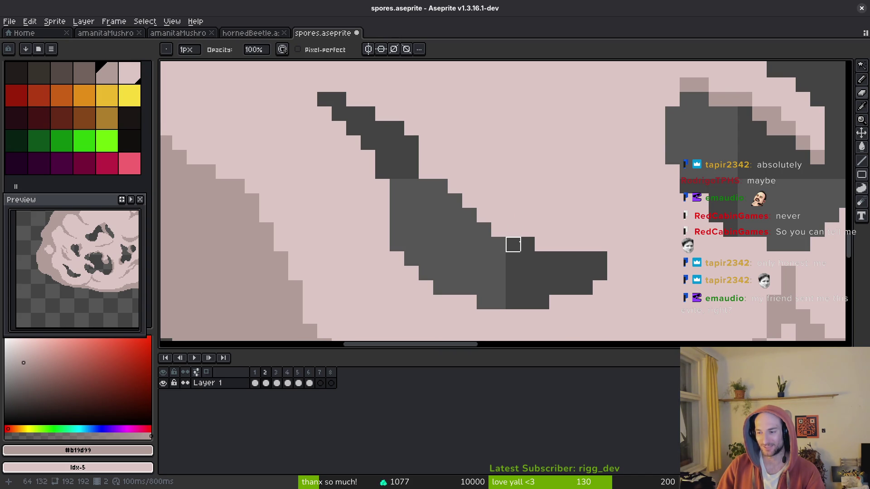
pyautogui.moveTo(426, 158)
pyautogui.mouseDown()
pyautogui.moveTo(442, 159)
pyautogui.moveTo(426, 157)
pyautogui.mouseUp()
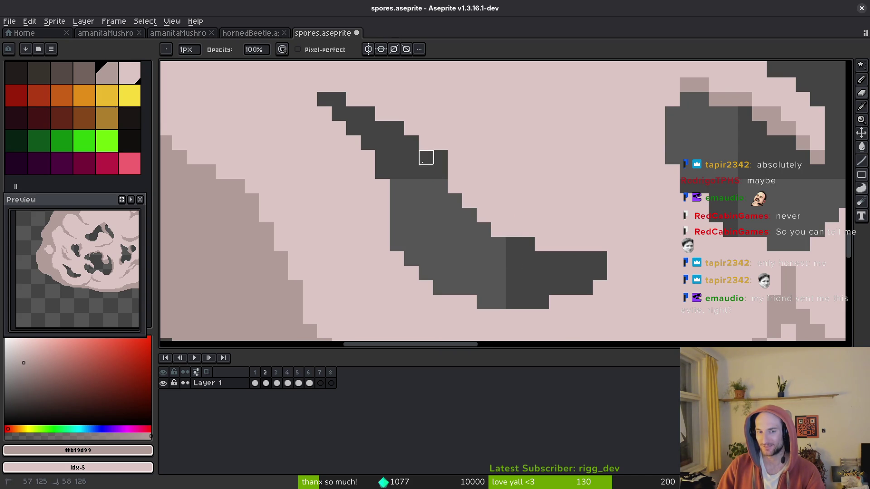
pyautogui.scroll(-5, 455, 231)
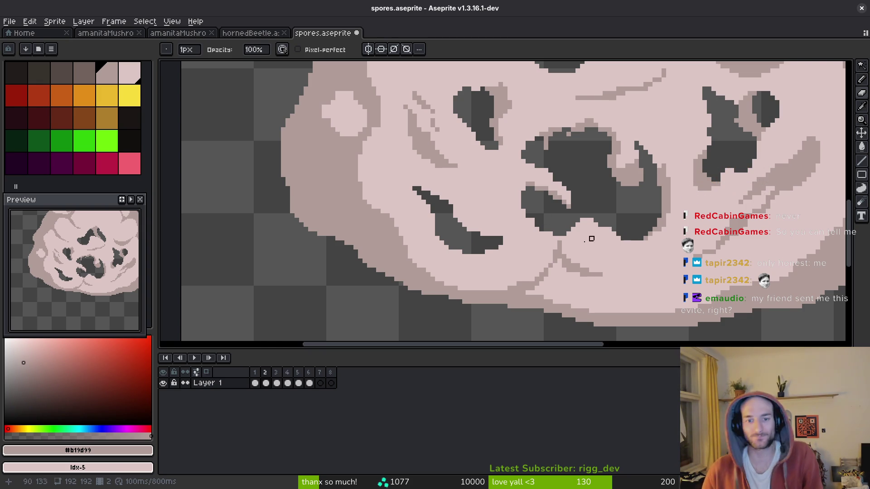
pyautogui.scroll(2, 521, 240)
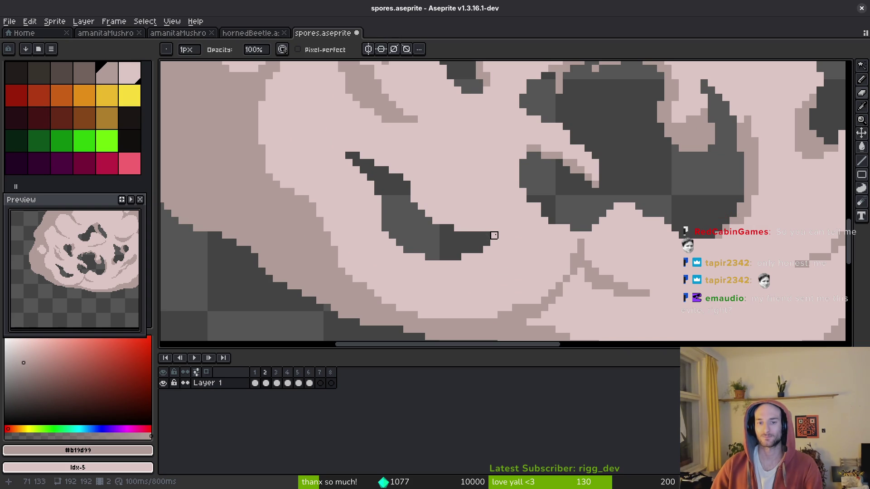
pyautogui.moveTo(501, 227); pyautogui.dragTo(494, 235)
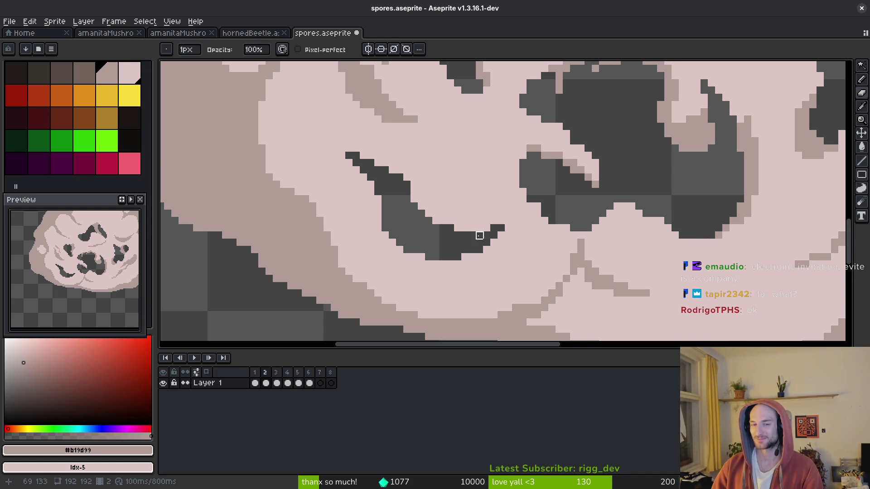
pyautogui.hotkey('ctrl', 's')
# - Add a grey pixel at the crescent stroke's left edge
pyautogui.moveTo(494, 227)
pyautogui.mouseDown()
pyautogui.moveTo(490, 220)
pyautogui.moveTo(516, 214)
pyautogui.mouseUp()
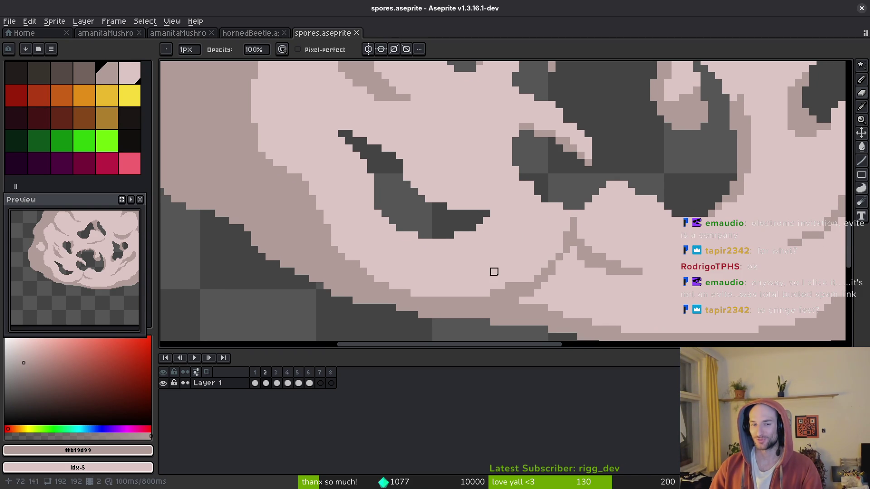
pyautogui.scroll(1, 377, 186)
pyautogui.scroll(1, 377, 187)
pyautogui.click(362, 174)
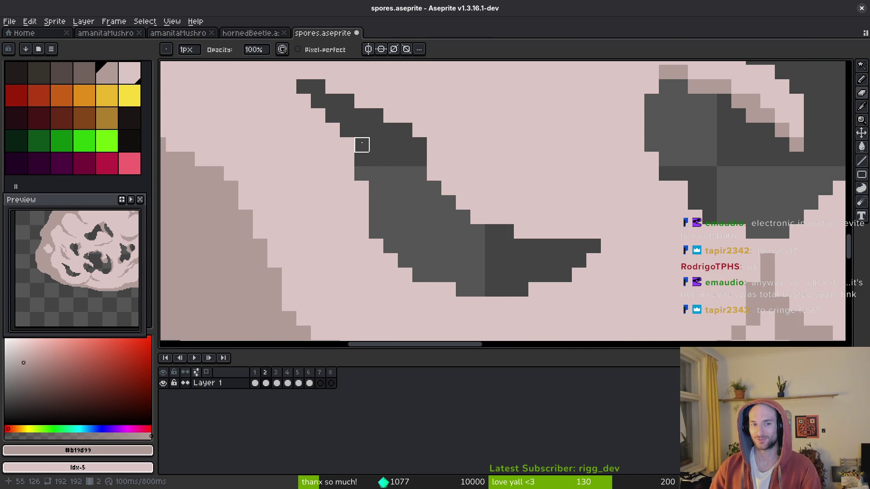
# - Add two pixels along the stroke's upper-left edge and save the file
pyautogui.click(362, 188)
pyautogui.click(347, 144)
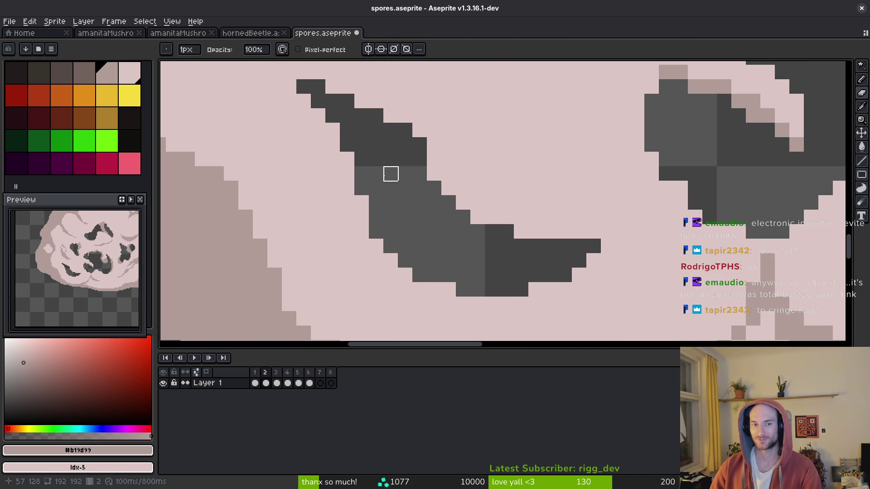
pyautogui.hotkey('ctrl', 's')
# - With a pixel-perfect Shading pencil, draw a light diagonal line through the dark stroke
pyautogui.press('b')
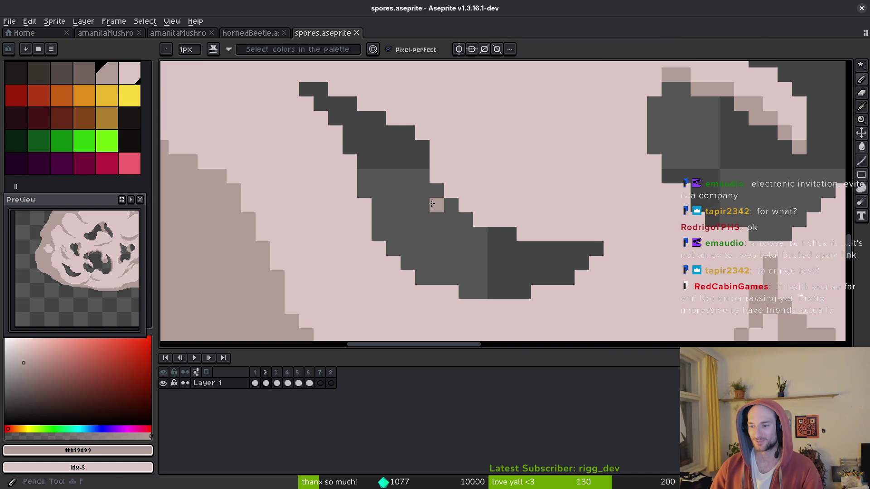
pyautogui.click(451, 200)
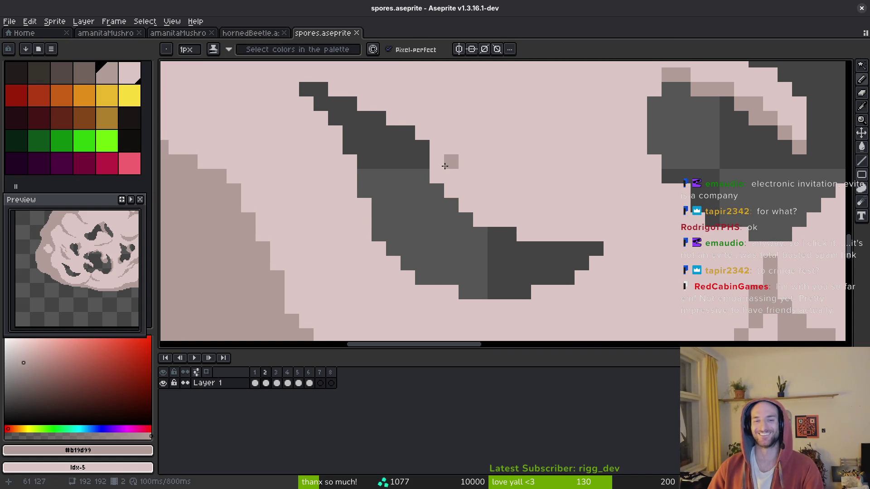
pyautogui.scroll(-5, 460, 192)
pyautogui.scroll(7, 461, 192)
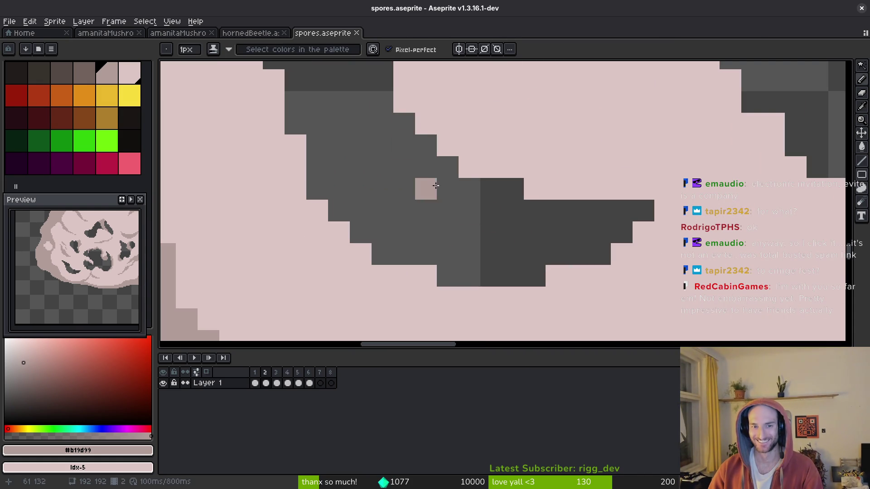
pyautogui.moveTo(390, 112)
pyautogui.mouseDown()
pyautogui.moveTo(441, 172)
pyautogui.moveTo(426, 202)
pyautogui.moveTo(499, 286)
pyautogui.moveTo(540, 308)
pyautogui.moveTo(515, 262)
pyautogui.mouseUp()
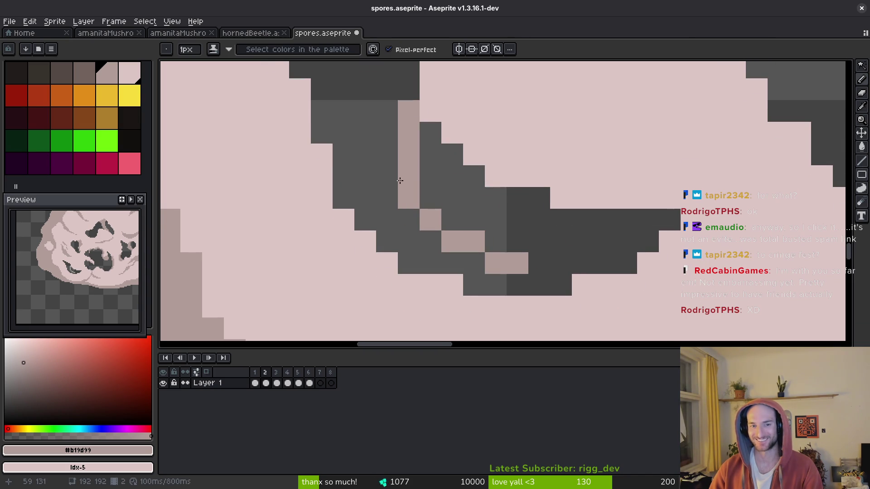
pyautogui.click(387, 176)
pyautogui.moveTo(420, 223)
pyautogui.mouseDown()
pyautogui.moveTo(495, 285)
pyautogui.moveTo(389, 199)
pyautogui.moveTo(436, 233)
pyautogui.mouseUp()
pyautogui.moveTo(452, 154)
pyautogui.mouseDown()
pyautogui.moveTo(435, 140)
pyautogui.moveTo(495, 239)
pyautogui.moveTo(557, 260)
pyautogui.moveTo(535, 284)
pyautogui.moveTo(517, 285)
pyautogui.mouseUp()
pyautogui.moveTo(472, 237)
pyautogui.mouseDown()
pyautogui.moveTo(495, 214)
pyautogui.moveTo(456, 201)
pyautogui.mouseUp()
pyautogui.scroll(-5, 455, 200)
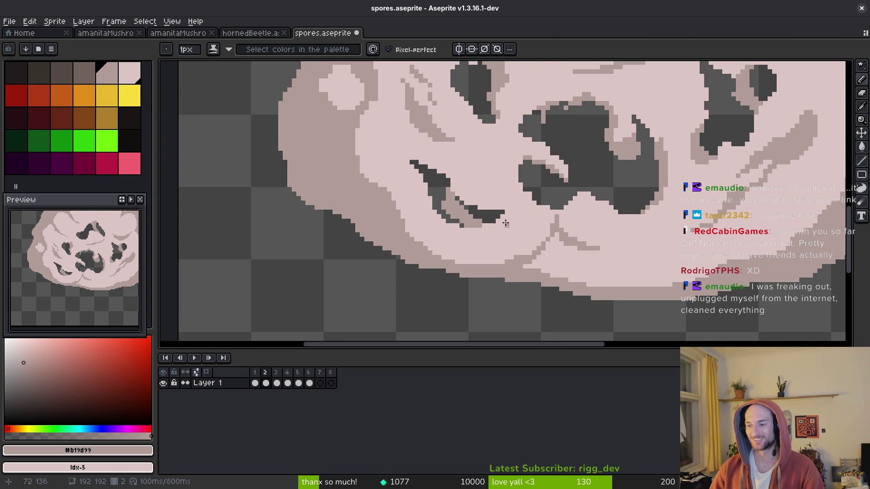
pyautogui.scroll(2, 459, 188)
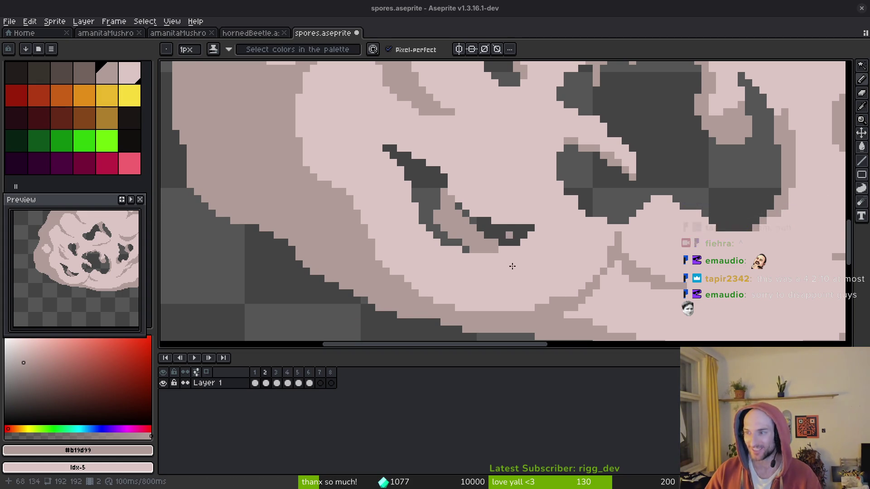
# - Zoom in on frame 2's split crescent to keep refining its tapered bands
pyautogui.scroll(3, 457, 176)
# - Paint light-brown pixels over the dark streak's edge and save the file
pyautogui.scroll(-2, 536, 246)
pyautogui.click(494, 159)
pyautogui.click(473, 135)
pyautogui.click(474, 157)
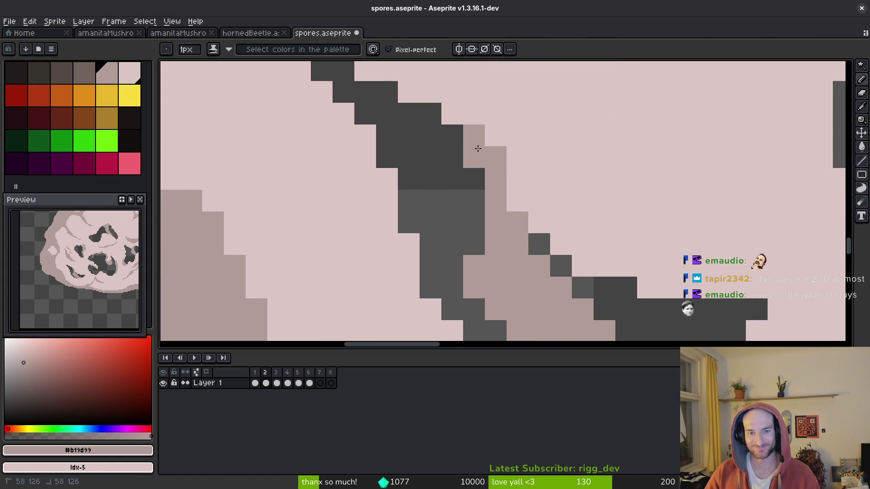
pyautogui.scroll(-3, 583, 218)
pyautogui.hotkey('ctrl', 's')
# - Draw a dark diagonal stroke across the spore and save spores.aseprite
pyautogui.scroll(-3, 583, 218)
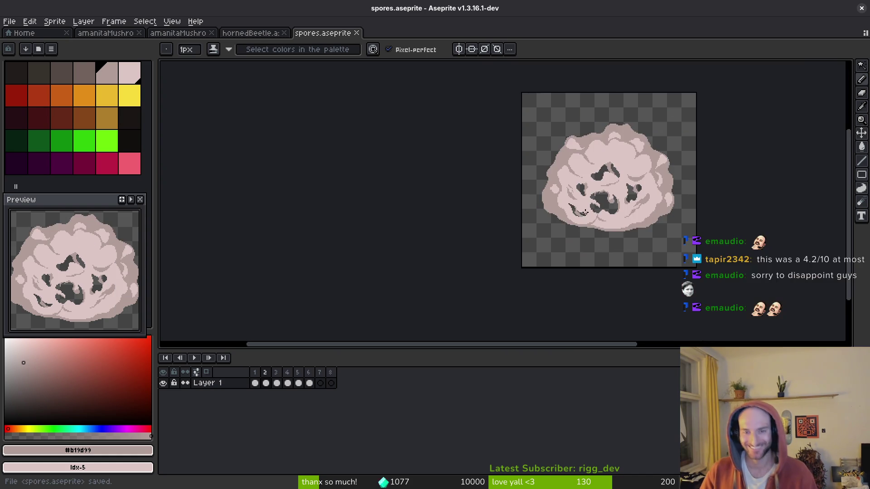
pyautogui.scroll(4, 530, 168)
pyautogui.scroll(2, 531, 168)
pyautogui.click(458, 102)
pyautogui.press('l')
pyautogui.moveTo(512, 211)
pyautogui.mouseDown()
pyautogui.moveTo(599, 319)
pyautogui.moveTo(621, 300)
pyautogui.moveTo(577, 297)
pyautogui.mouseUp()
pyautogui.scroll(-4, 635, 227)
pyautogui.hotkey('ctrl', 's')
# - Outline the reshaped upper-middle dark hole and fill its small light gap
pyautogui.scroll(-2, 653, 238)
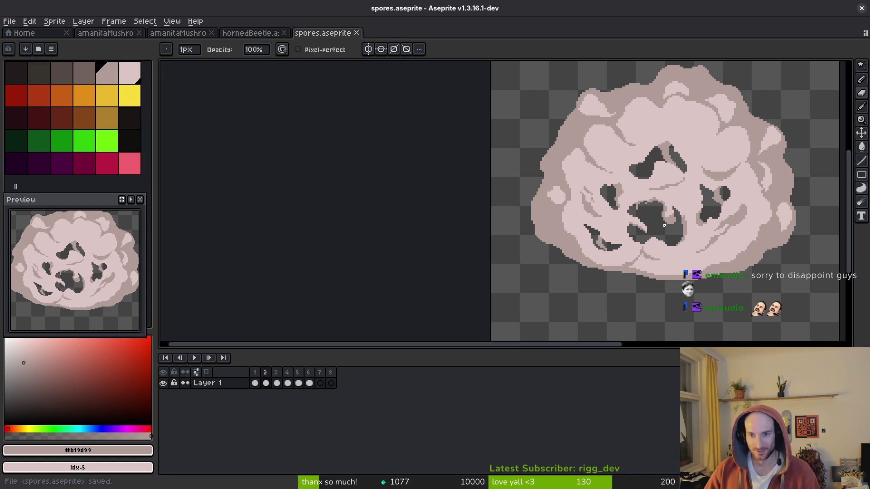
pyautogui.scroll(-3, 665, 225)
pyautogui.press('i')
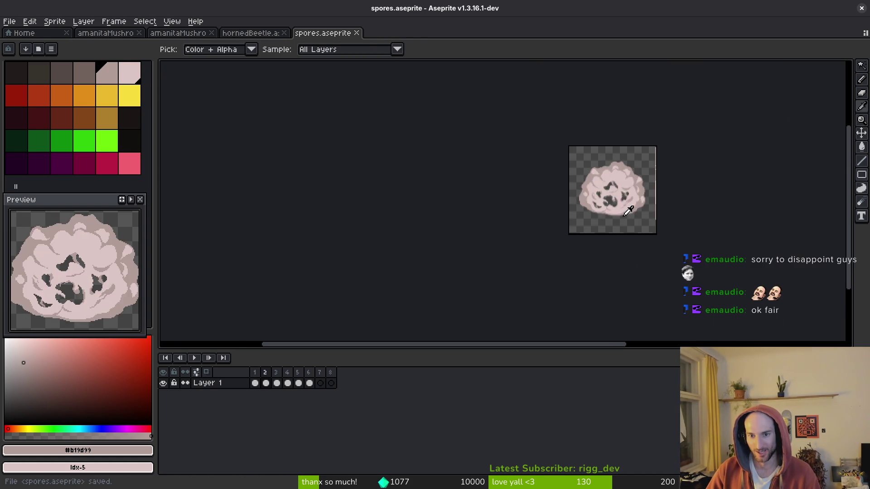
pyautogui.press('b')
pyautogui.scroll(3, 684, 275)
pyautogui.scroll(4, 657, 159)
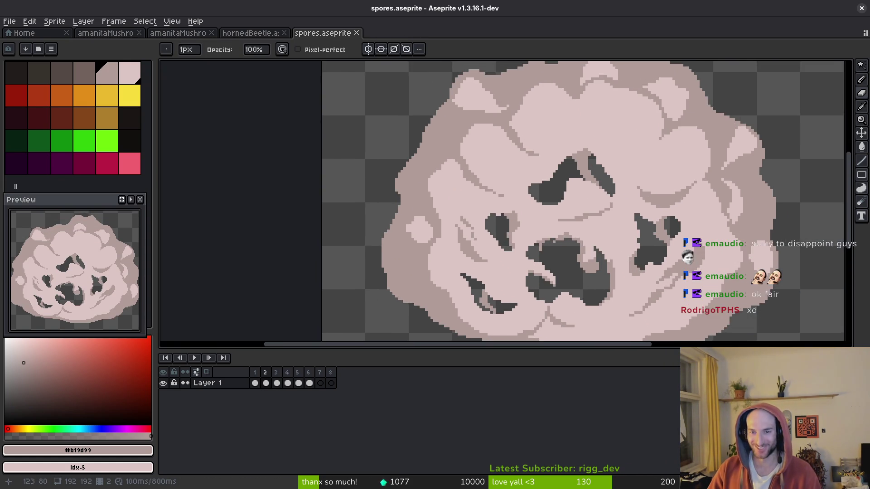
pyautogui.scroll(3, 658, 160)
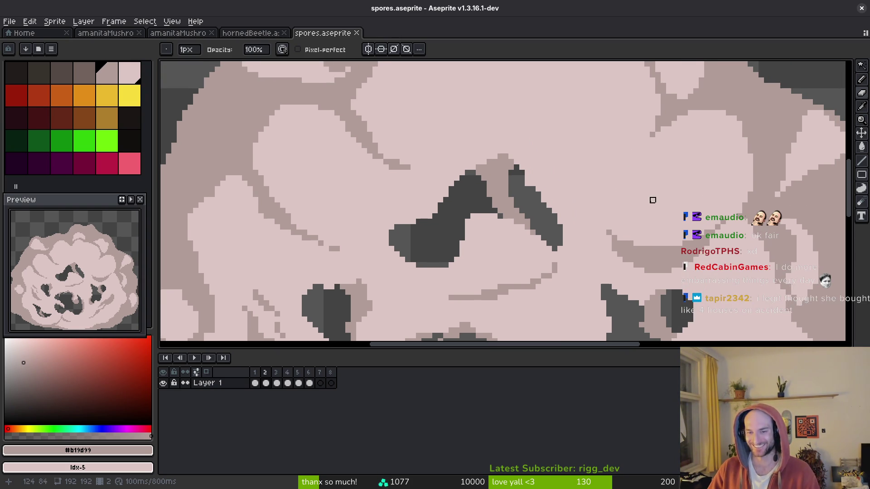
pyautogui.scroll(2, 650, 195)
pyautogui.moveTo(607, 208)
pyautogui.mouseDown()
pyautogui.moveTo(743, 213)
pyautogui.moveTo(586, 211)
pyautogui.moveTo(641, 199)
pyautogui.moveTo(640, 179)
pyautogui.moveTo(583, 208)
pyautogui.moveTo(738, 199)
pyautogui.mouseUp()
pyautogui.click(630, 189)
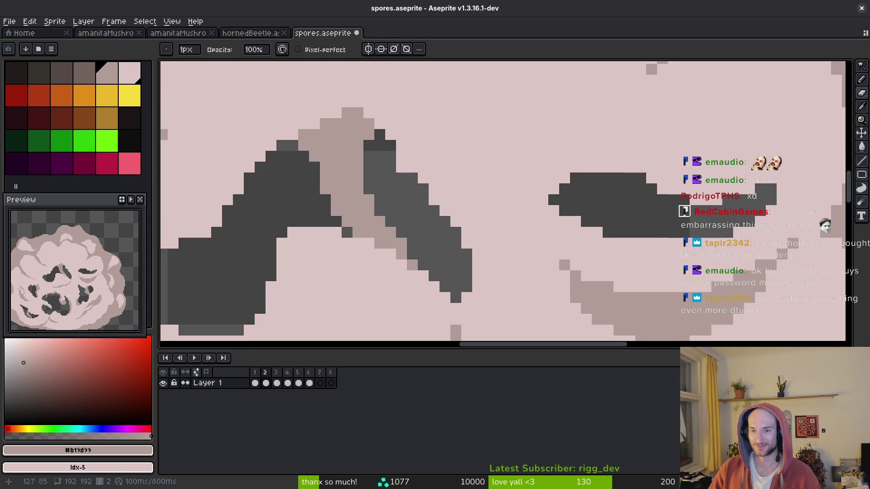
pyautogui.scroll(-3, 680, 231)
pyautogui.scroll(-5, 686, 245)
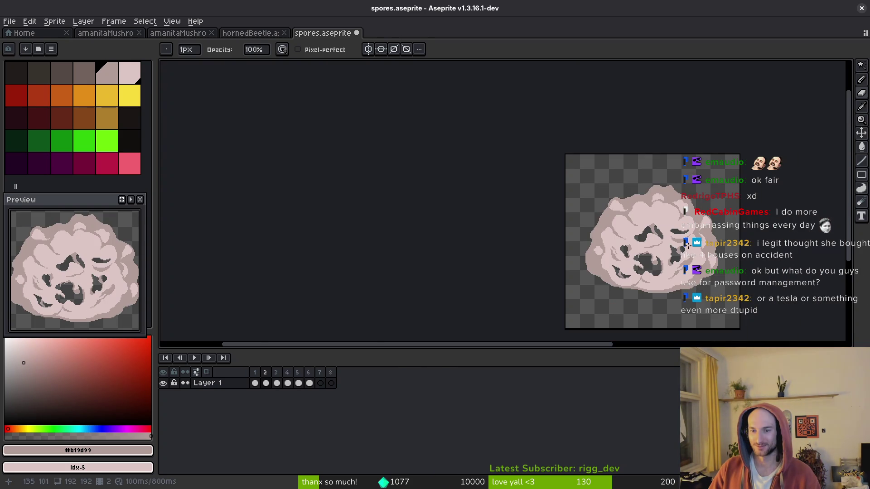
pyautogui.press('i')
pyautogui.press('Right')
# - Save frame 2's edits and step forward through the animation to frame 5
pyautogui.press('b')
pyautogui.press('Left')
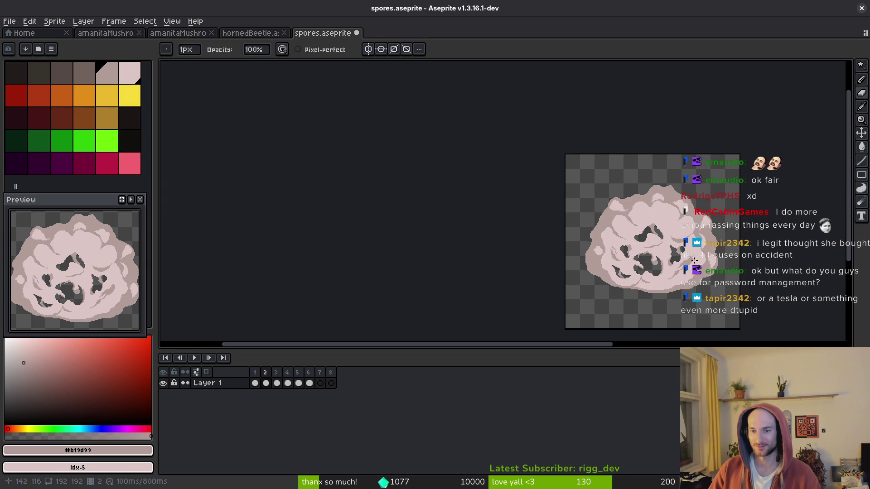
pyautogui.hotkey('ctrl', 's')
pyautogui.press('i')
pyautogui.press('b')
pyautogui.press('i')
pyautogui.press('Right')
pyautogui.press('Right')
pyautogui.press('Right')
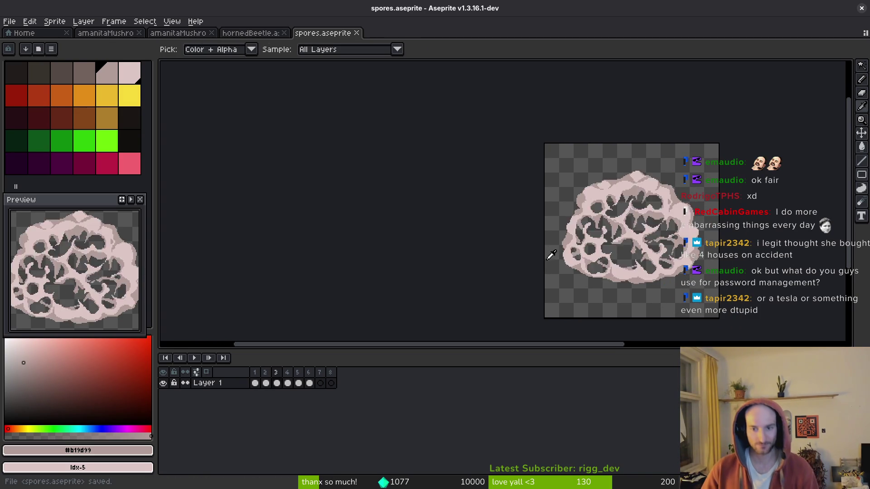
# - Delete the empty frames 7 and 8 and save the trimmed animation
pyautogui.moveTo(320, 382); pyautogui.dragTo(331, 379)
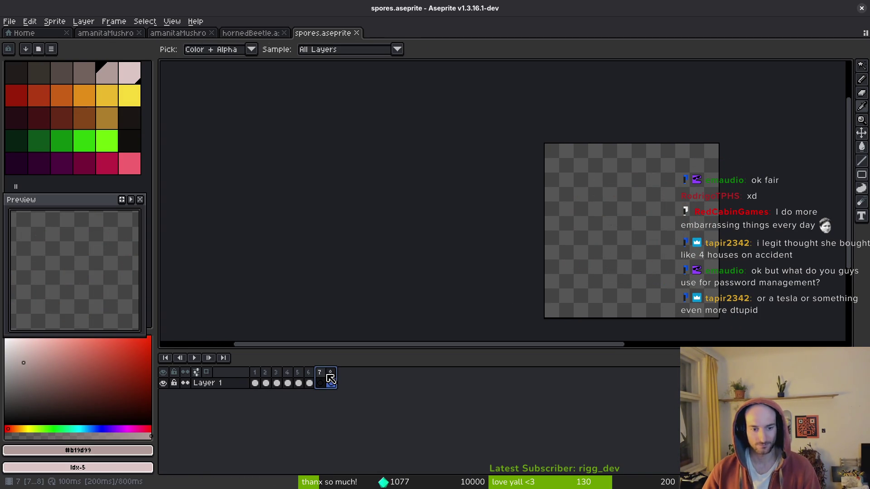
pyautogui.hotkey('alt', 'c')
pyautogui.hotkey('ctrl', 's')
pyautogui.press('Return')
# - Back on frame 1, load the default palette and save spores.aseprite
pyautogui.press('Left')
pyautogui.press('b')
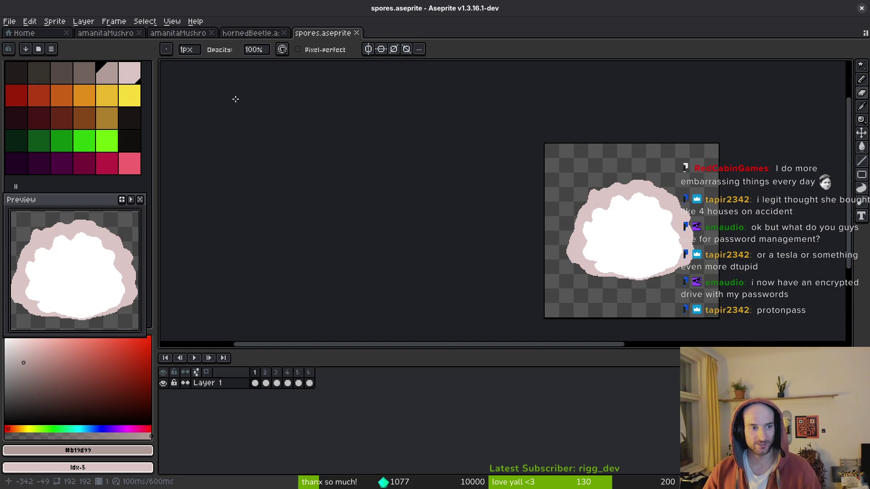
pyautogui.click(51, 49)
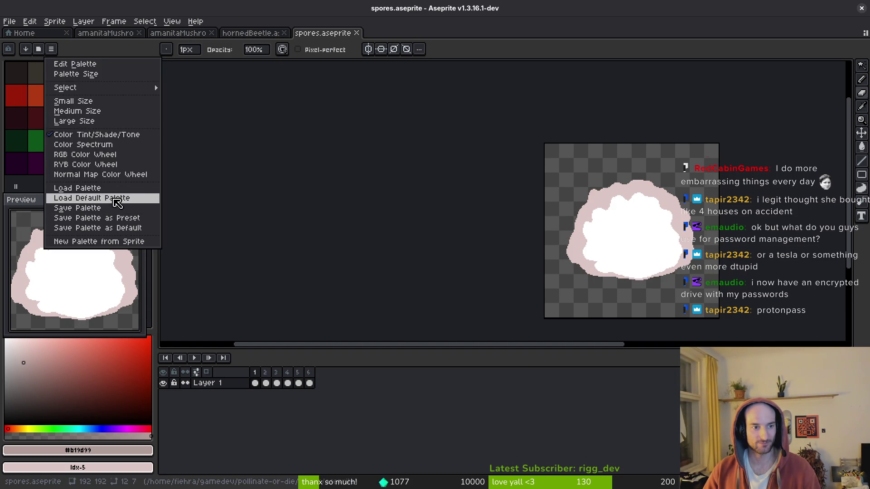
pyautogui.click(117, 196)
pyautogui.hotkey('ctrl', 's')
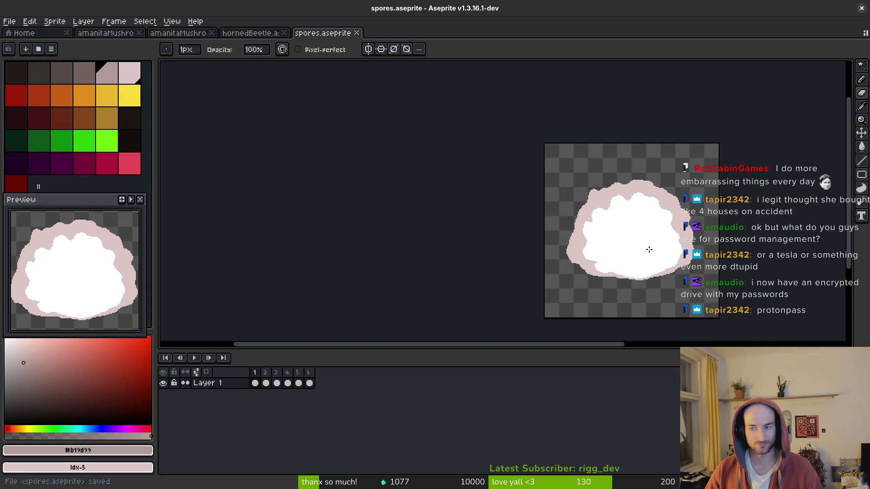